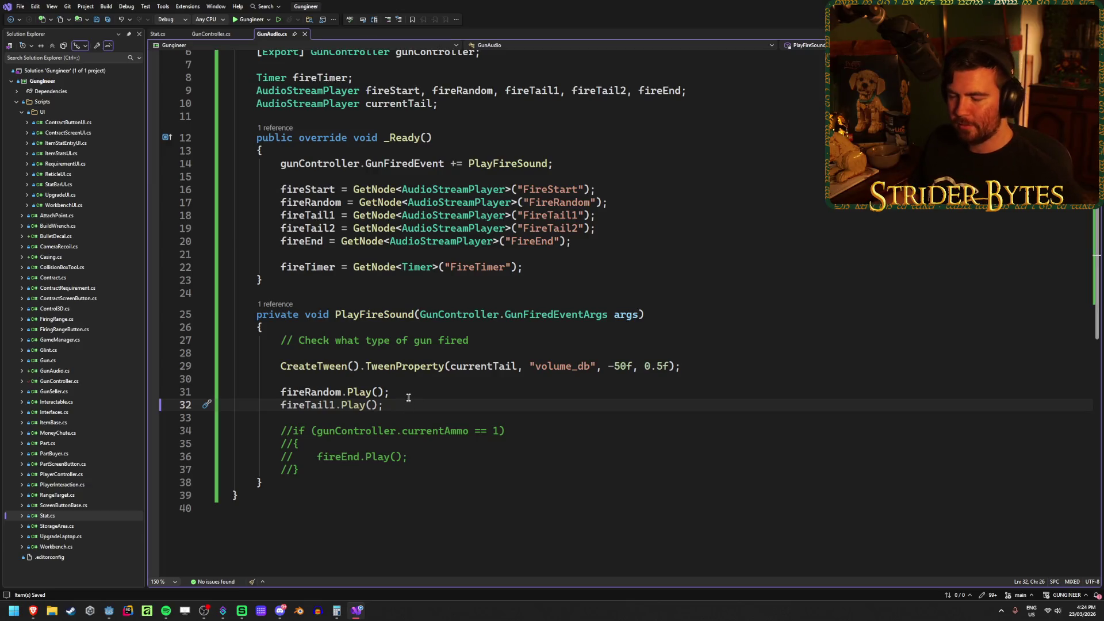
Add the line 'currentTail = currentTail == fireTail1 ? fireTail2 : fireTail1;' in PlayFireSound
key("Return")
key("Return")
type("curr")
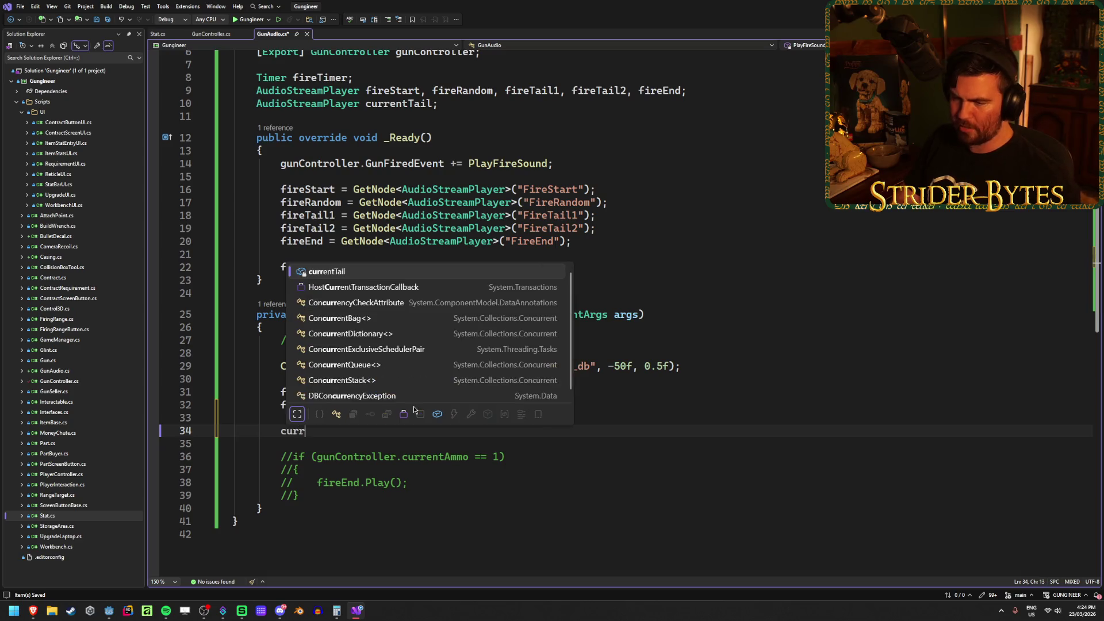
key("Tab")
type("=")
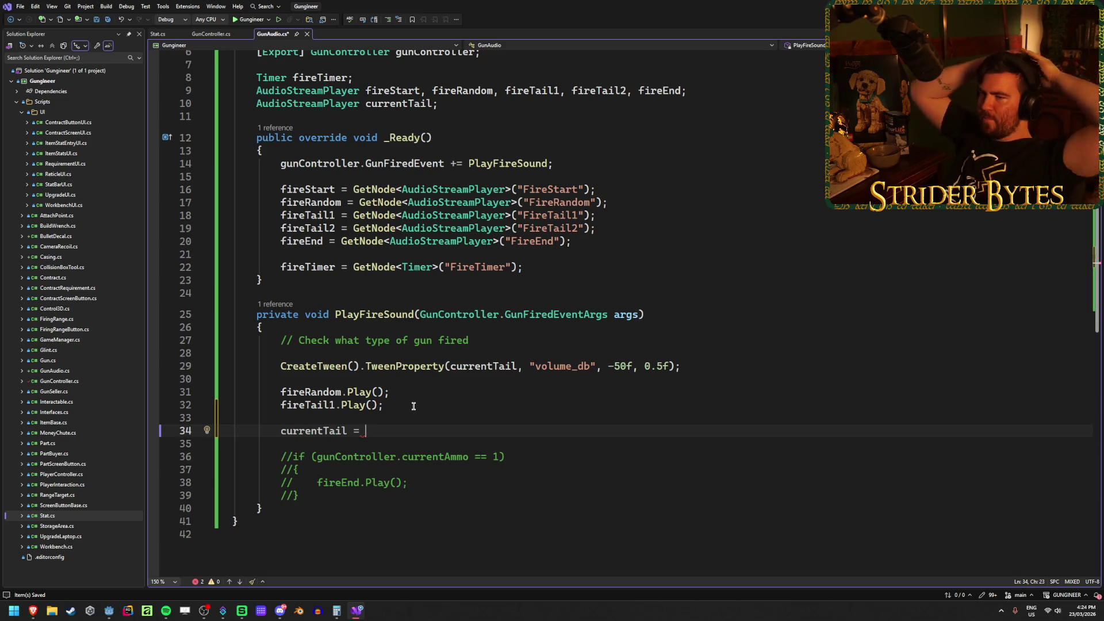
type("cur")
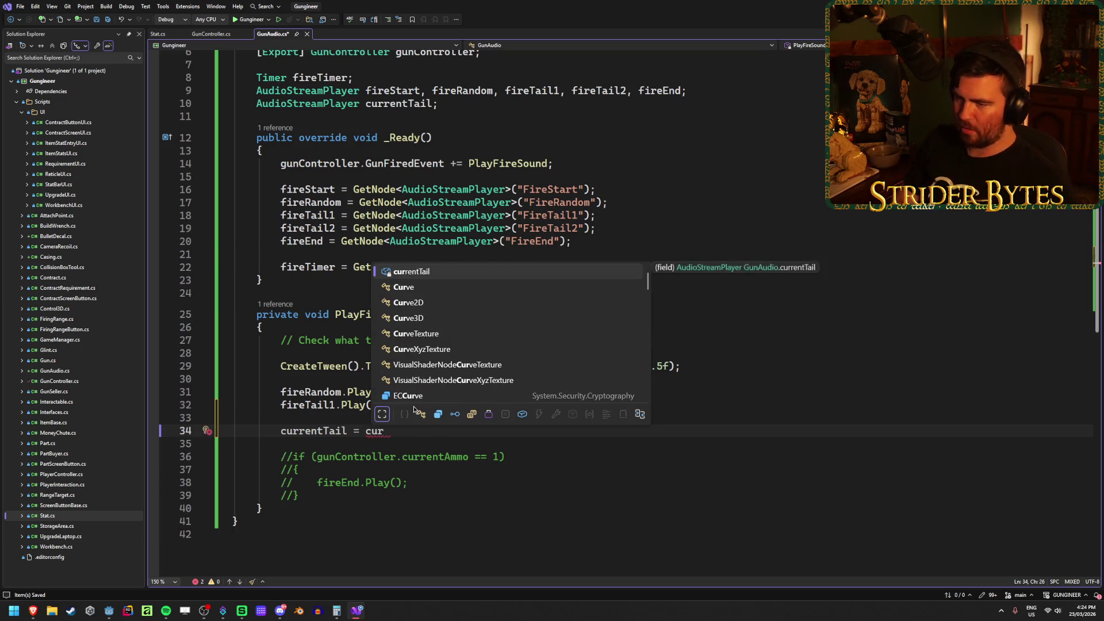
key("Tab")
type("== ")
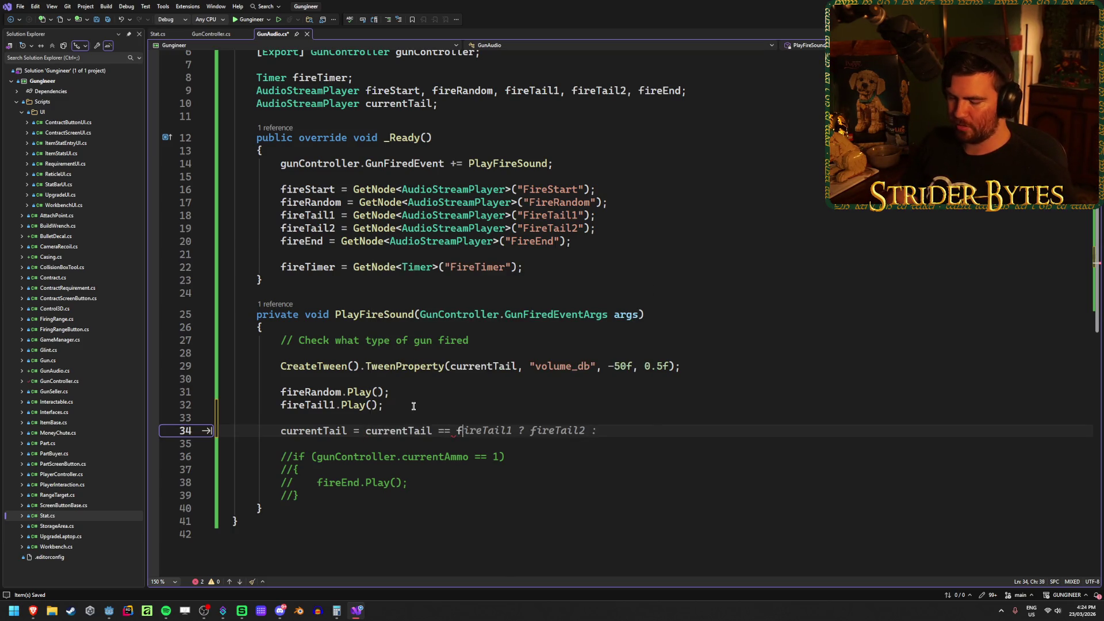
type("fireTai")
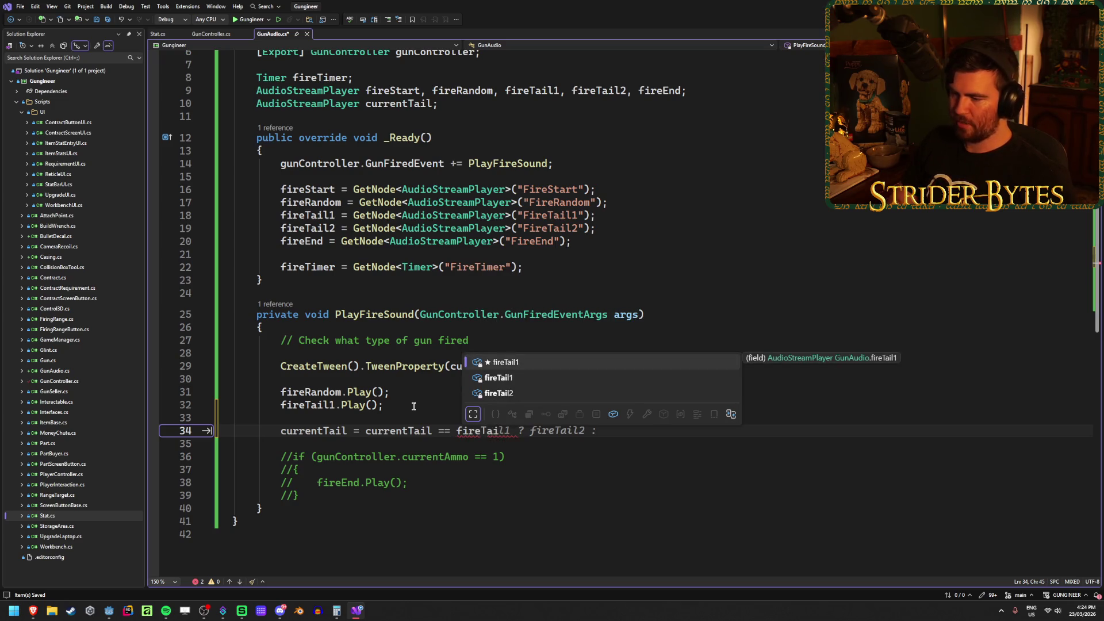
type("l11")
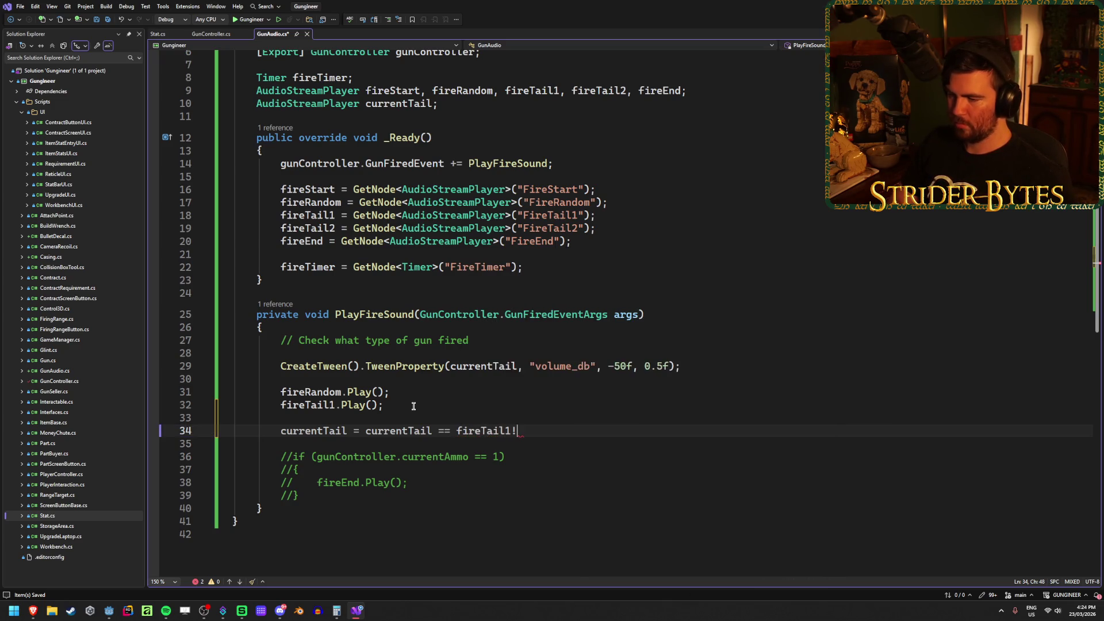
key("BackSpace")
type("?")
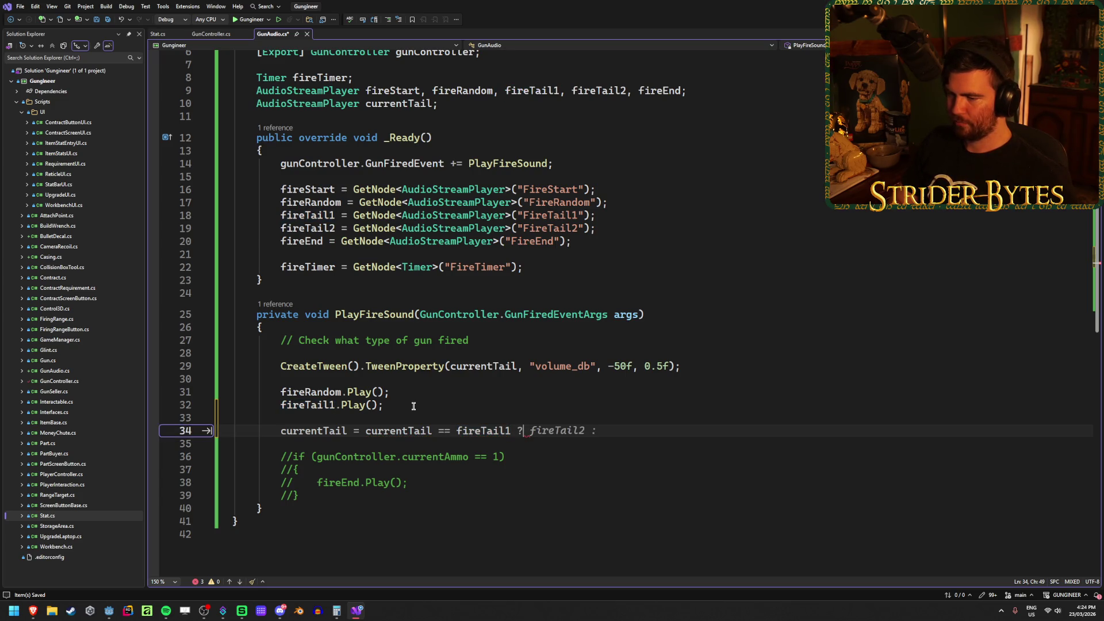
key("Tab")
key("Tab")
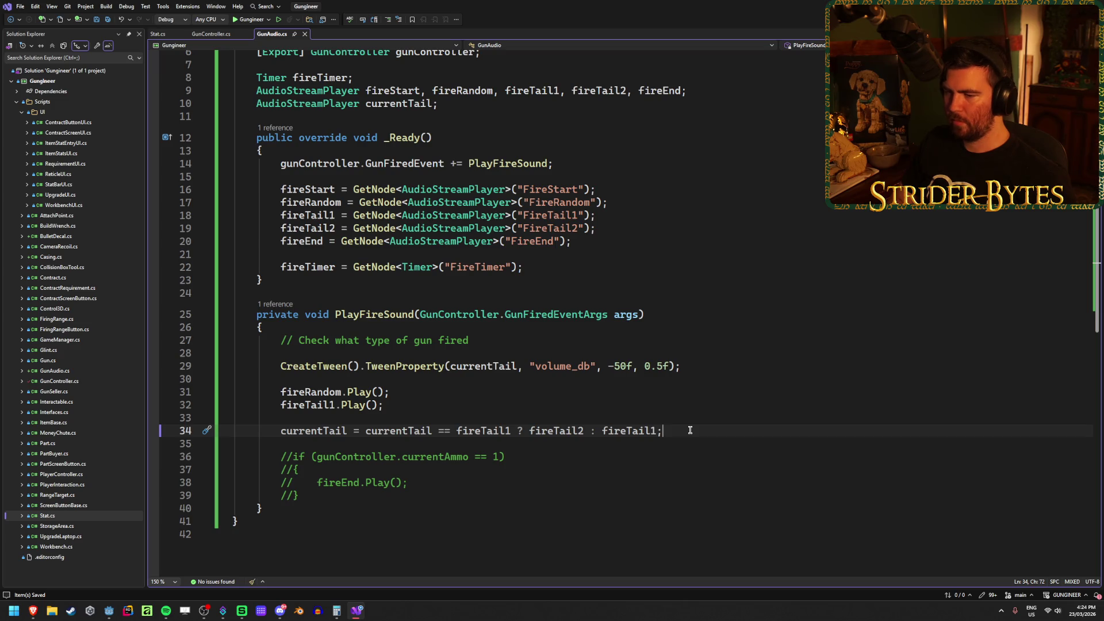
Delete the fireTail1.Play(); line and save the script
left_click(409, 408)
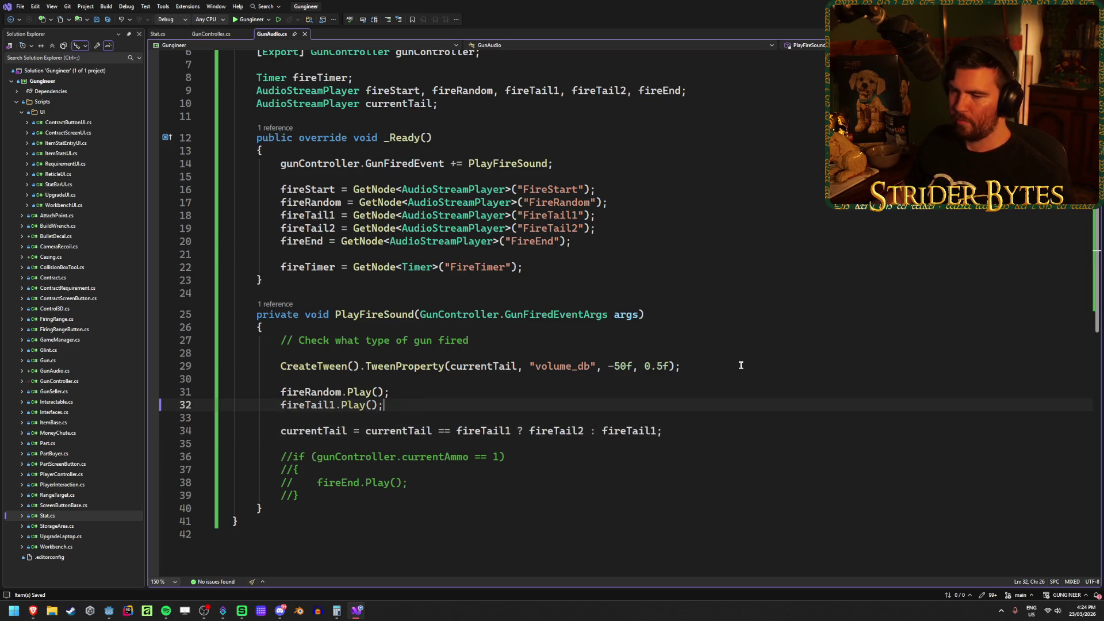
key("ctrl+x")
key("ctrl+s")
Add 'currentTail.VolumeDb = 0;' below the tail swap, save, and go back to Godot
left_click(679, 418)
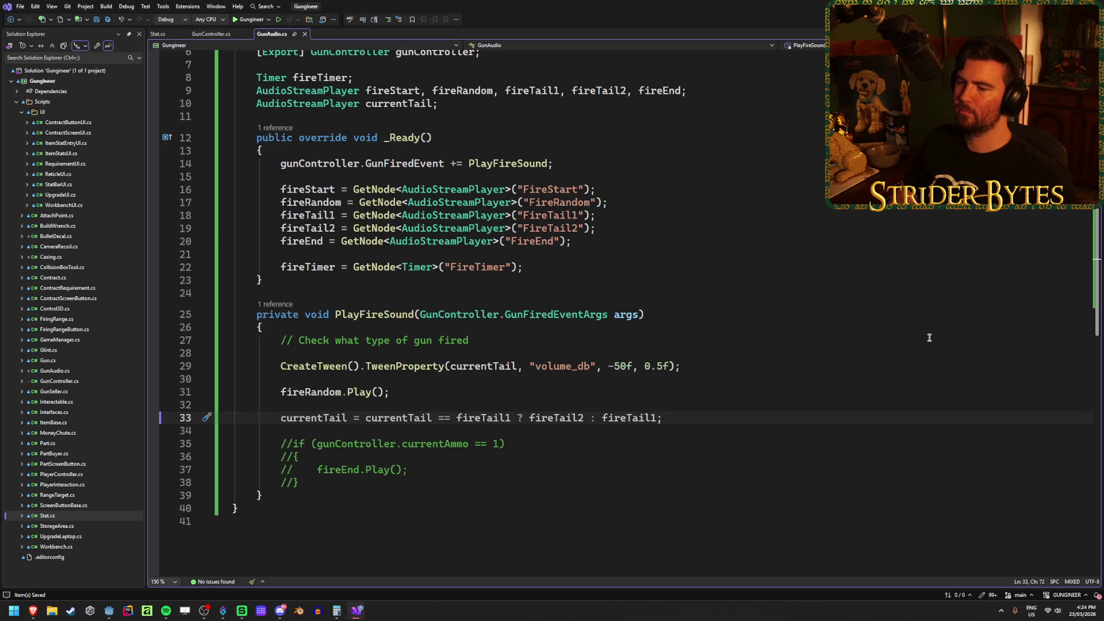
key("Return")
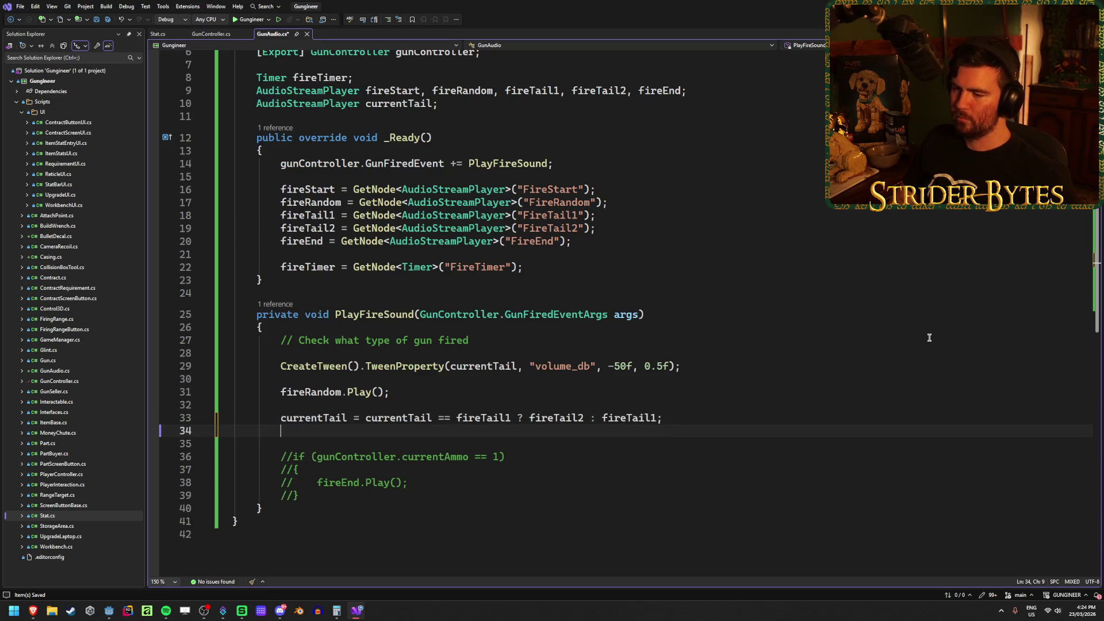
type("currentTail")
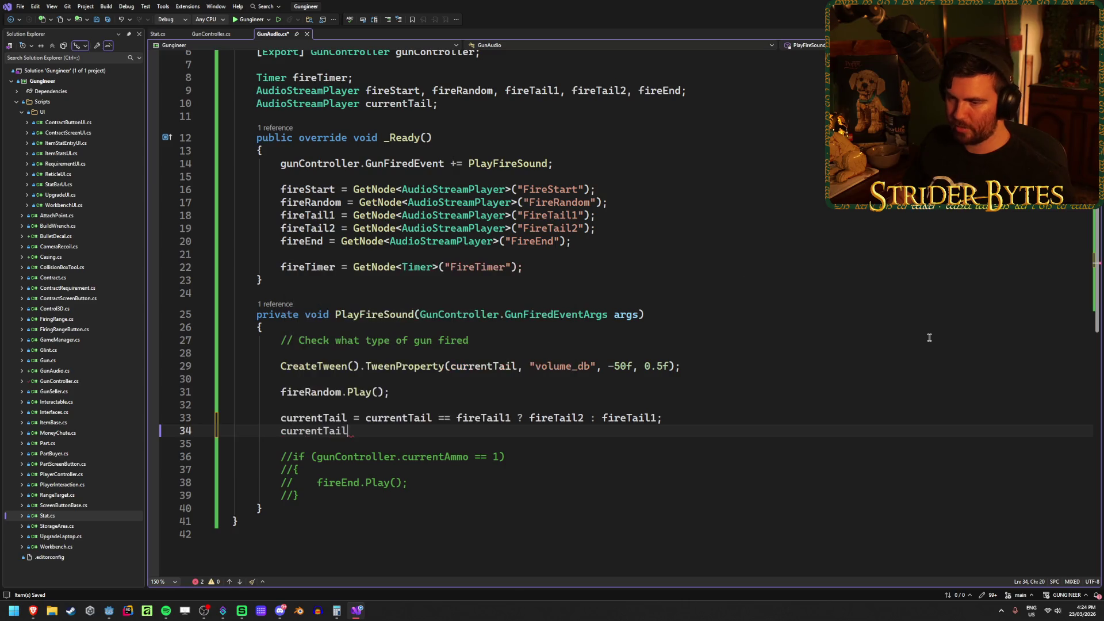
type(".VolumeDb =")
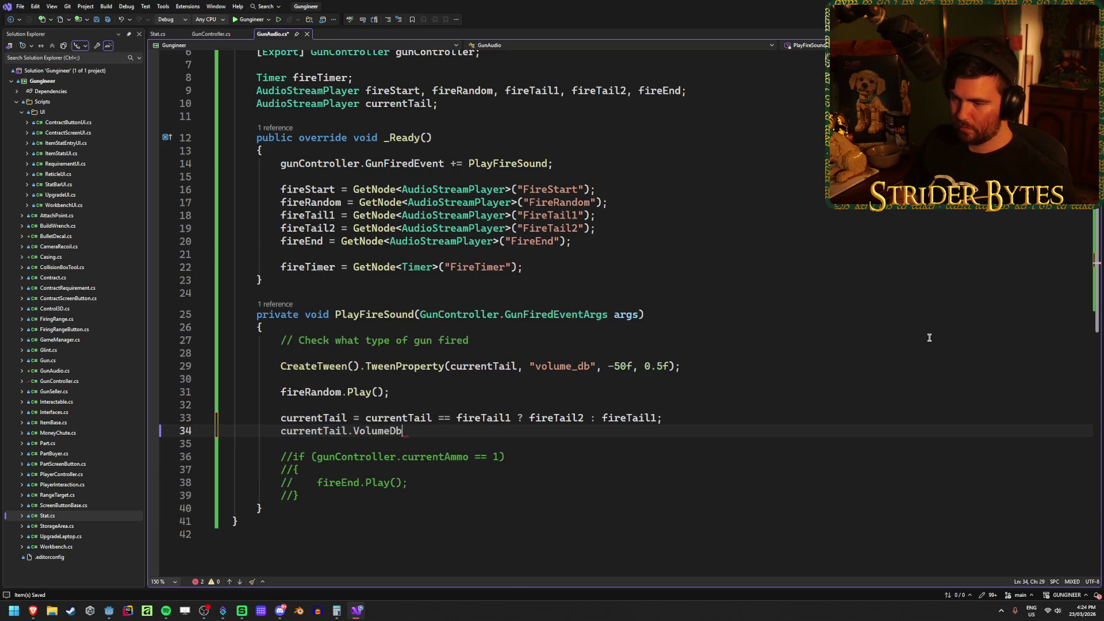
key("Tab")
key("ctrl+s")
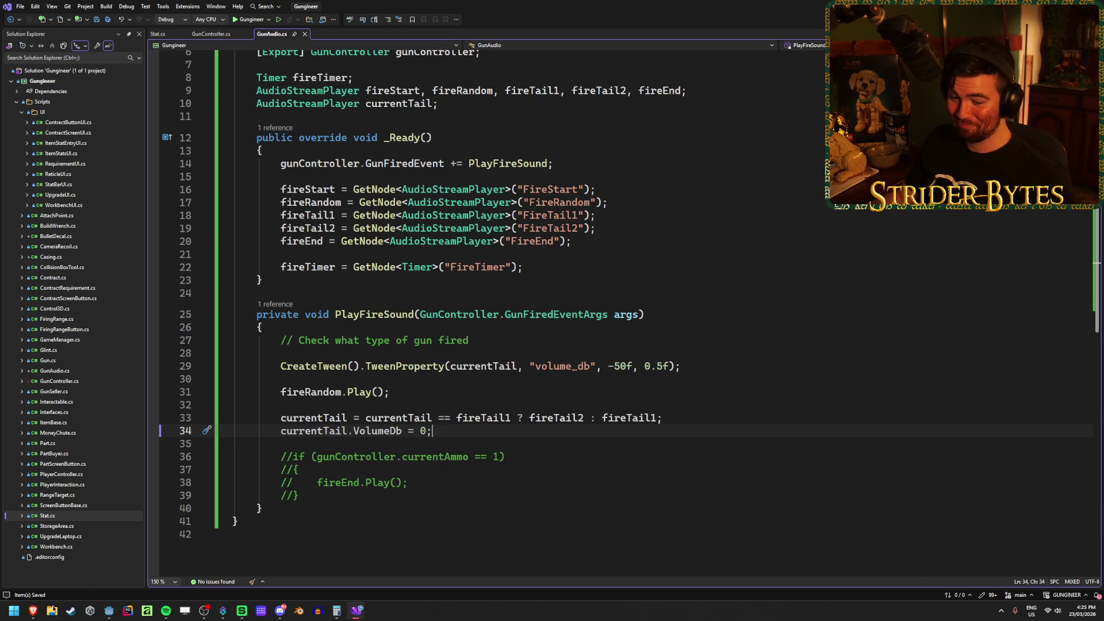
left_click(108, 611)
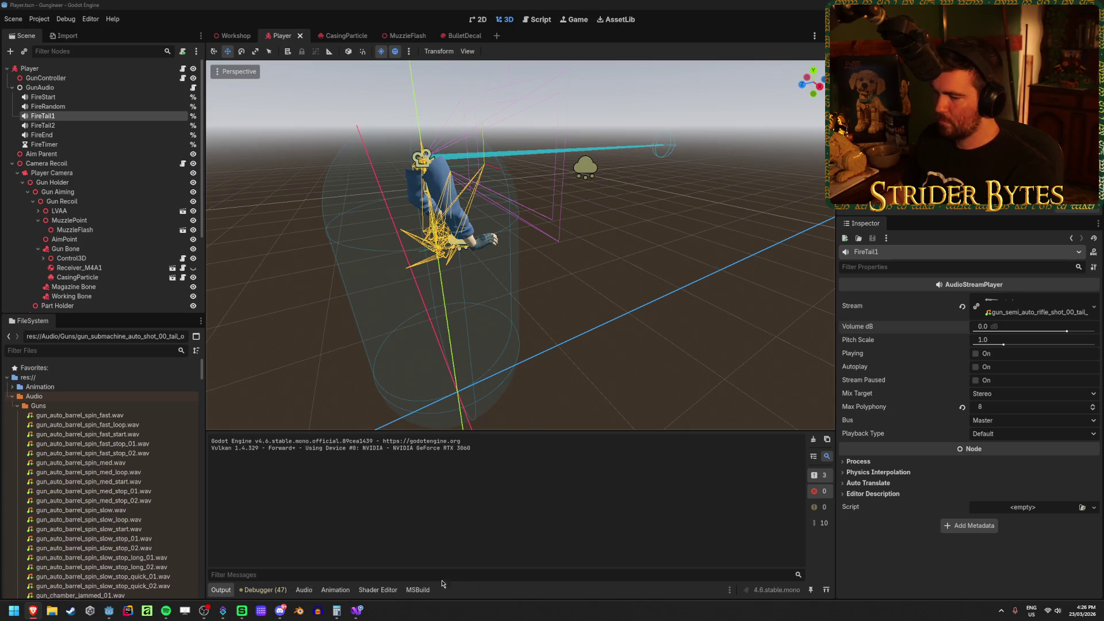
left_click(357, 610)
Change the fade tween to animate volume_linear to 0 instead of volume_db to -50f
left_click(589, 365)
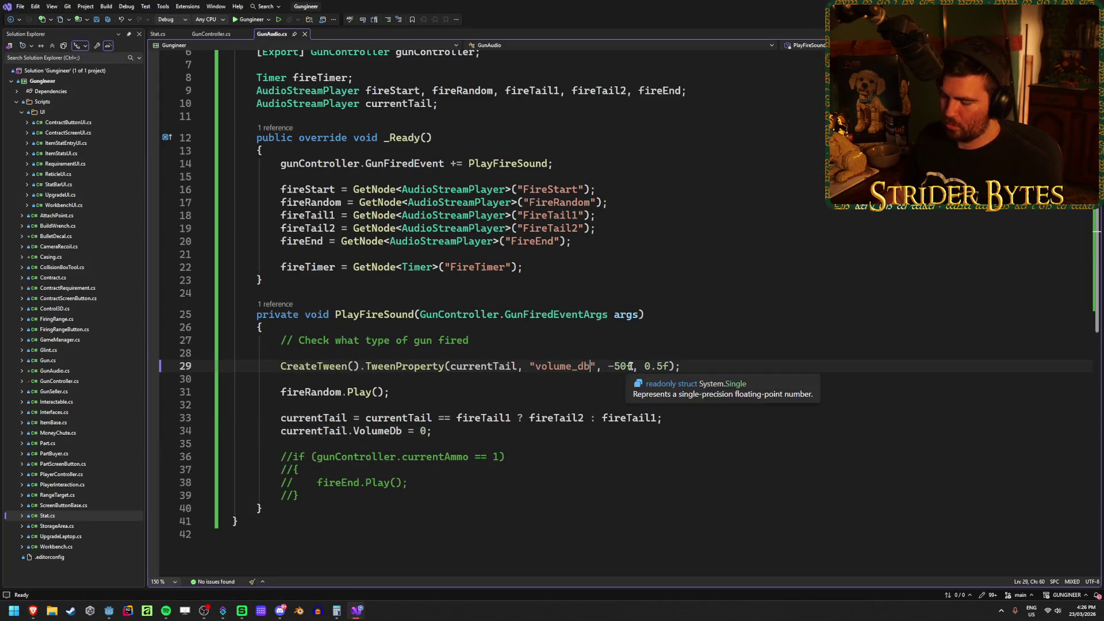
key("BackSpace")
key("BackSpace")
type("linear")
left_click_drag(657, 366, 631, 366)
type("0")
key("ctrl+s")
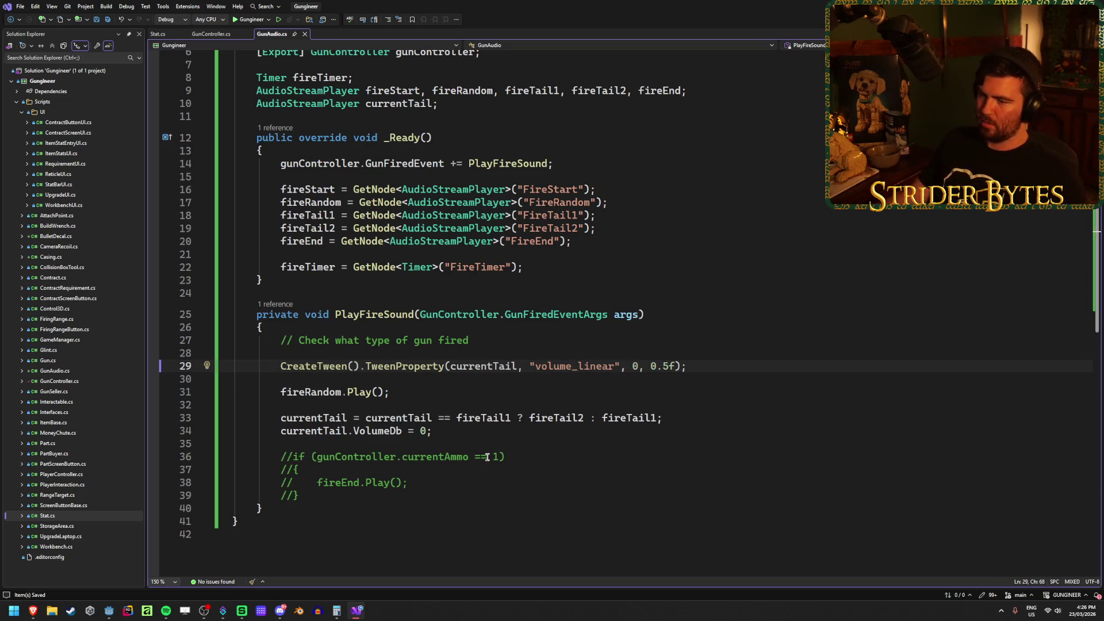
Replace 'currentTail.VolumeDb = 0' with 'currentTail.VolumeLinear = 1' and save
left_click(403, 430)
key("BackSpace")
key("BackSpace")
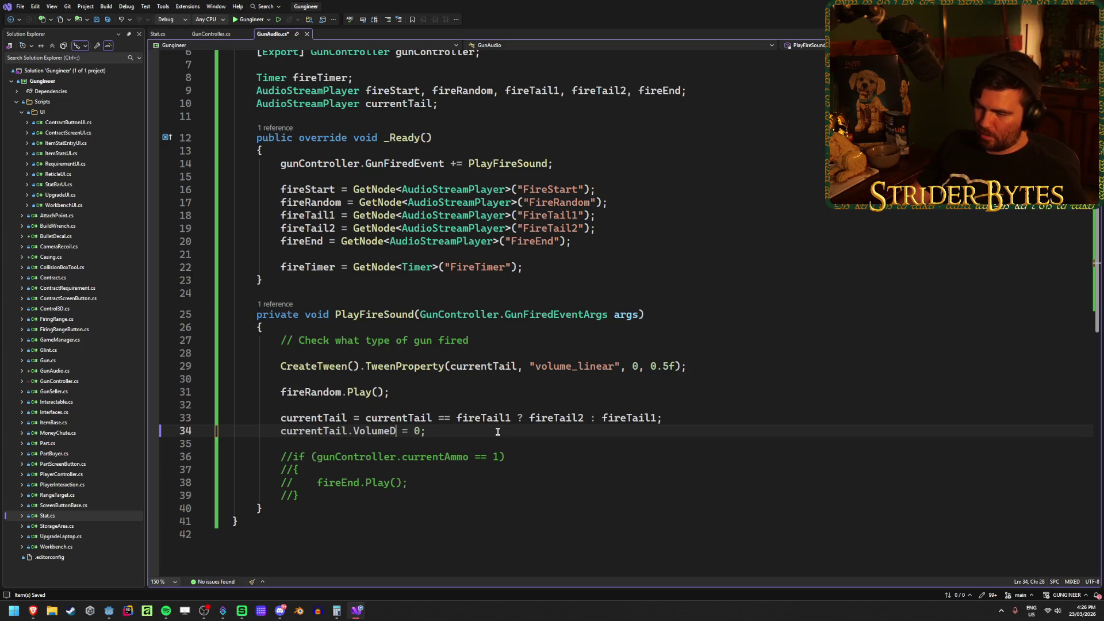
type("Linear")
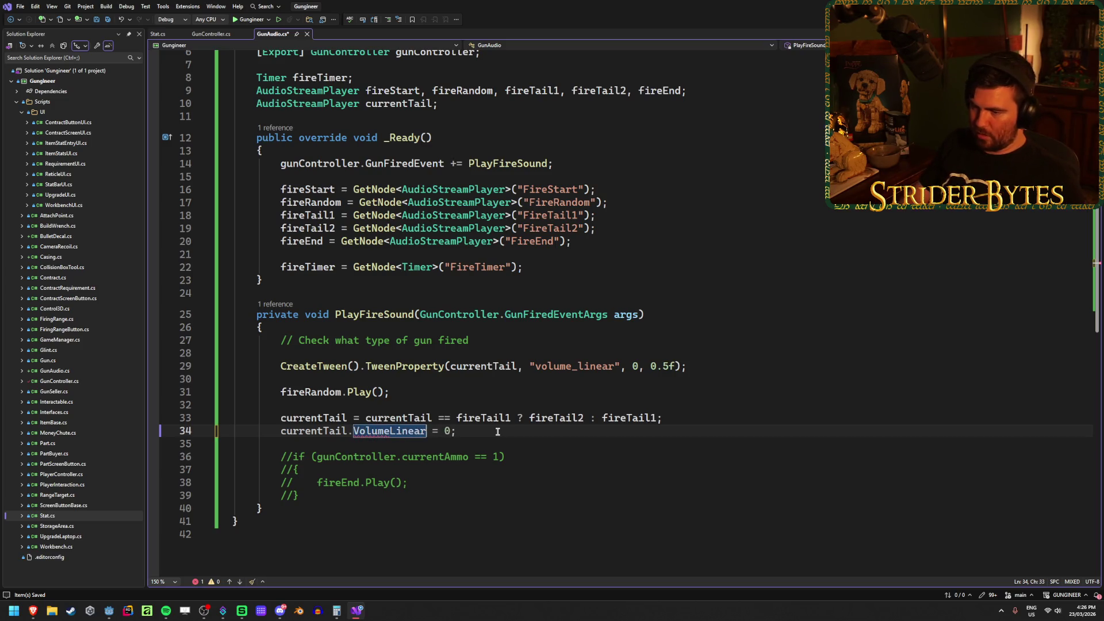
key("Right")
key("Right")
key("Right")
key("Delete")
type("1")
key("End")
key("ctrl+s")
Add 'currentTail.Play();' below the volume reset, save, and return to Godot
key("Return")
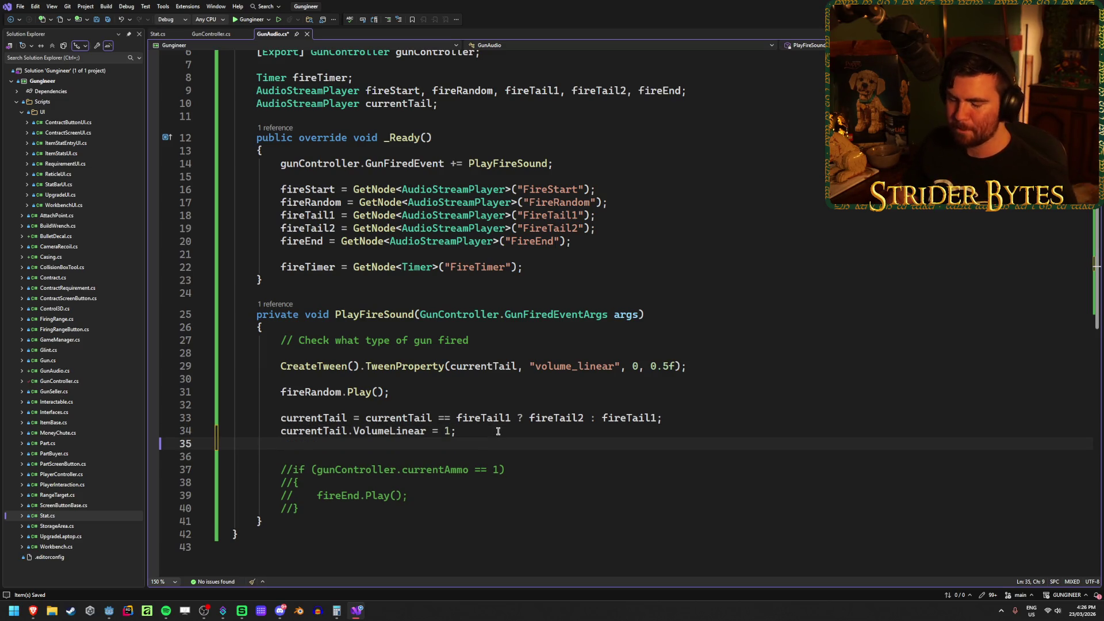
type("cu")
key("Tab")
type(".P")
key("Tab")
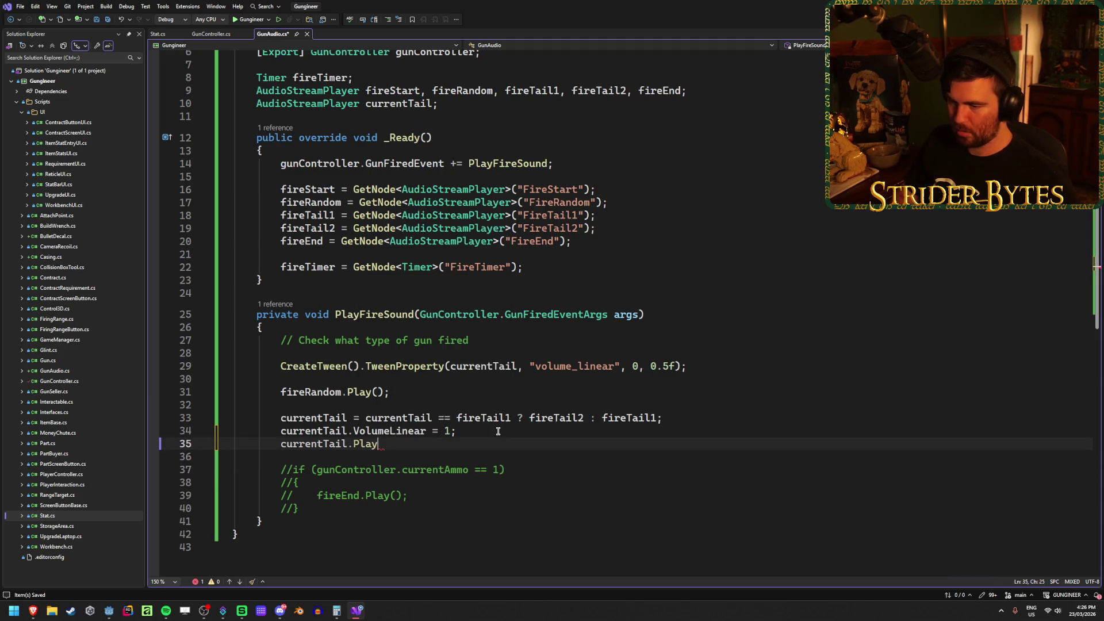
type("();")
key("ctrl+s")
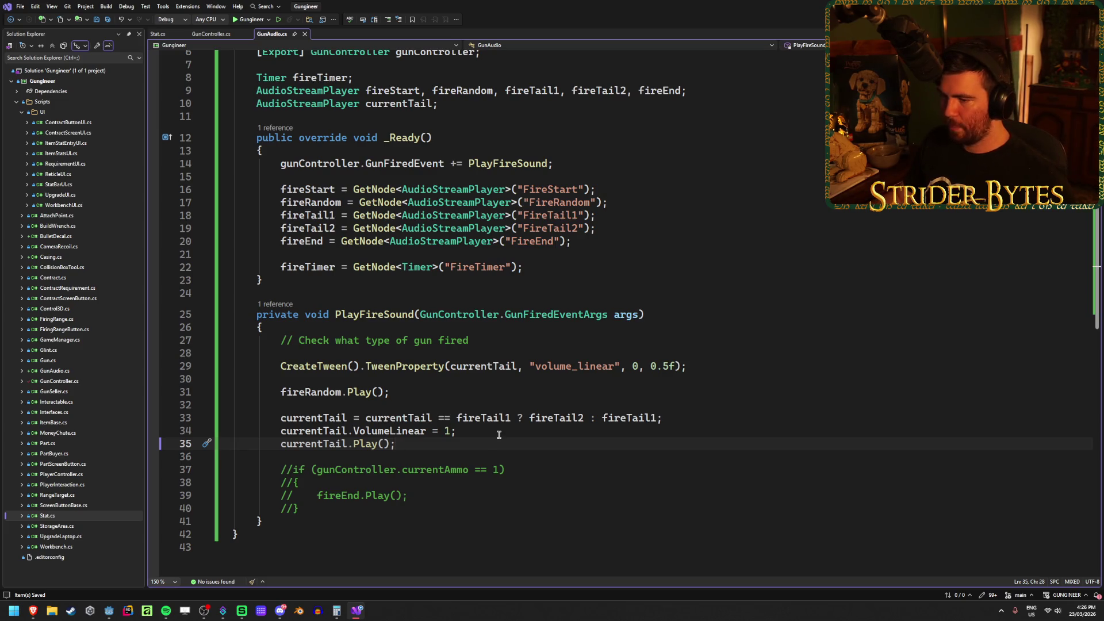
key("alt+Tab")
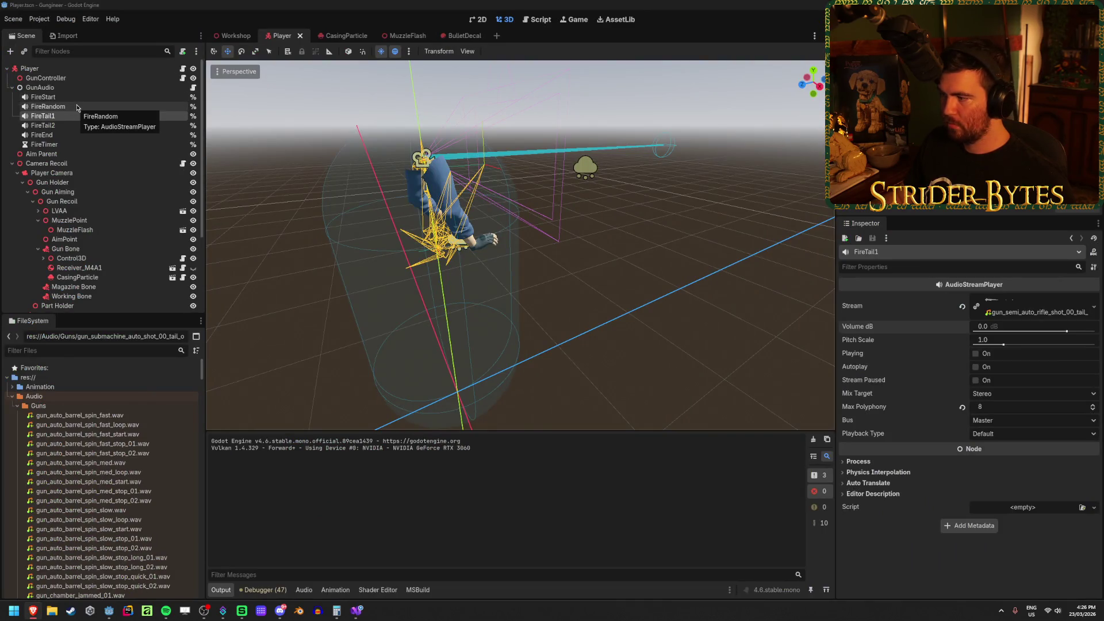
Review the FireTail2 and FireRandom audio players and save the Player scene
left_click(68, 125)
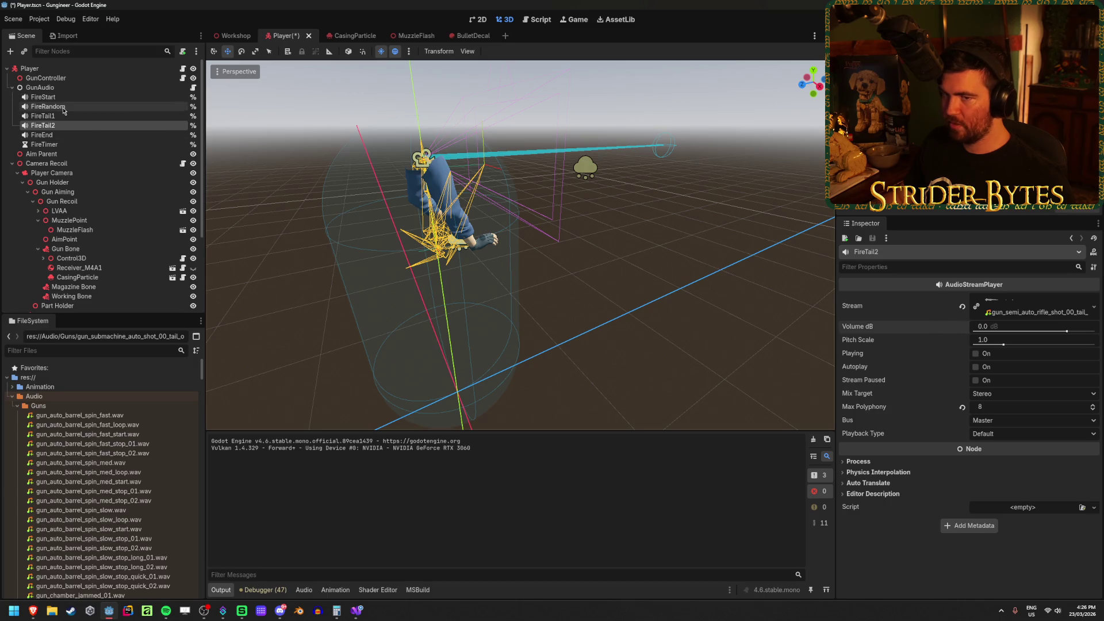
left_click(48, 106)
key("ctrl+s")
Run the Workshop scene, fire the SMG five times at the range, then stop the game
left_click(233, 39)
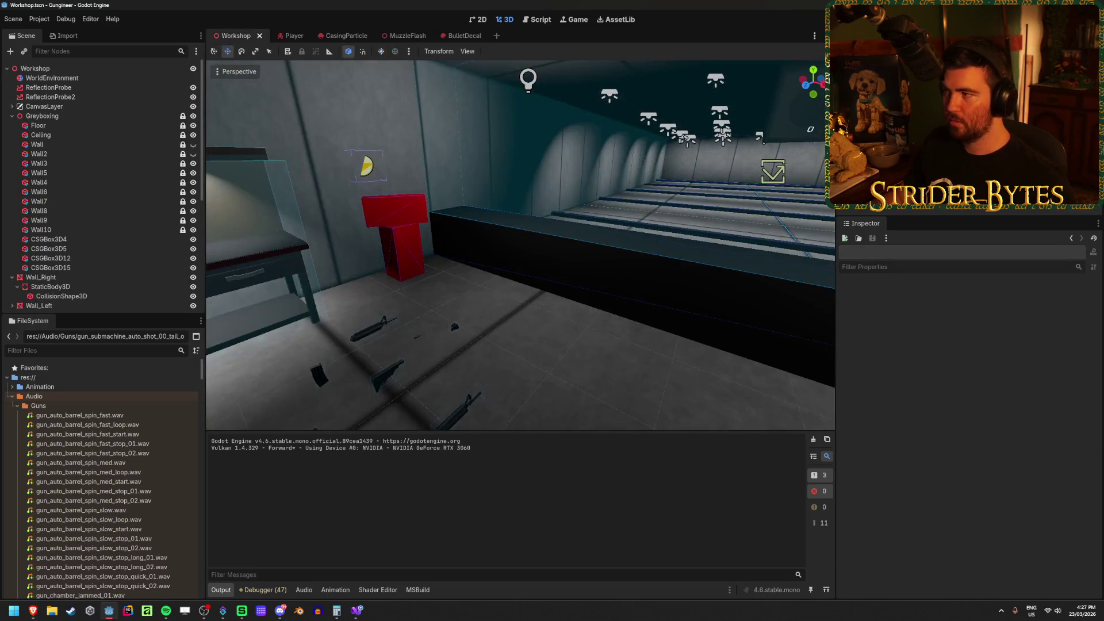
key("F5")
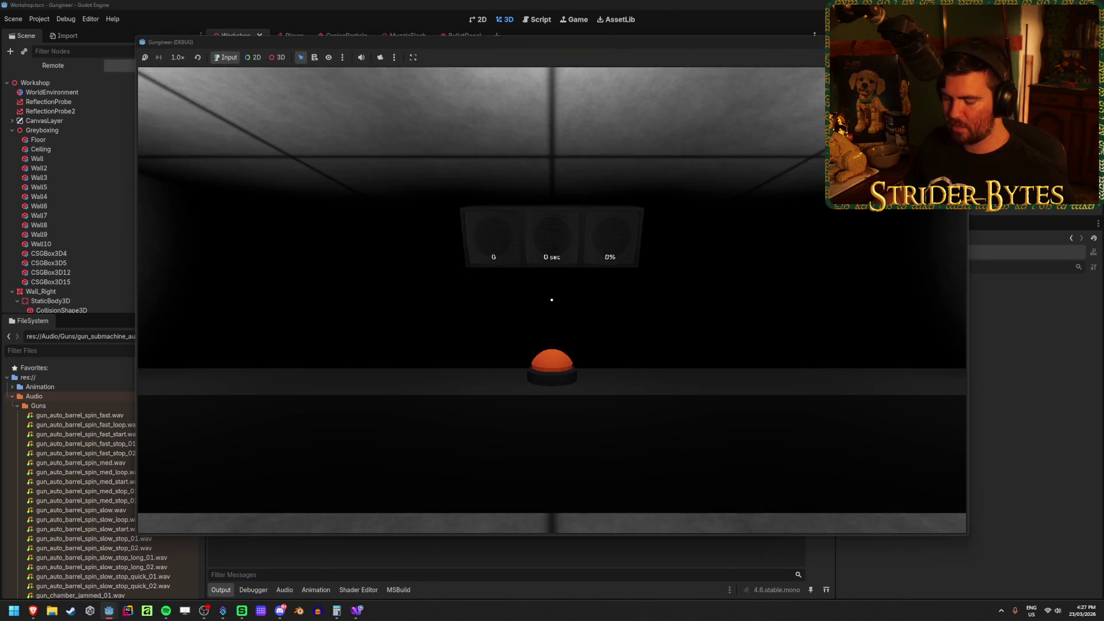
mouse_move(551, 299)
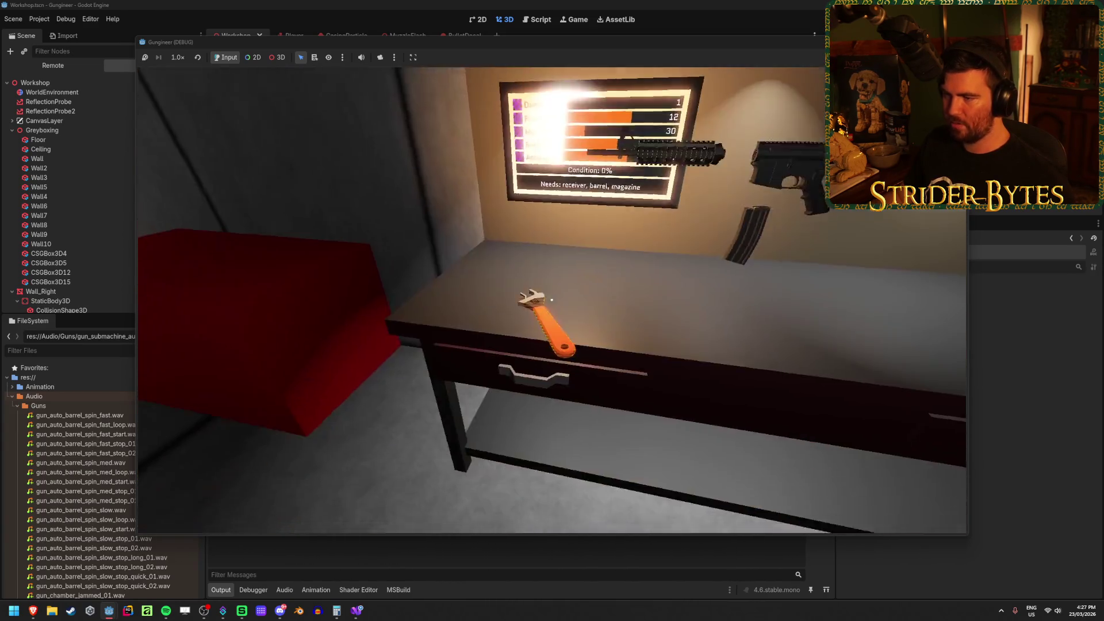
key("1")
left_click(551, 299)
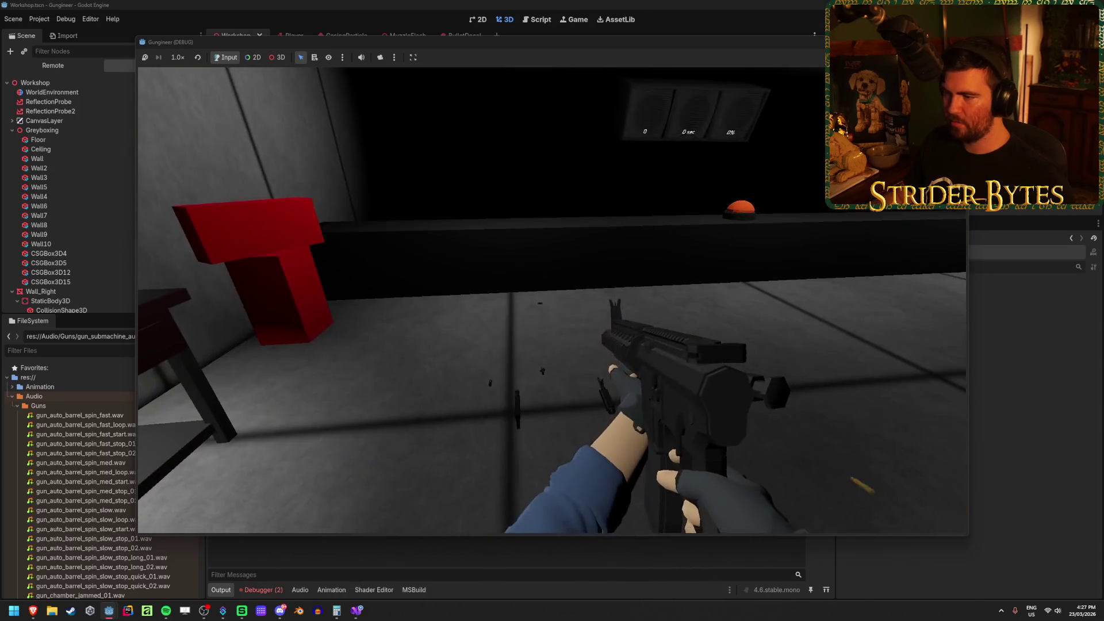
left_click(551, 299)
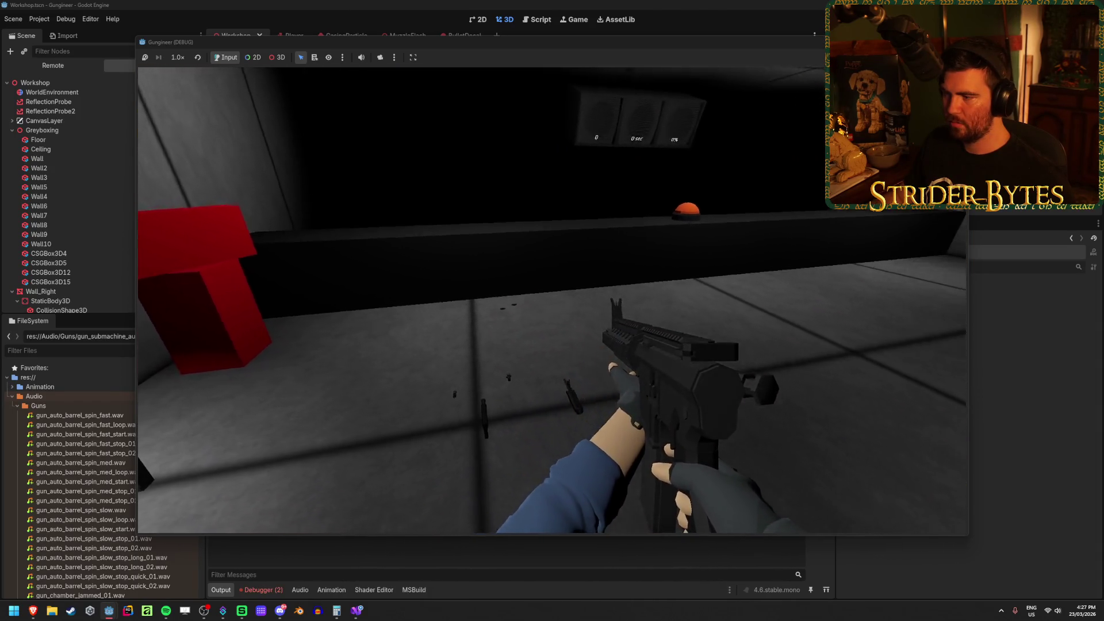
left_click(552, 299)
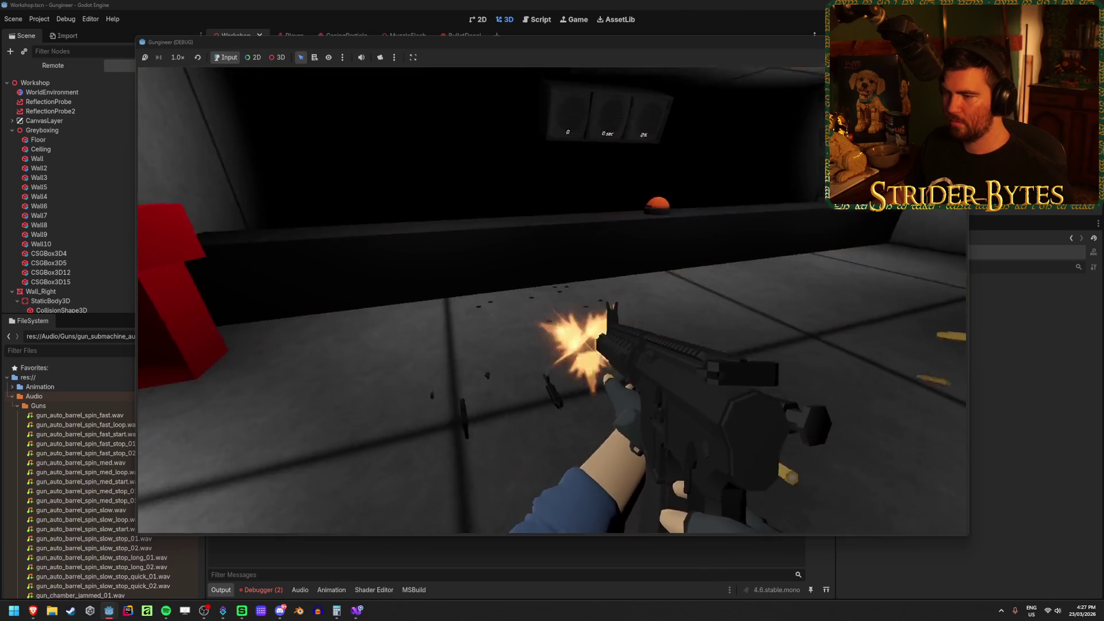
left_click(551, 300)
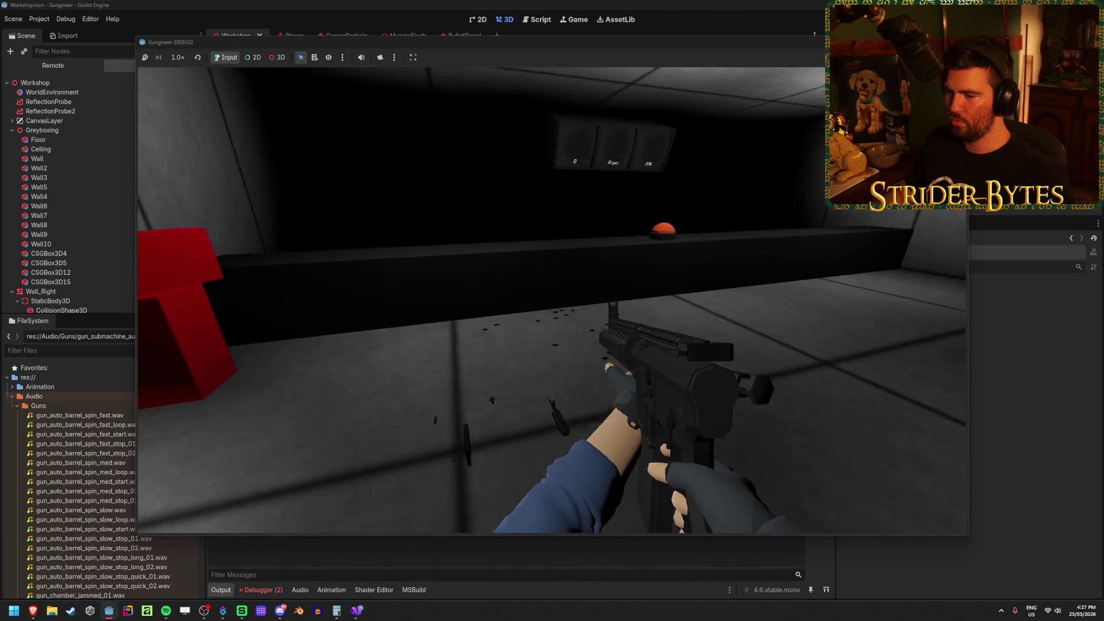
left_click(552, 299)
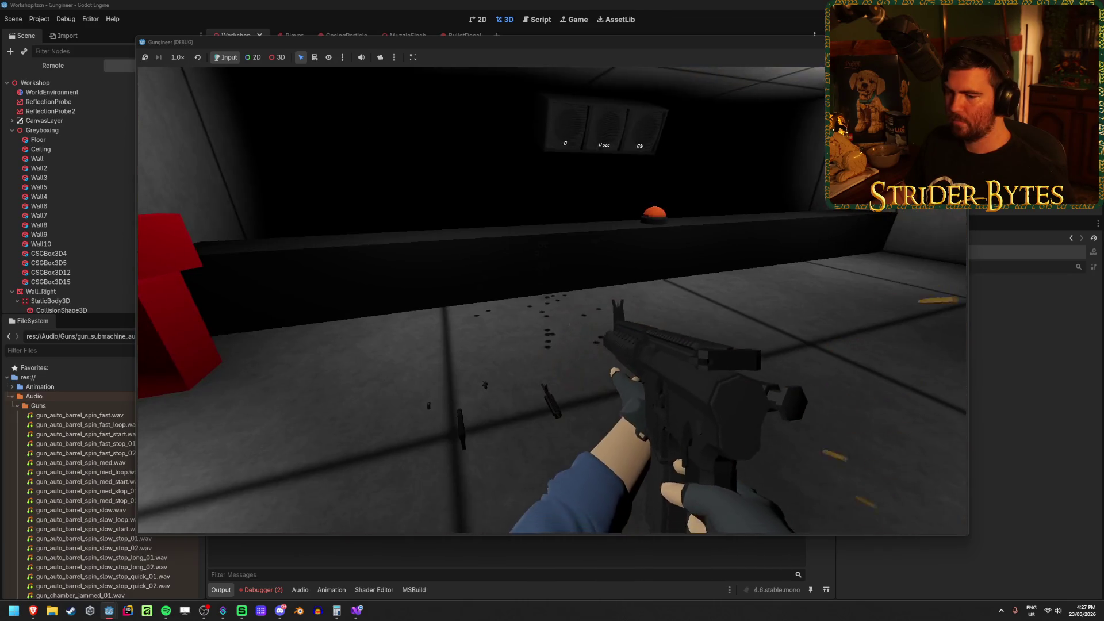
key("F8")
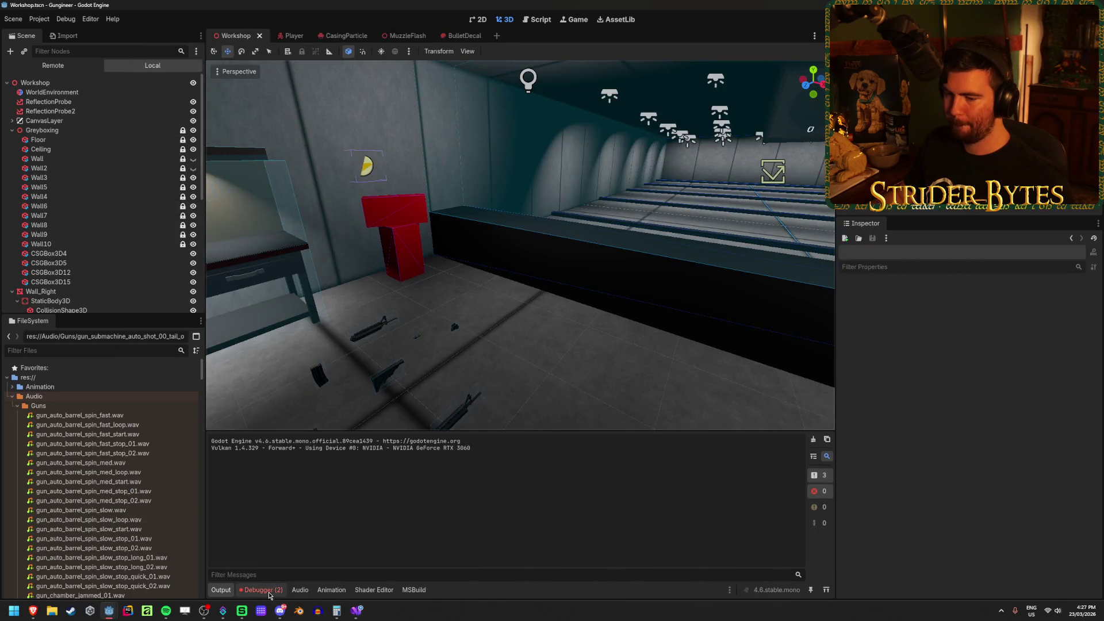
Open the null-target tween error from the Debugger's Errors list, then go to GunAudio.cs
left_click(268, 591)
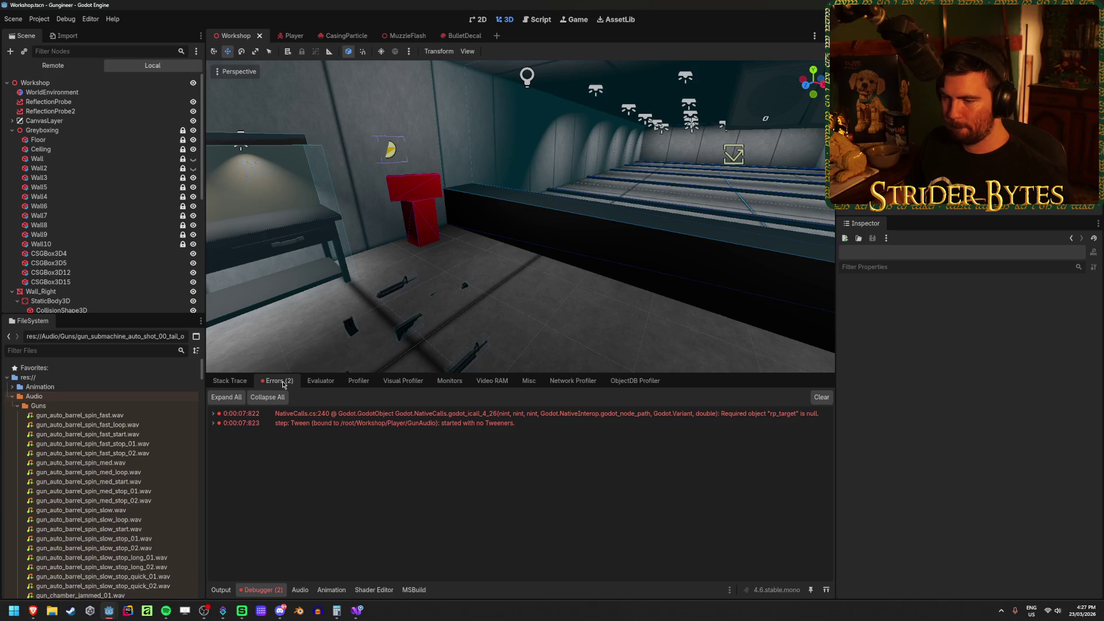
double_click(516, 418)
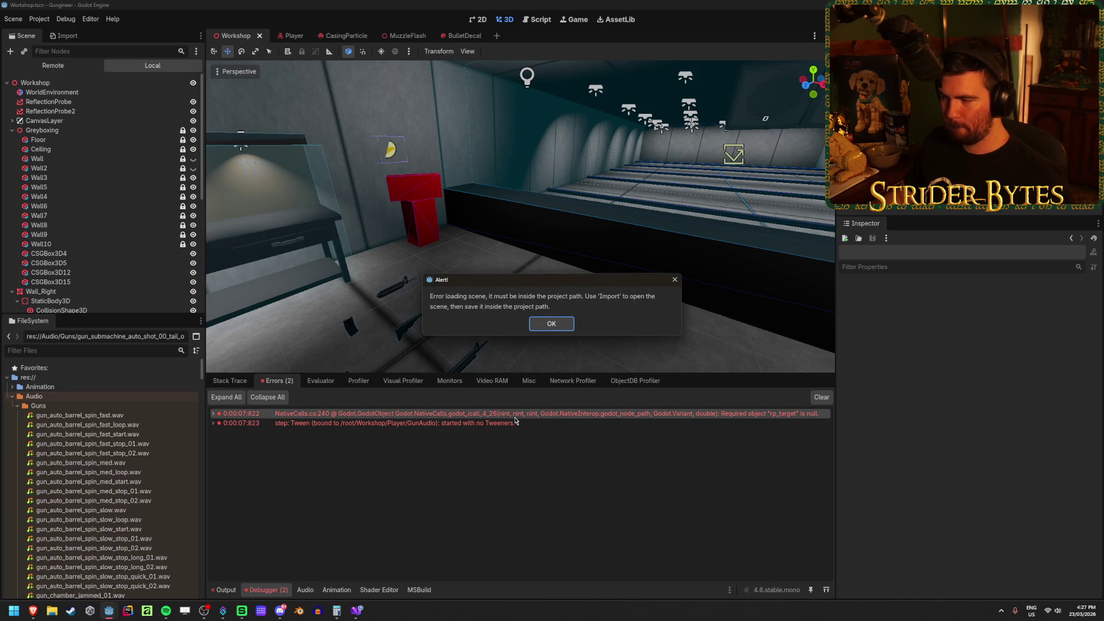
left_click(551, 324)
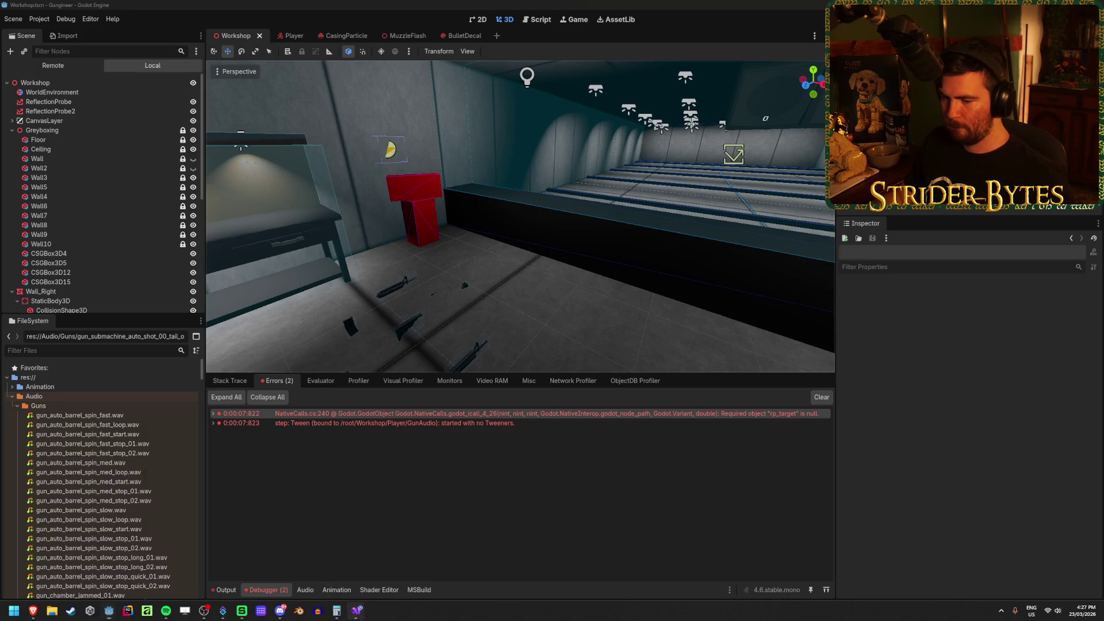
left_click(357, 610)
left_click(407, 416)
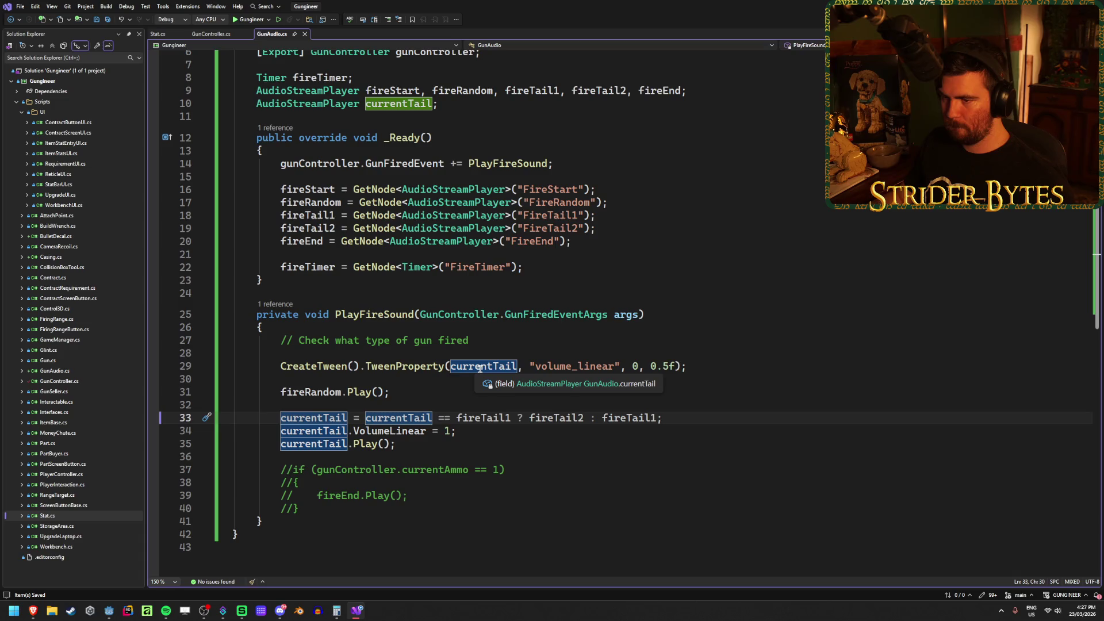
Add 'currentTail = fireTail1;' after the FireTimer lookup in _Ready, then return to Godot
scroll(700, 290, "up", 1)
left_click(700, 305)
key("Return")
key("Return")
type("cur")
key("Tab")
type("= ")
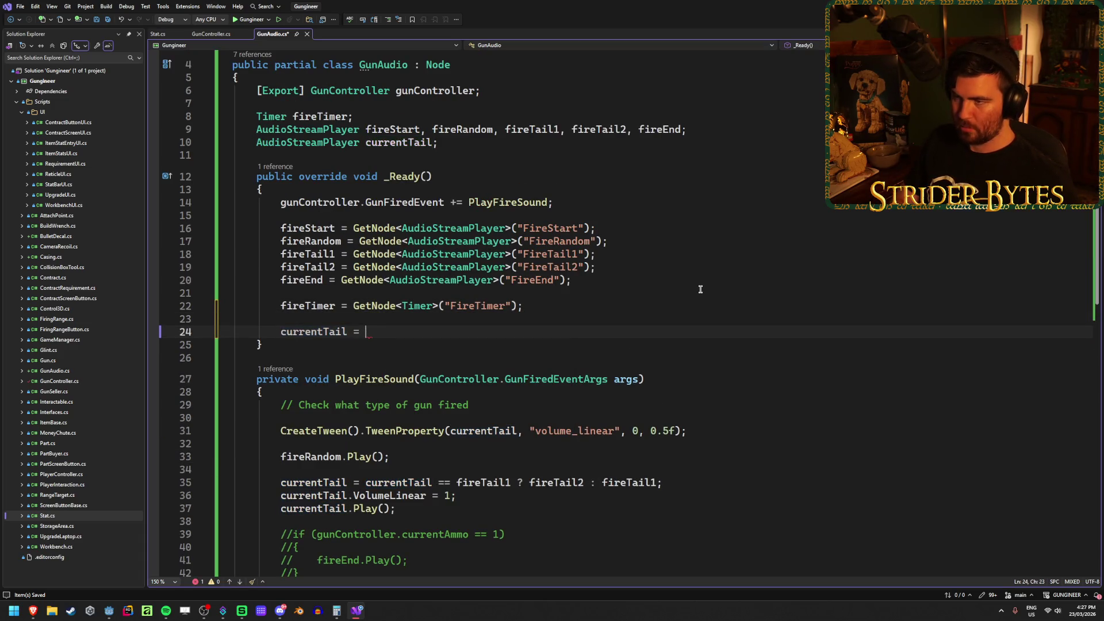
type("fireT")
key("Tab")
type(";")
scroll(696, 289, "down", 3)
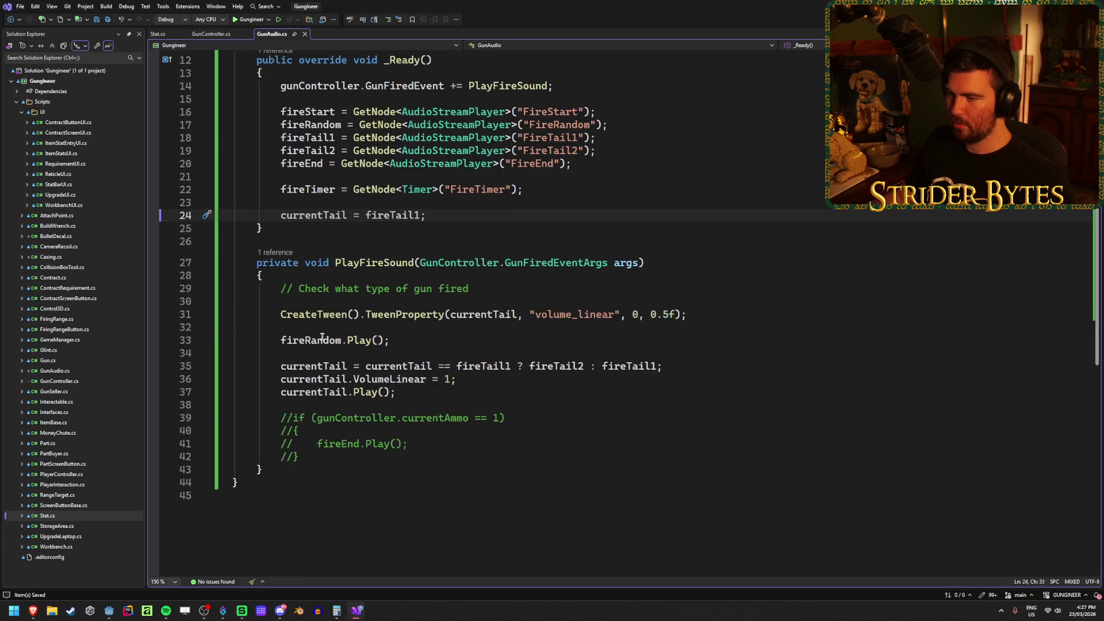
key("alt+Tab")
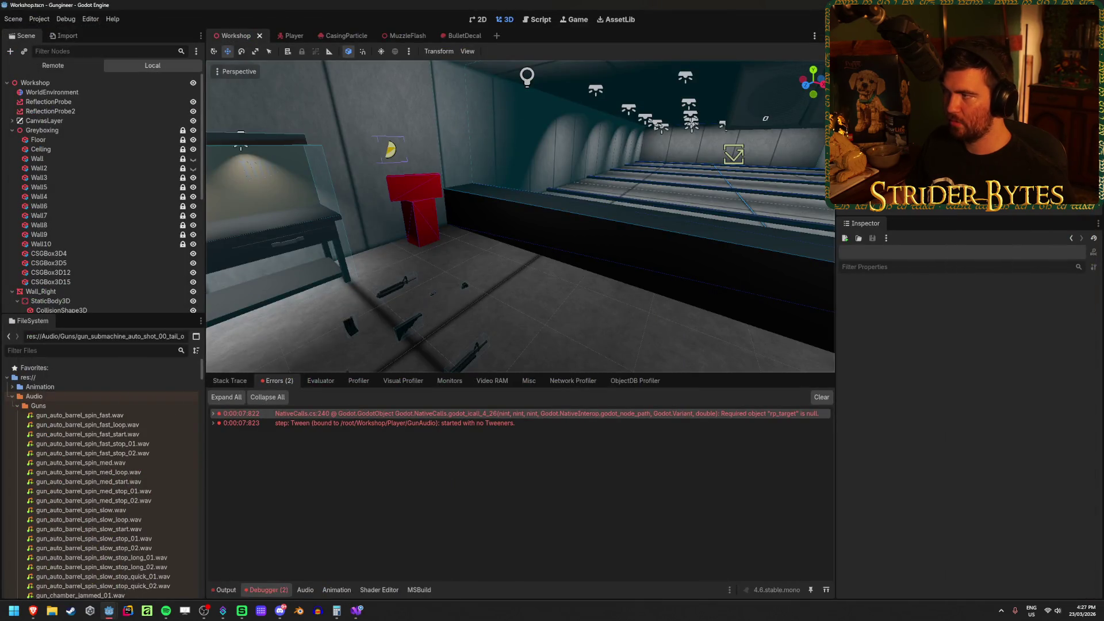
Run the game, pick up the rifle, fire six times at the range, and stop the game
key("F5")
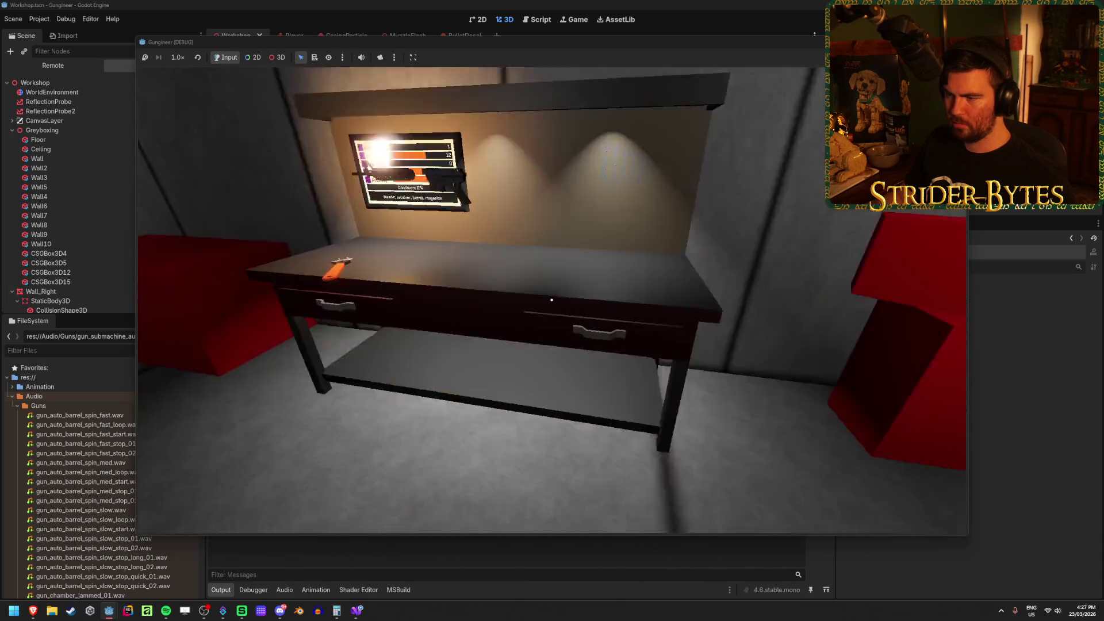
key("e")
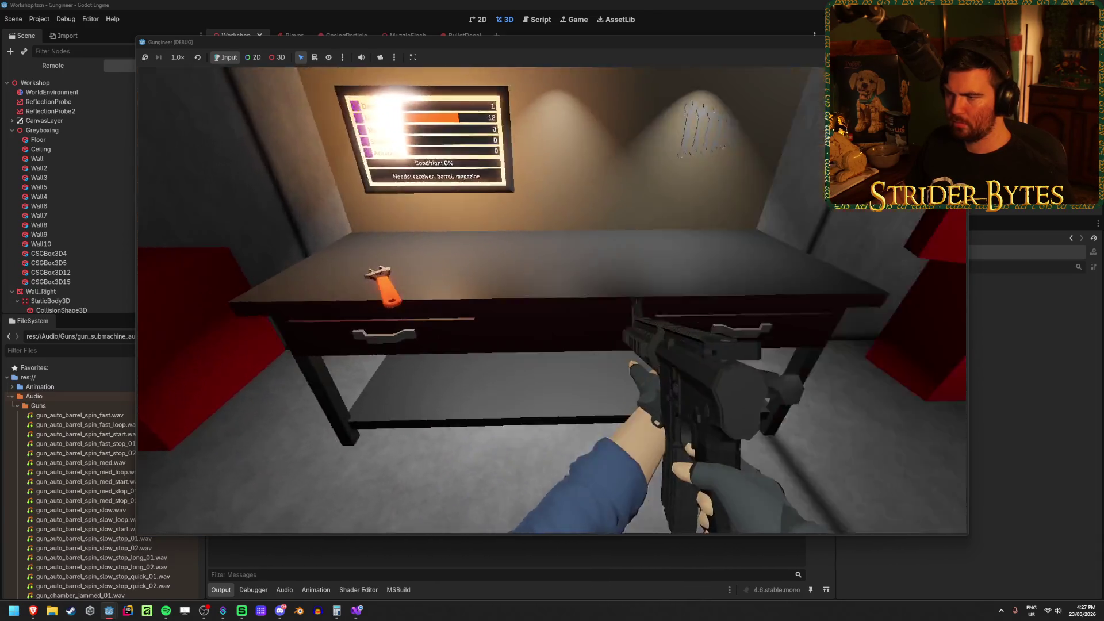
left_click(552, 300)
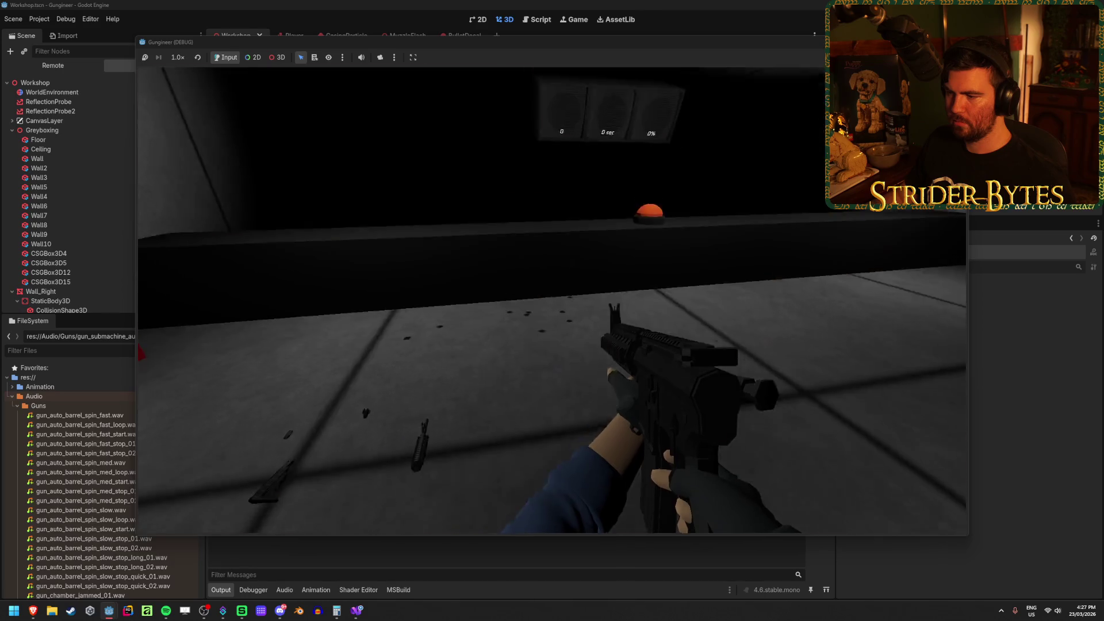
left_click(552, 300)
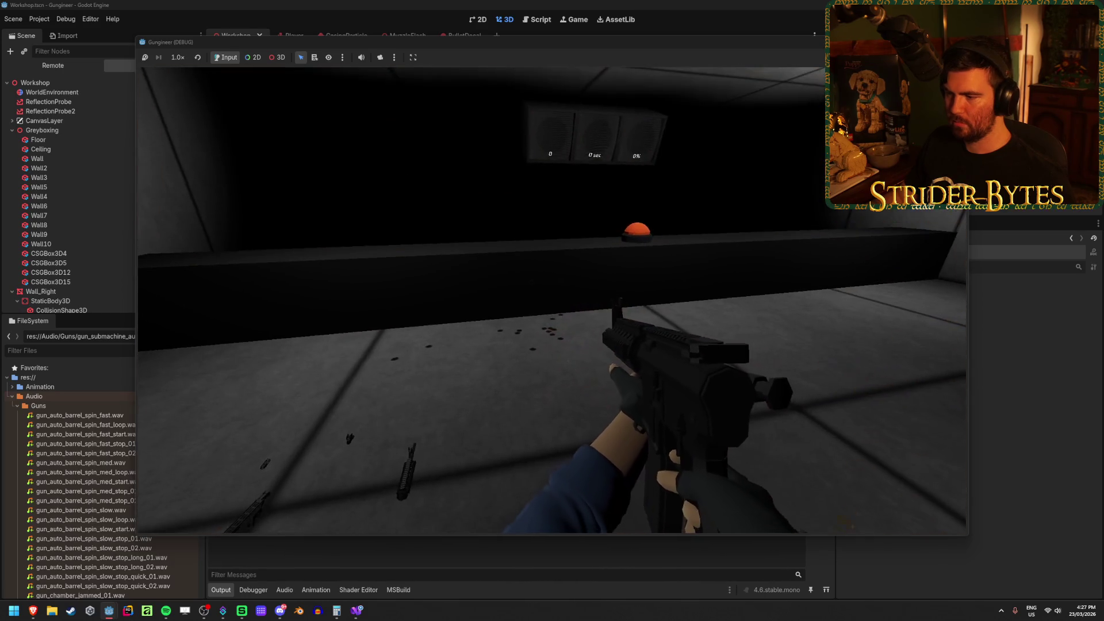
left_click(552, 300)
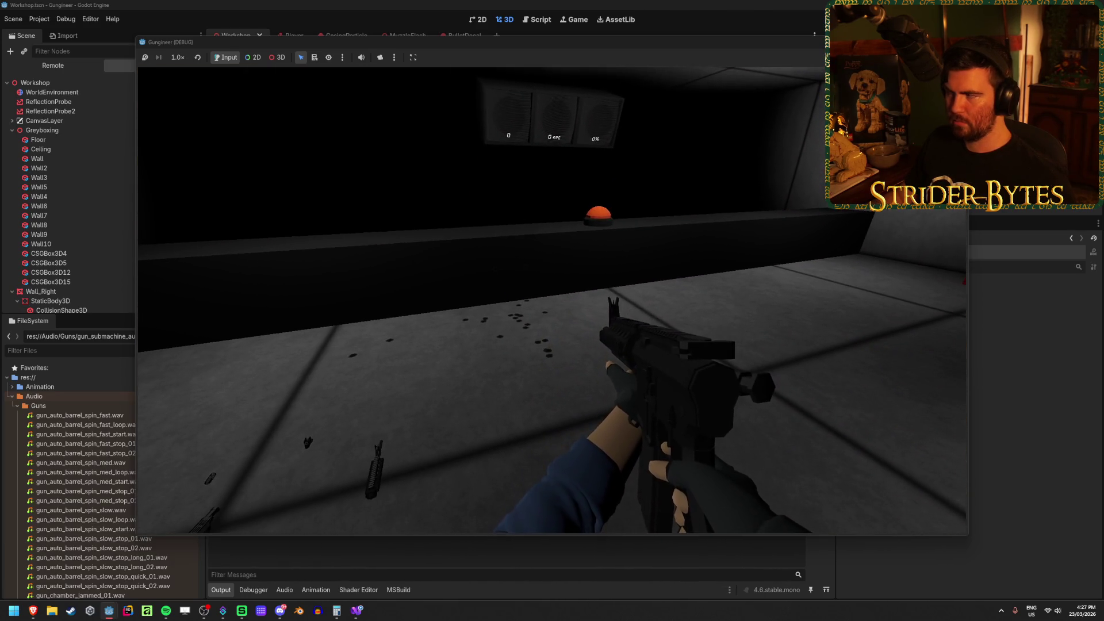
left_click(552, 300)
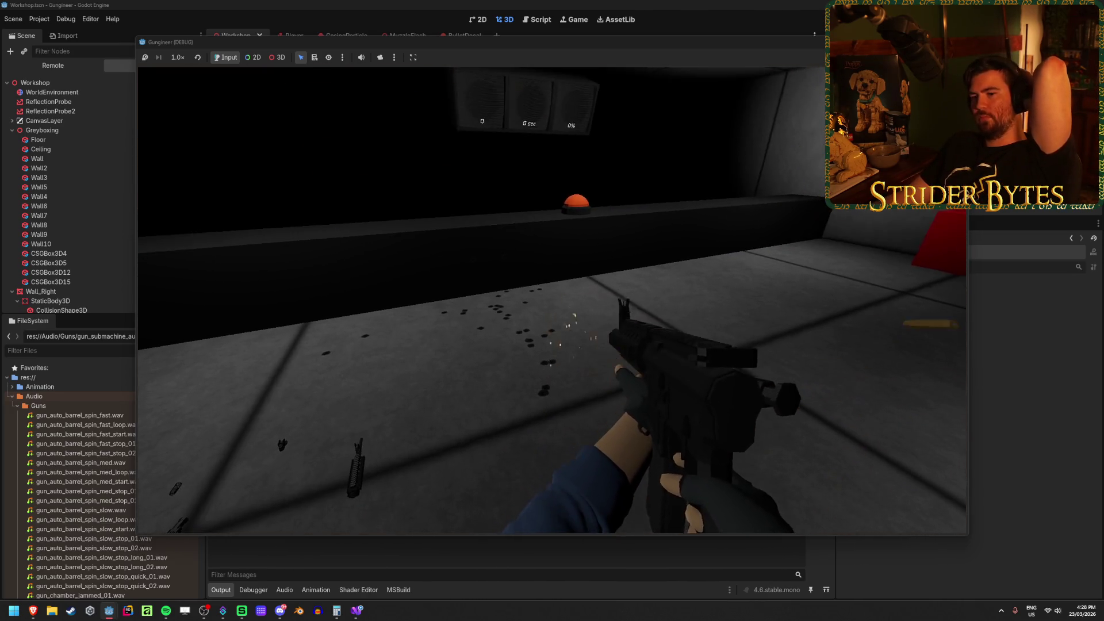
left_click(552, 300)
left_click(552, 300)
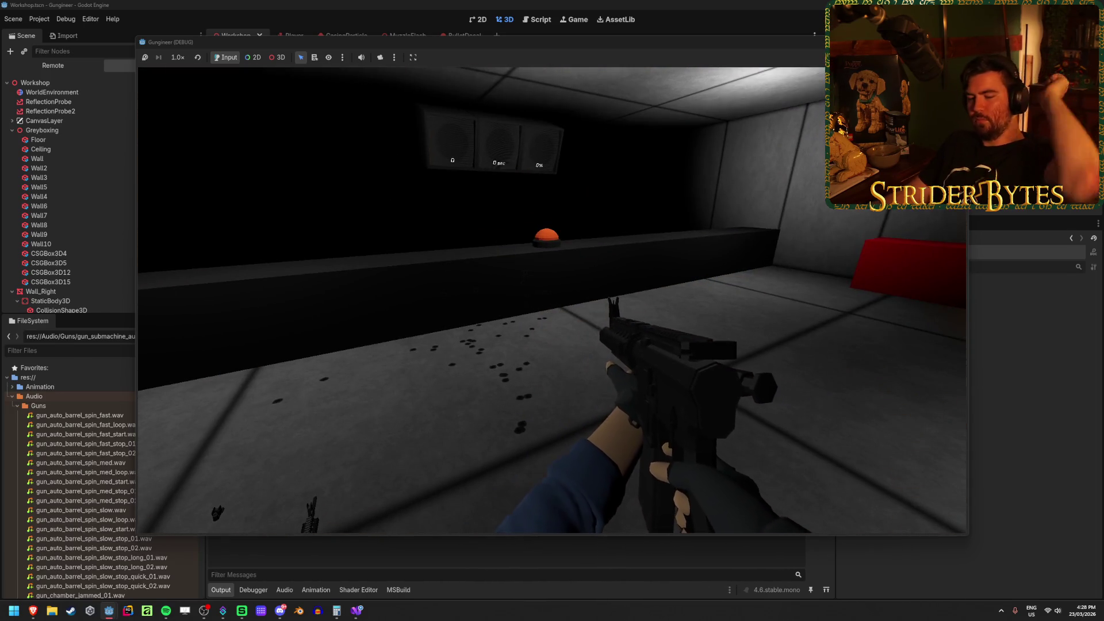
key("F8")
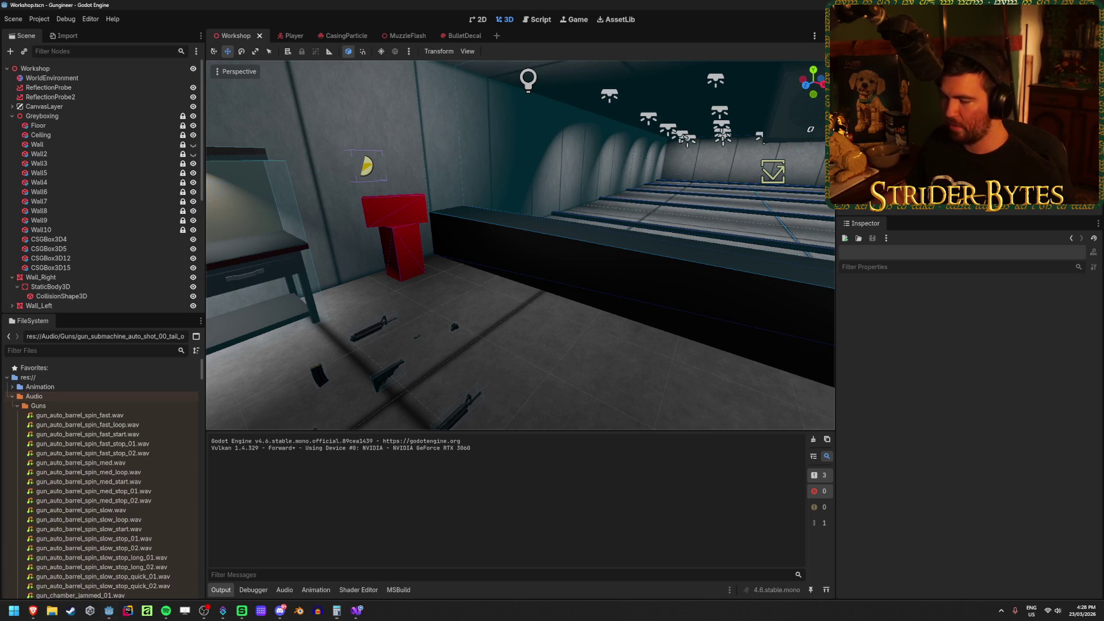
Change the fade time on line 31 from 0.5f to 0.05f and relaunch the game from Godot
left_click(355, 613)
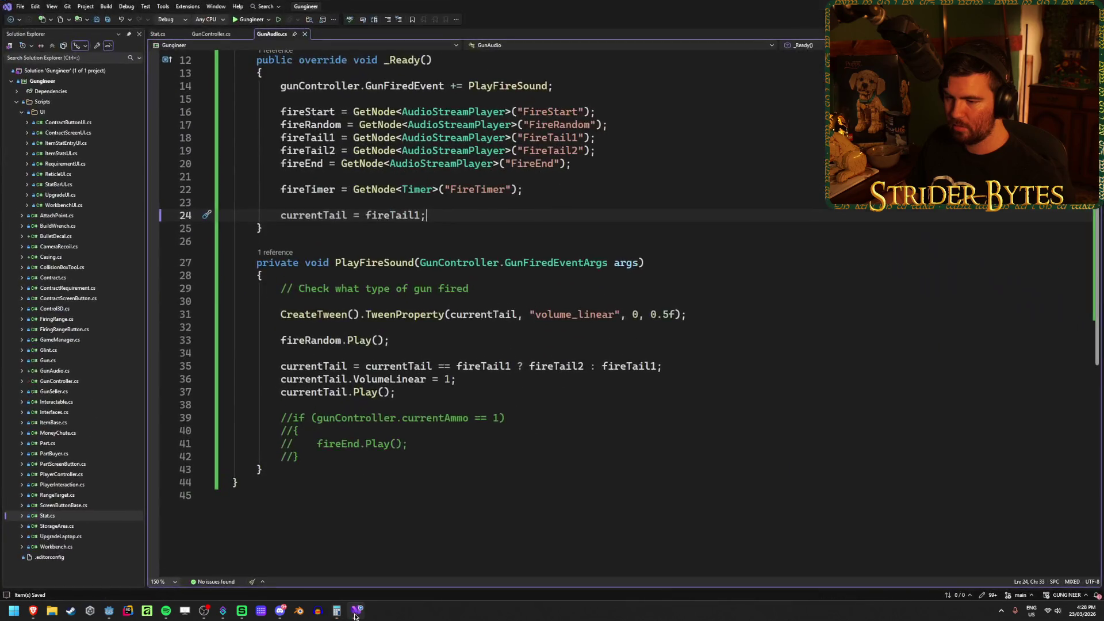
left_click(670, 314)
type("0")
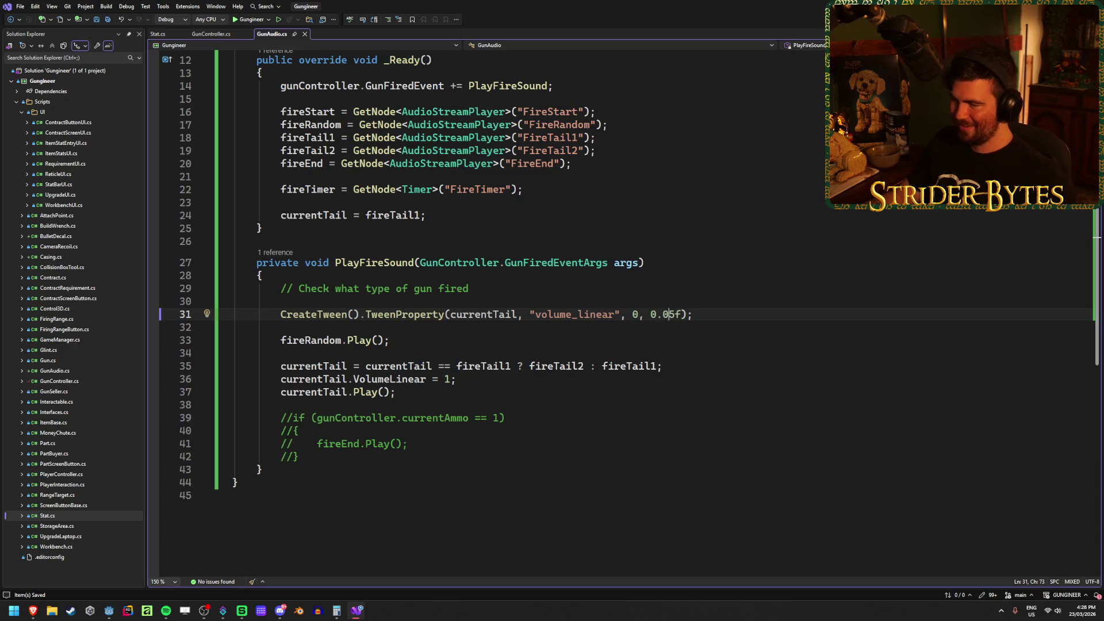
key("alt+Tab")
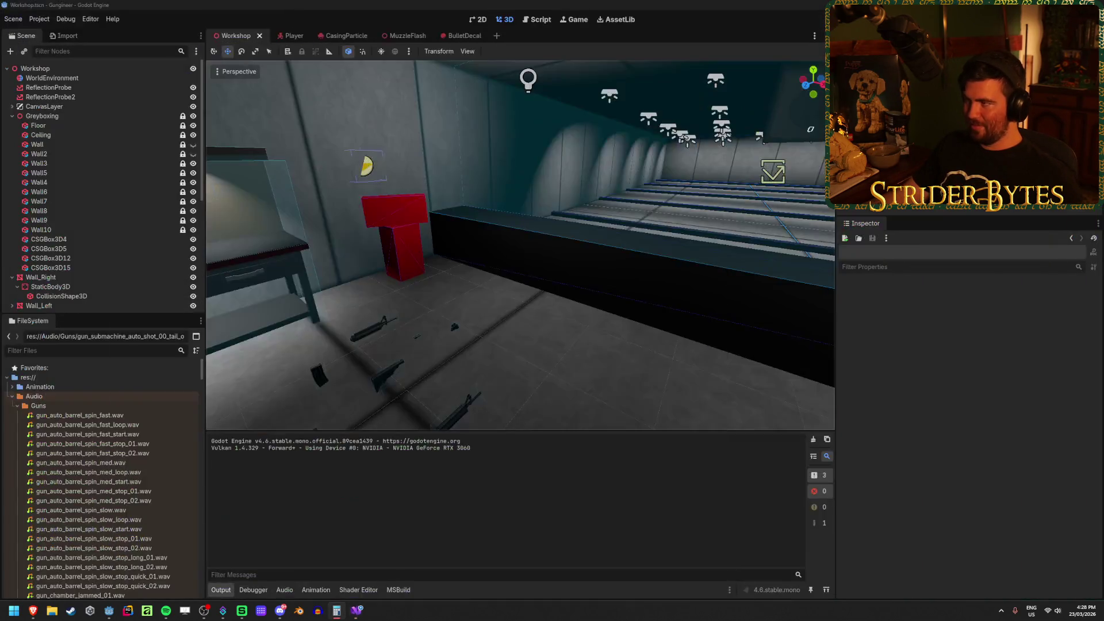
key("alt+b")
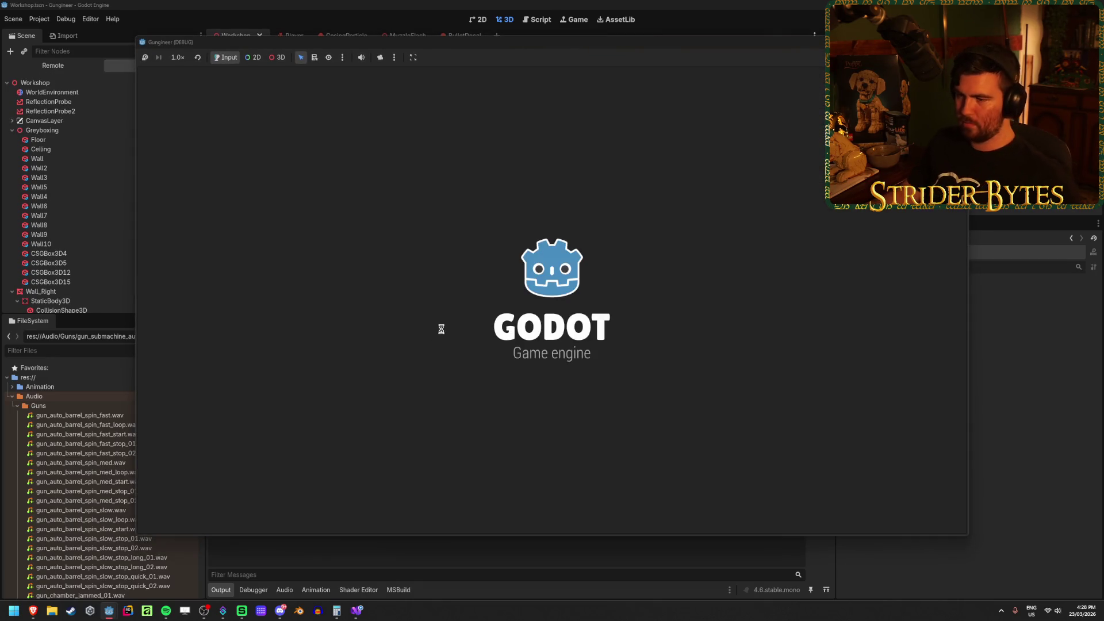
Walk to the workbench, take the rifle, and fire repeatedly to check muzzle flashes and casings
key("w")
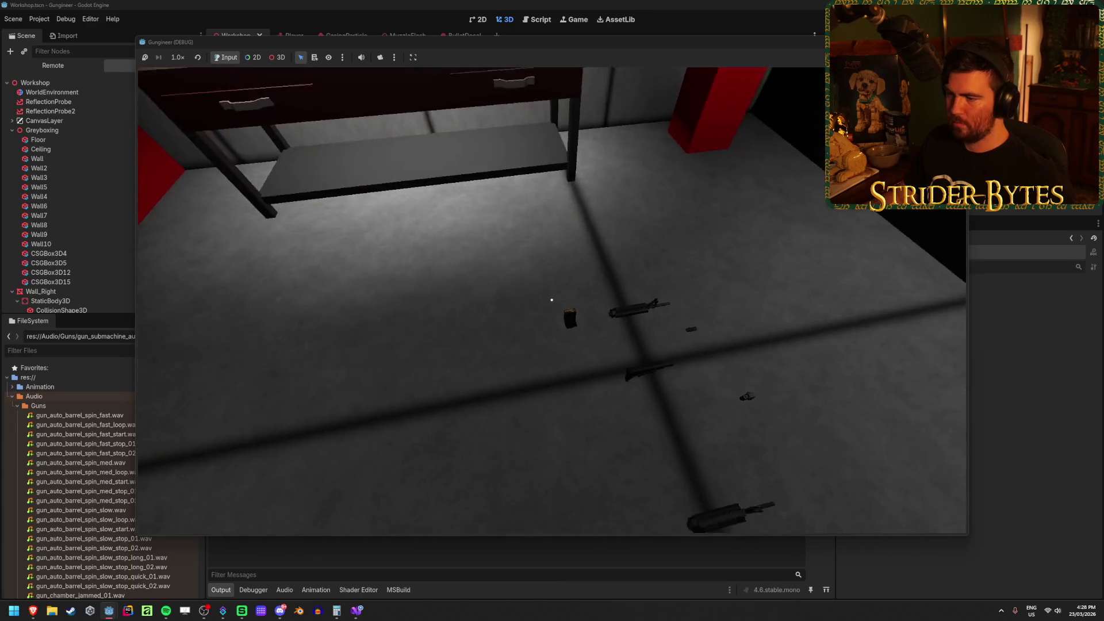
mouse_move(551, 299)
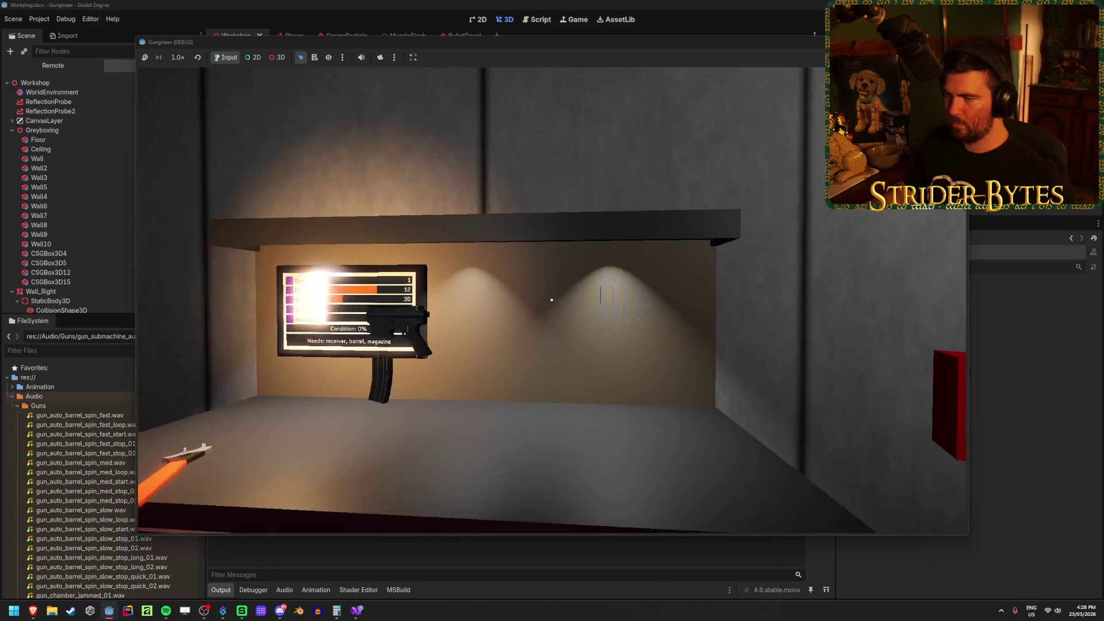
key("e")
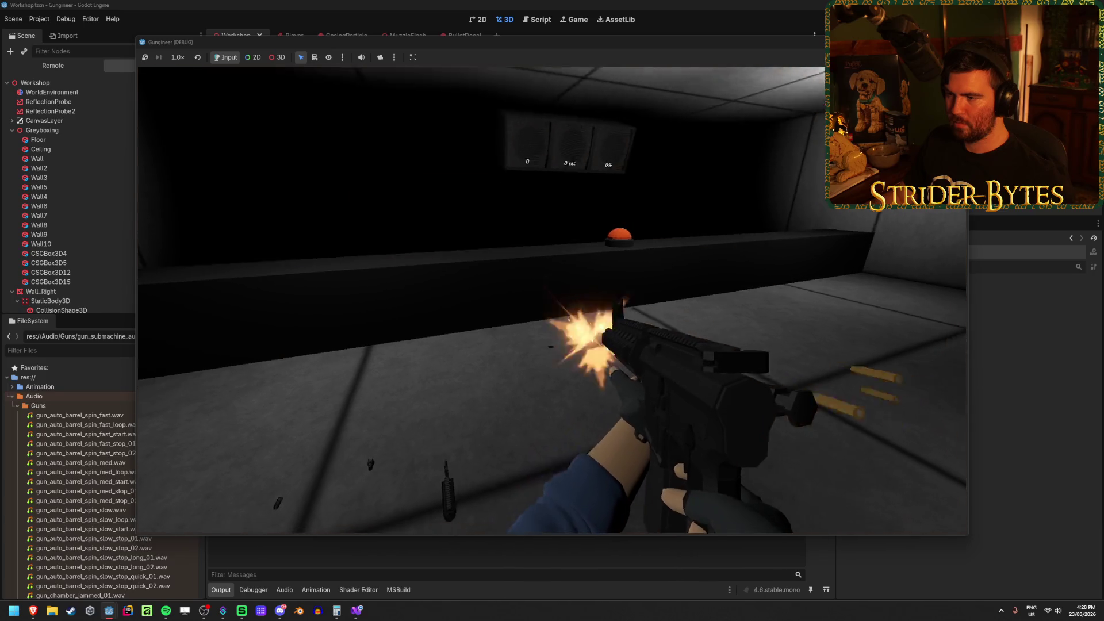
left_click_drag(552, 299, 534, 288)
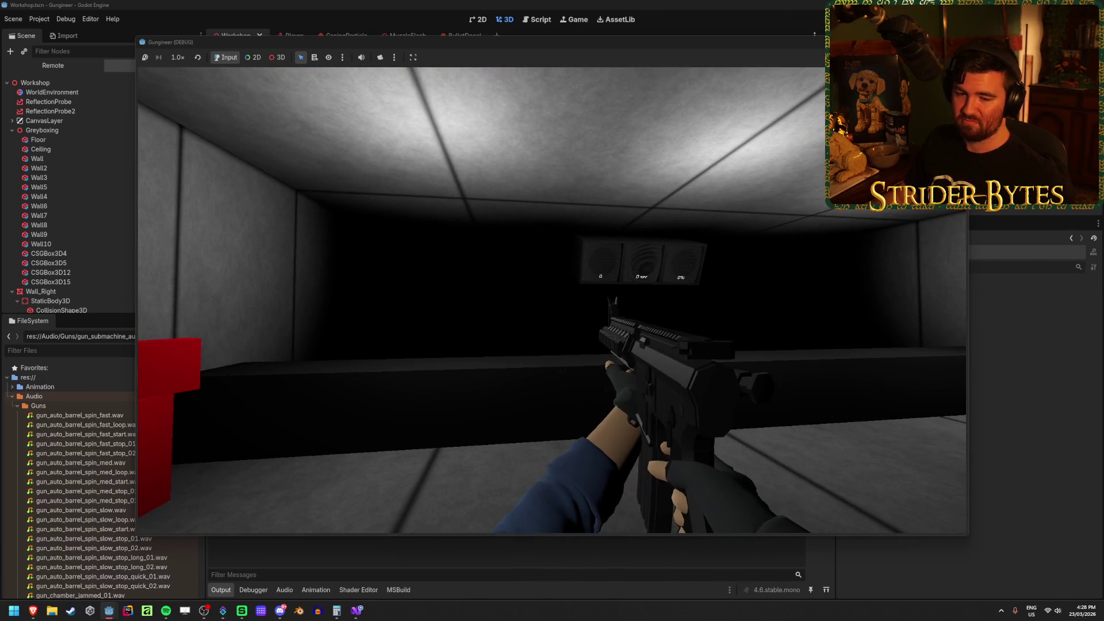
left_click(535, 287)
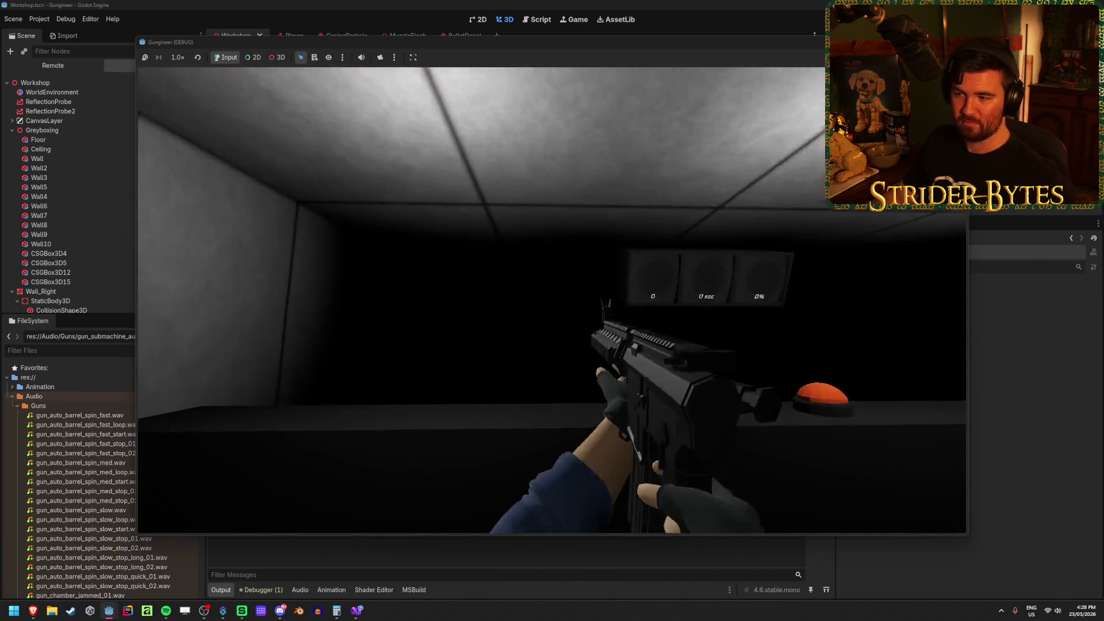
left_click(534, 288)
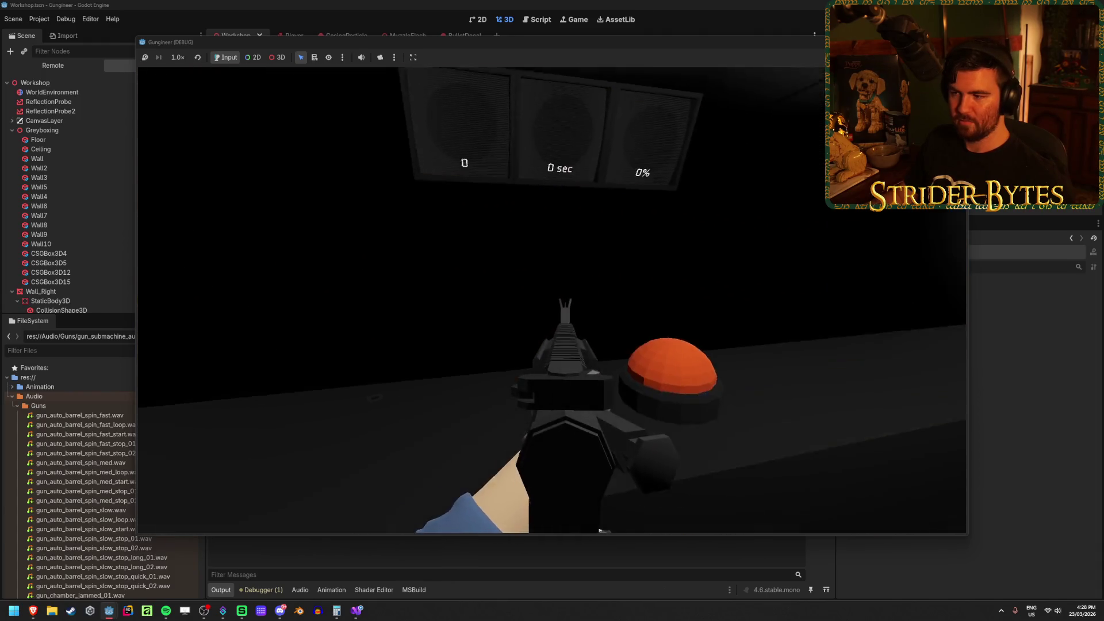
left_click(535, 287)
left_click(535, 287)
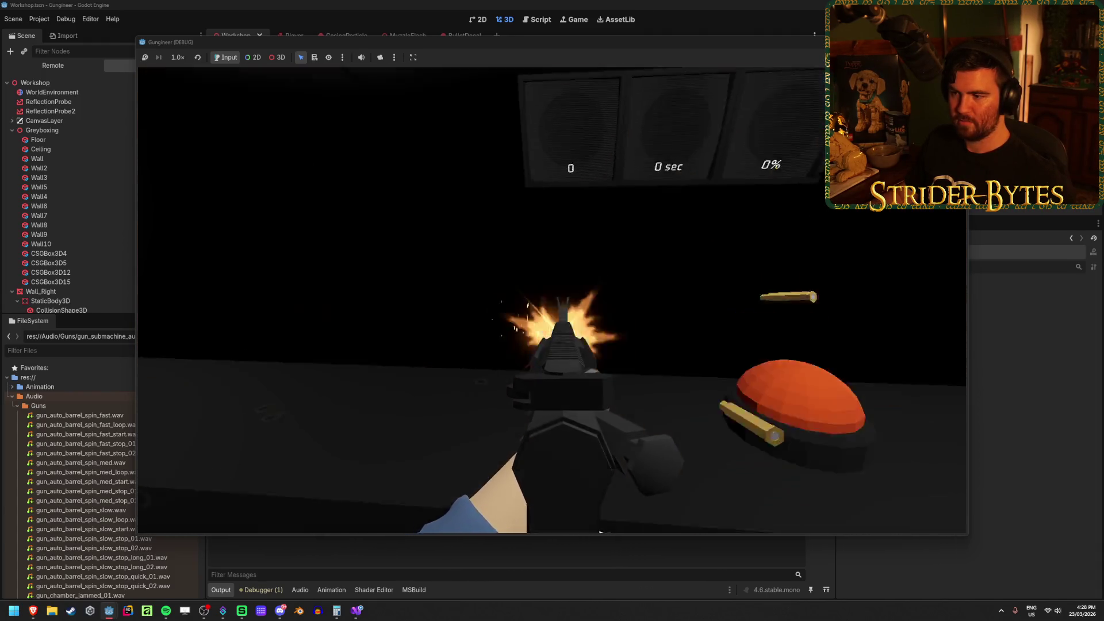
left_click(535, 288)
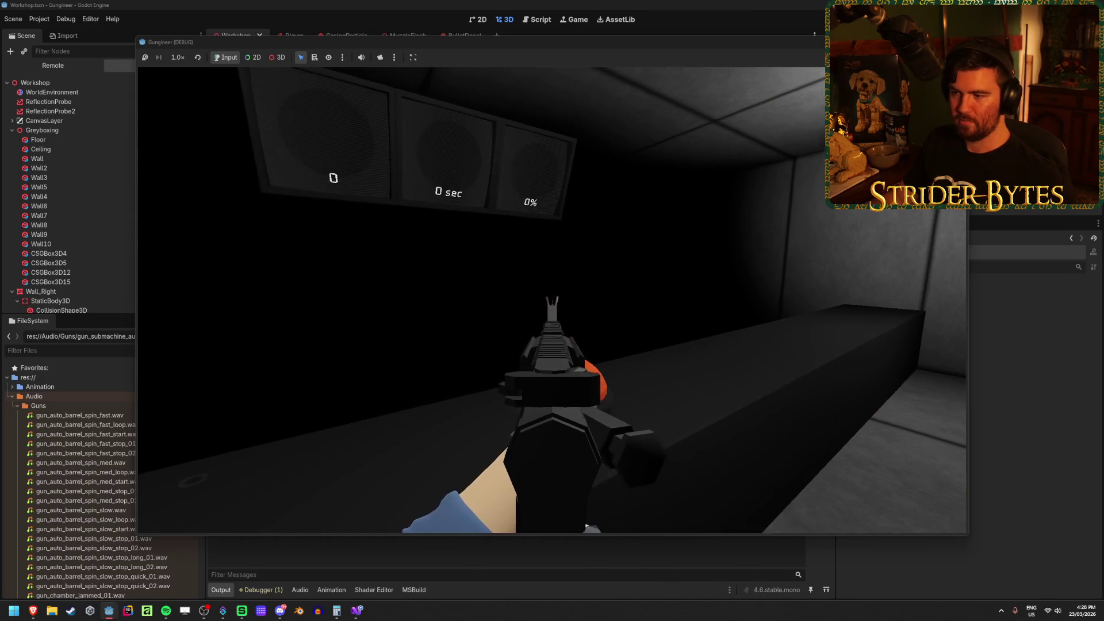
left_click(552, 299)
left_click(552, 299)
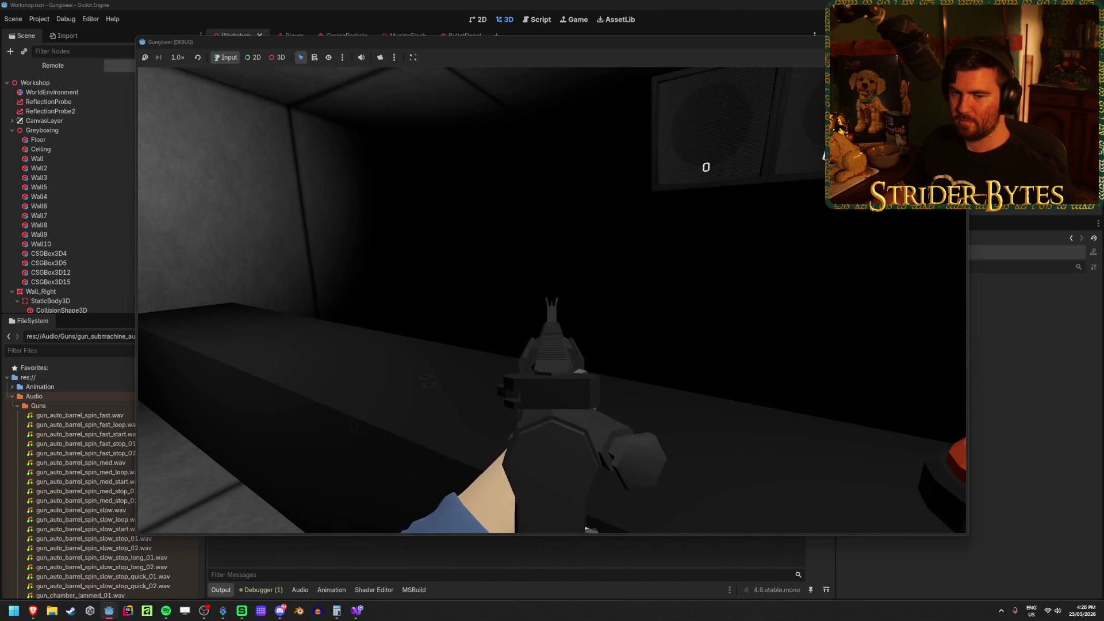
left_click(552, 299)
left_click(552, 299)
left_click(551, 299)
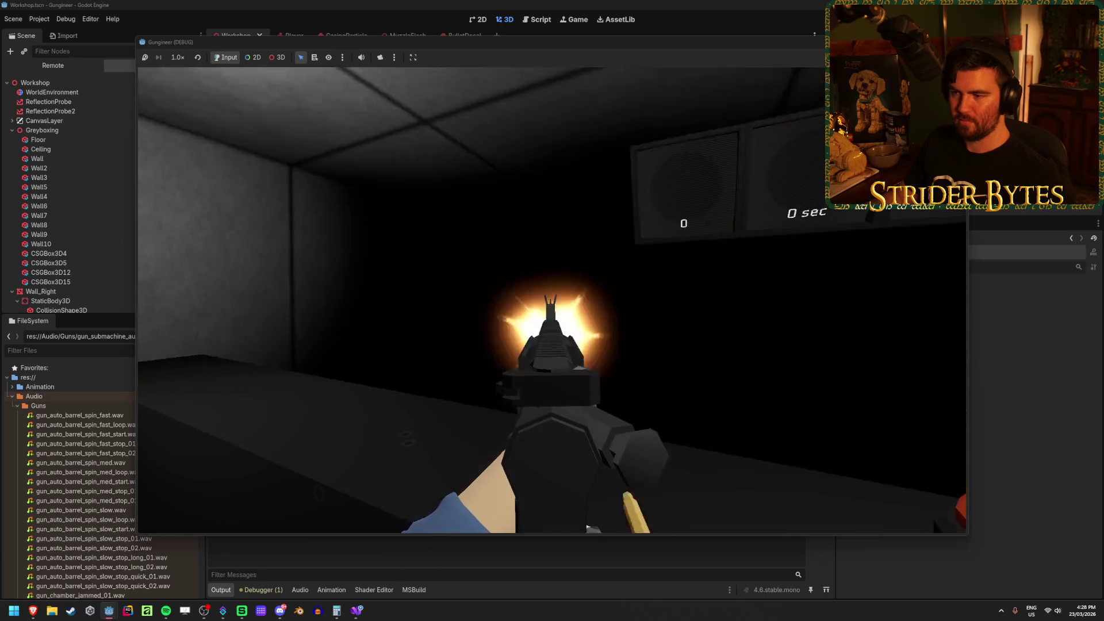
left_click(552, 299)
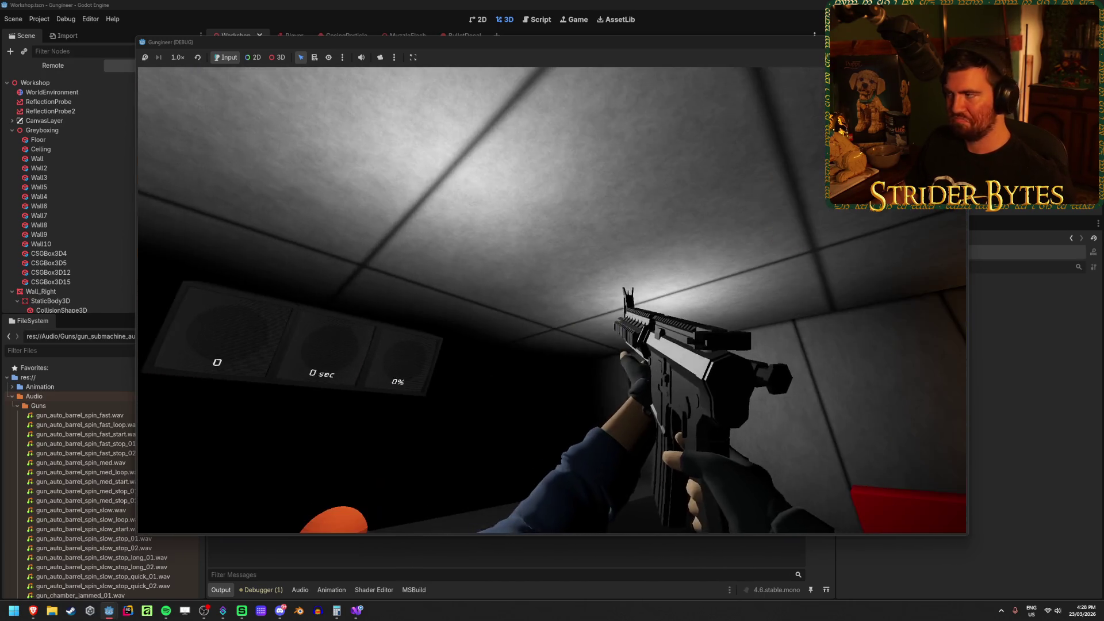
Leave the game and end the debug run with F8, returning to the editor
key("Escape")
scroll(146, 477, "down", 5)
scroll(146, 478, "down", 15)
scroll(146, 478, "down", 15)
scroll(146, 478, "down", 8)
scroll(115, 471, "down", 3)
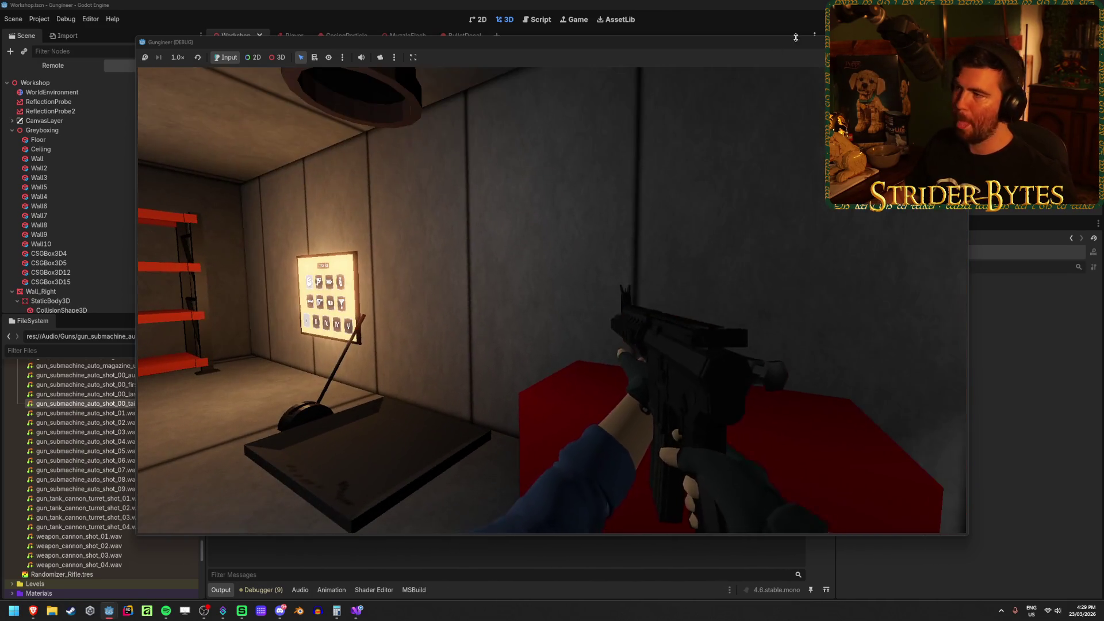
key("F8")
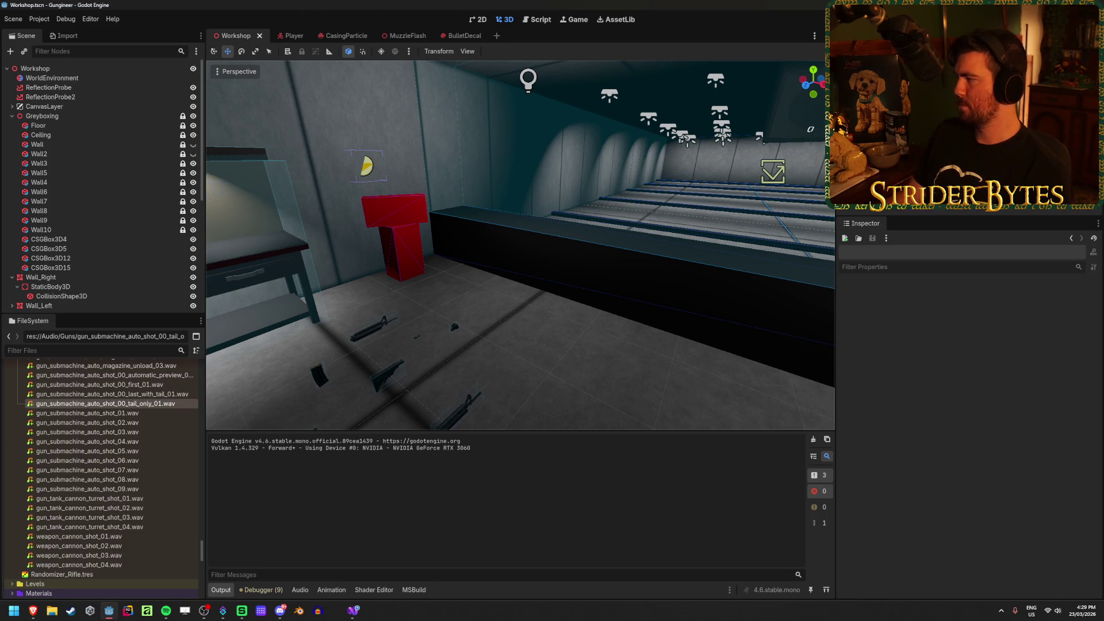
Return to the Godot editor and open the Player scene
key("alt+Tab")
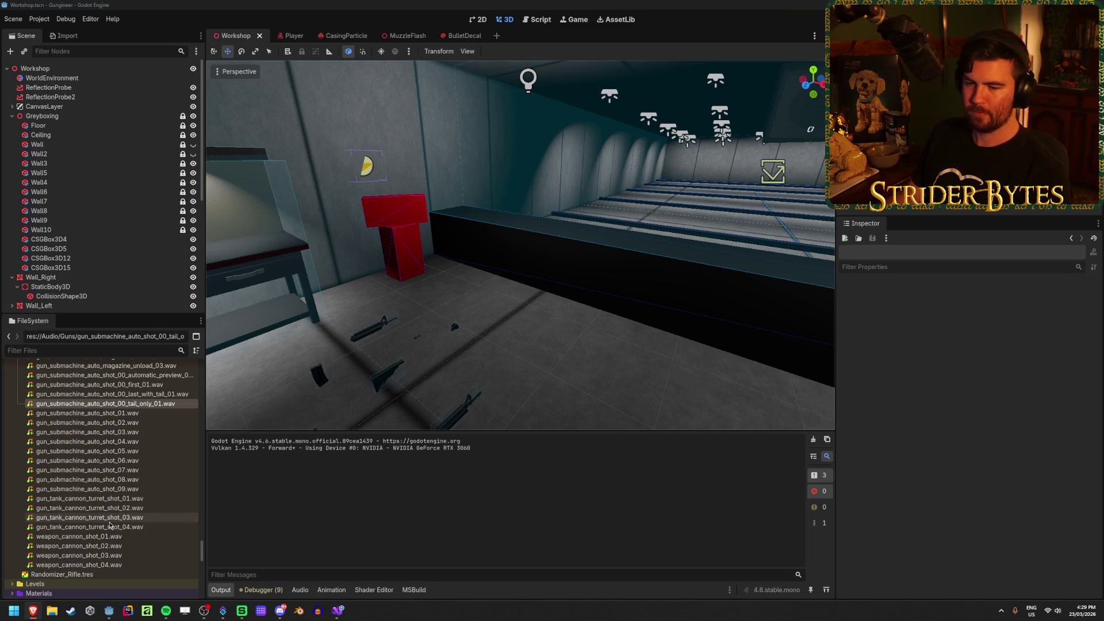
mouse_move(190, 489)
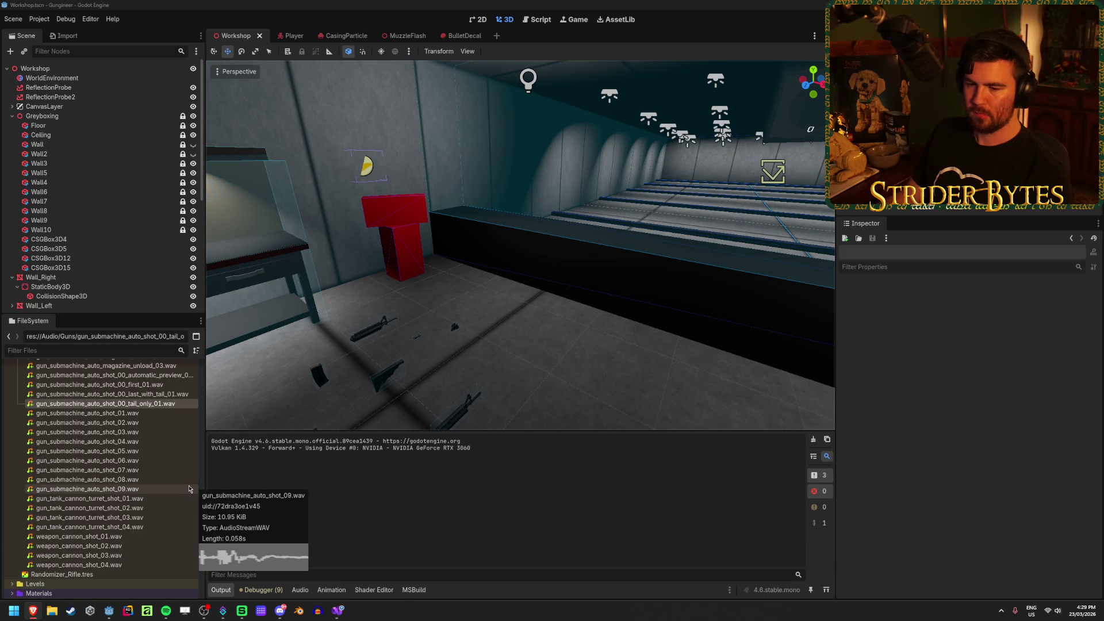
scroll(115, 478, "up", 8)
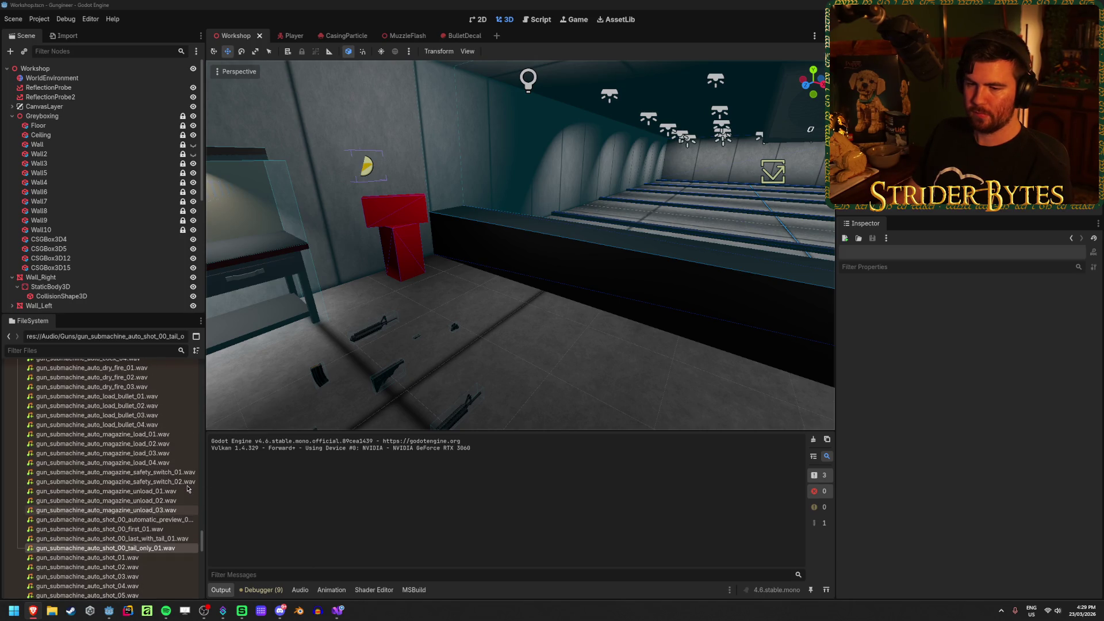
scroll(86, 469, "down", 15)
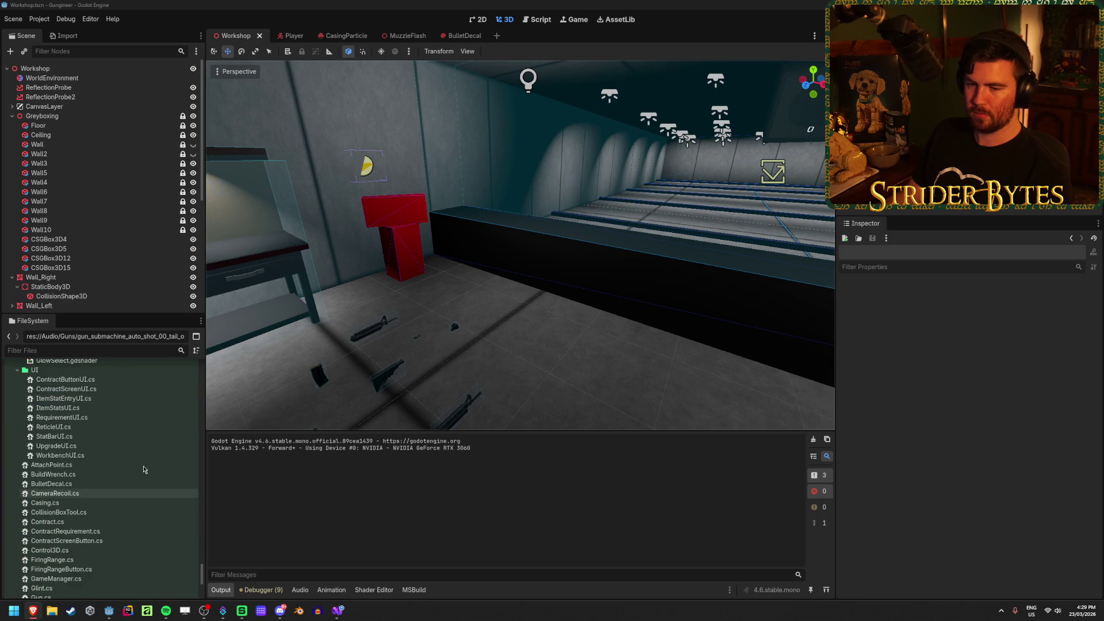
scroll(144, 470, "up", 6)
scroll(144, 470, "up", 1)
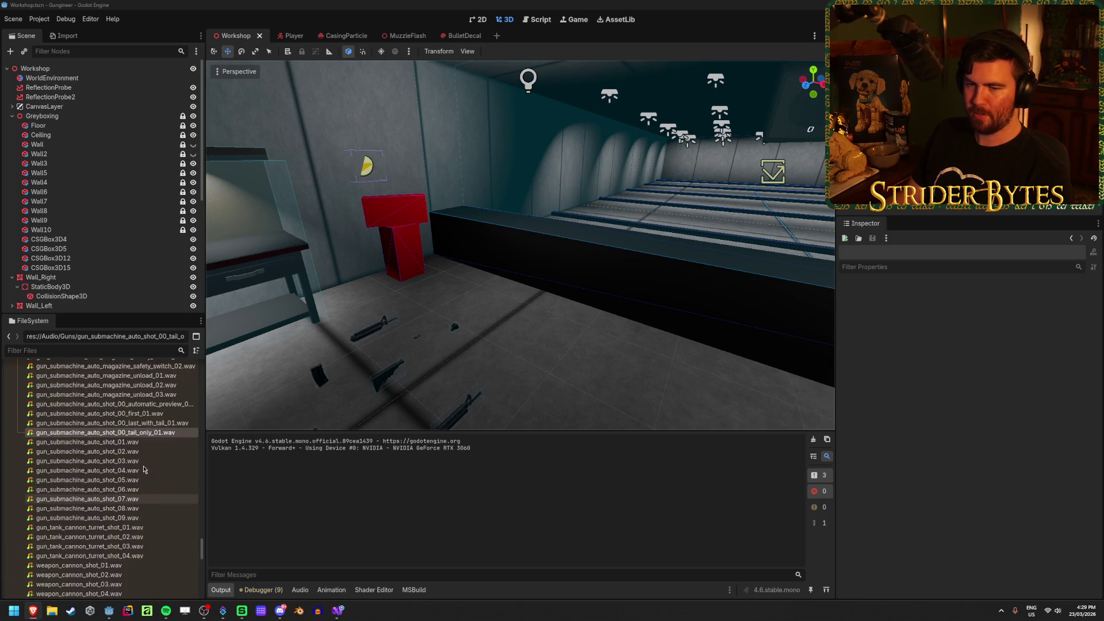
left_click(293, 37)
Check the FireStart and FireTimer nodes under GunAudio, then switch to GunAudio.cs in Visual Studio
left_click(62, 99)
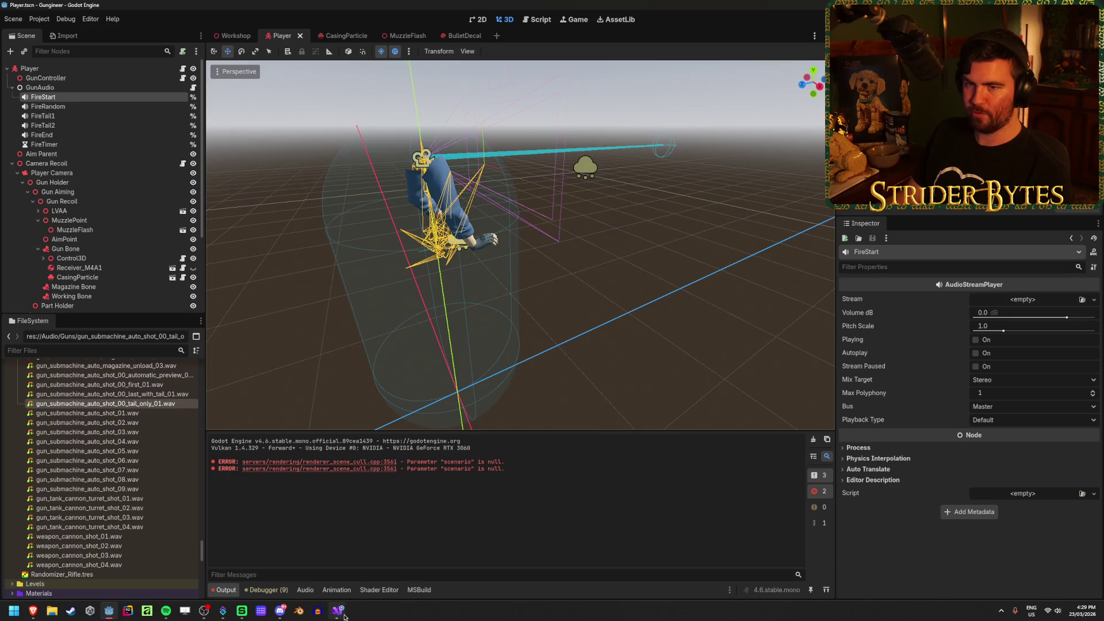
left_click(44, 144)
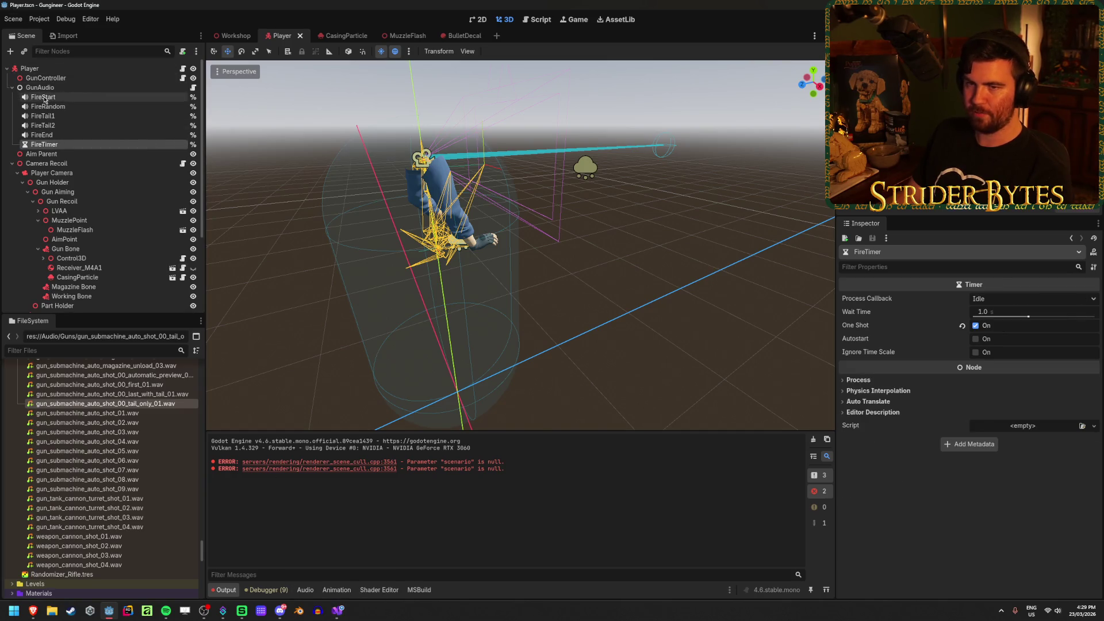
left_click(44, 98)
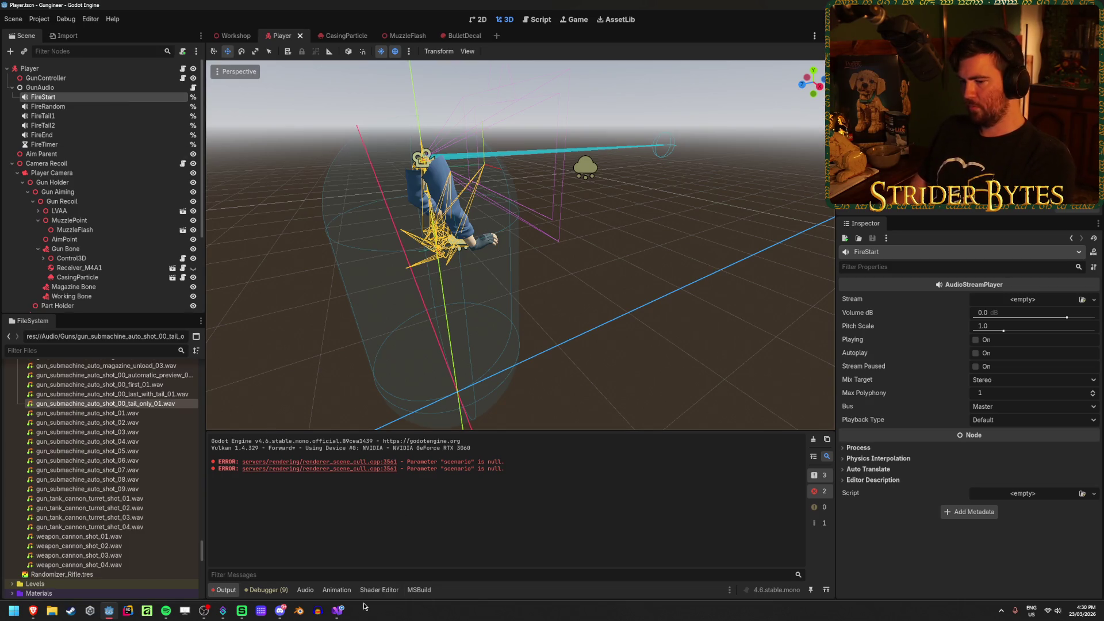
left_click(341, 614)
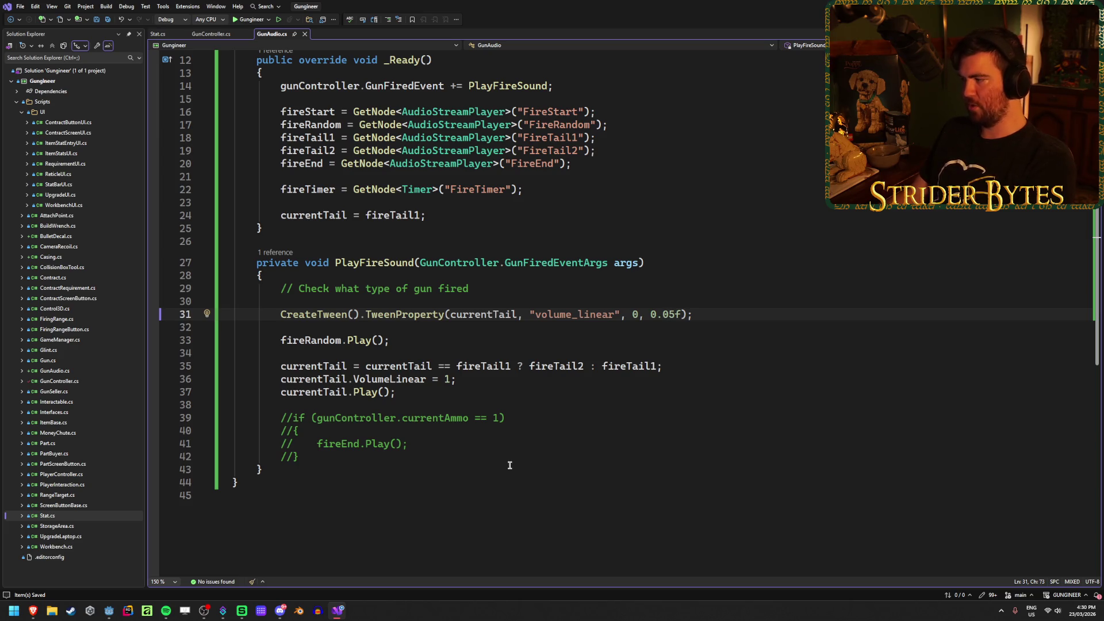
Insert a blank line after the 'Check what type of gun fired' comment on line 29
scroll(749, 288, "up", 4)
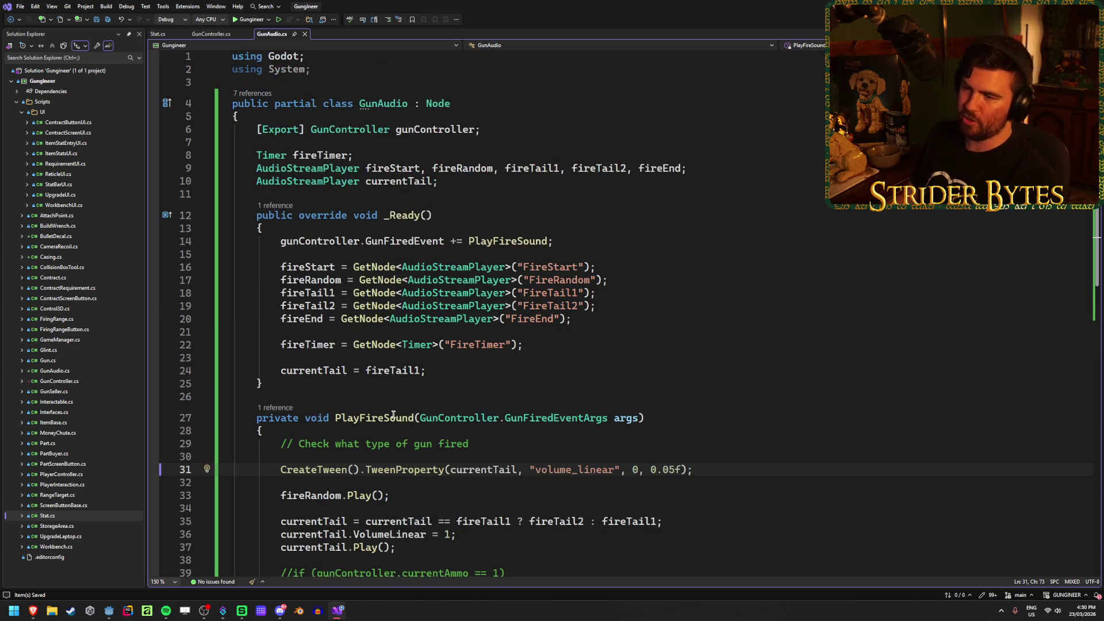
scroll(611, 320, "down", 4)
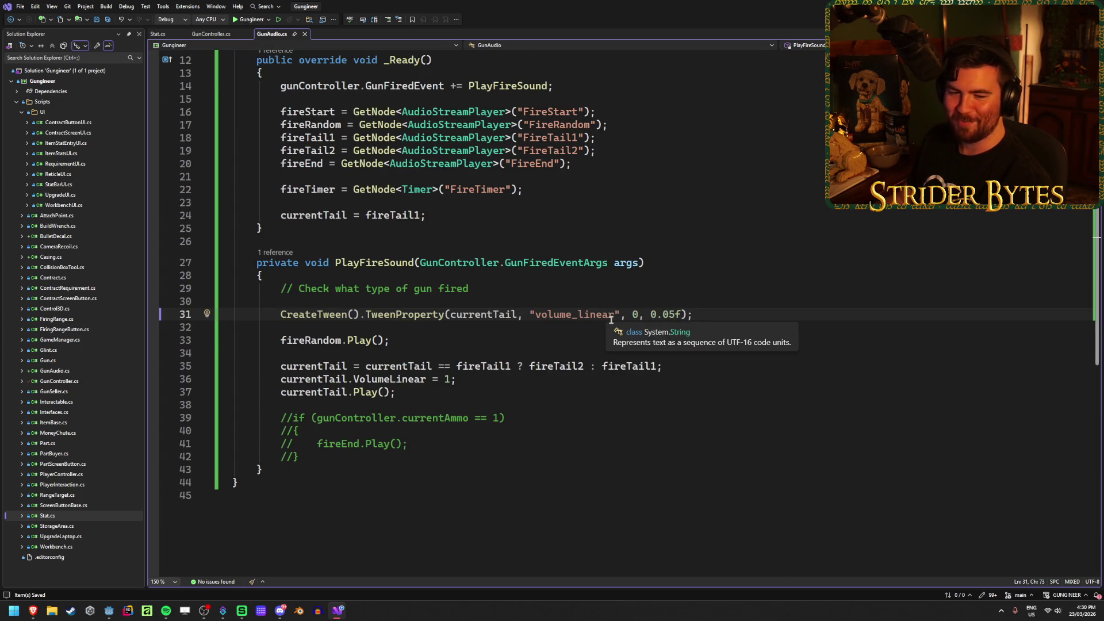
left_click(720, 311)
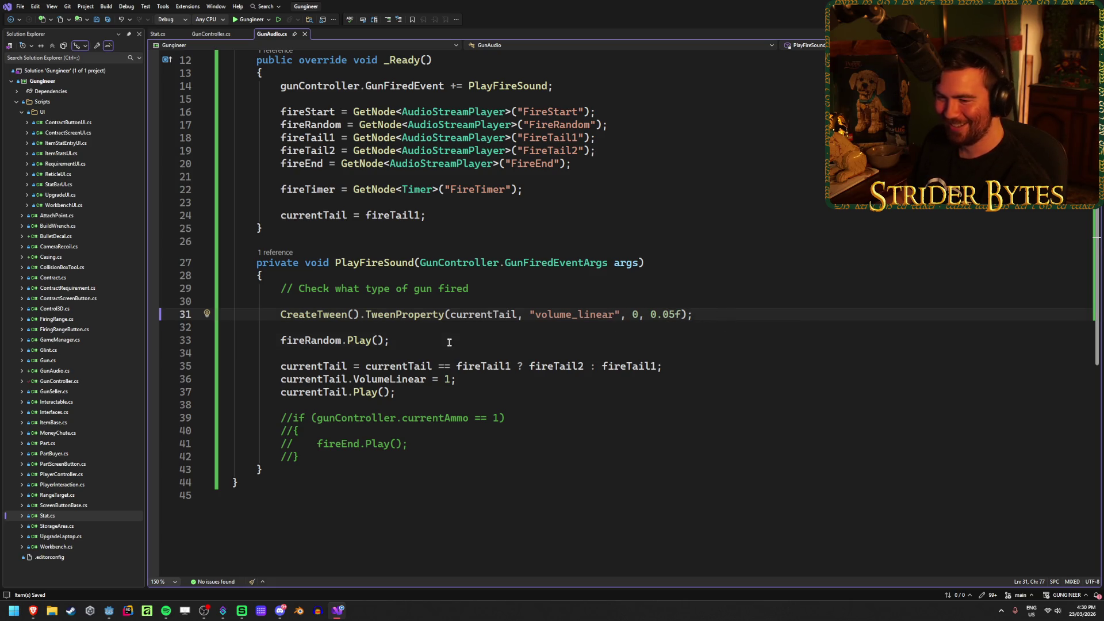
left_click(606, 286)
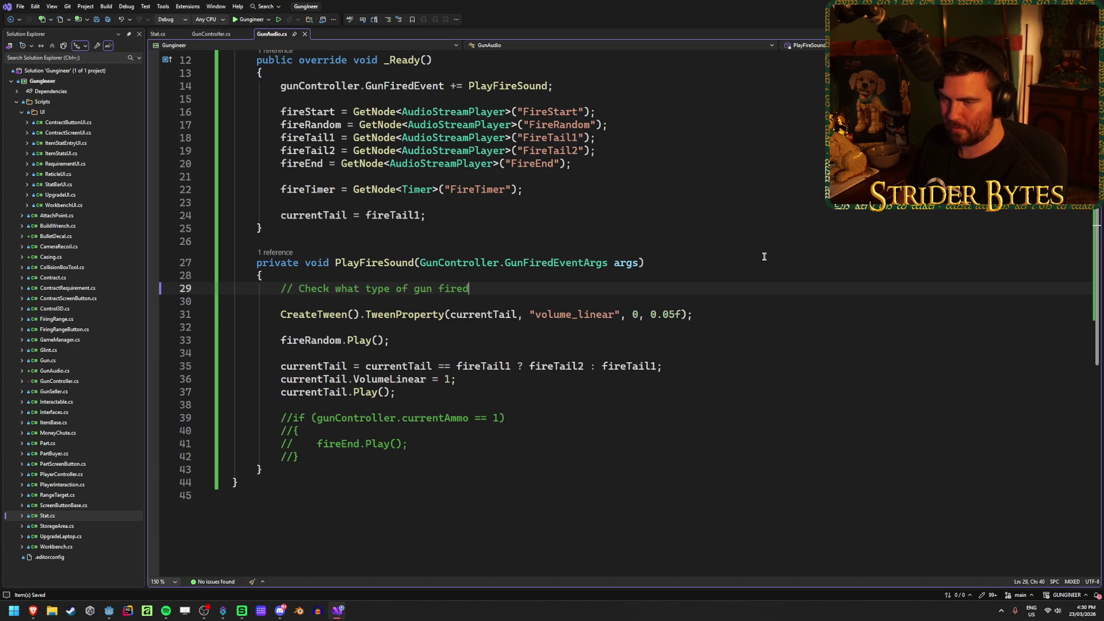
key("Return")
key("Return")
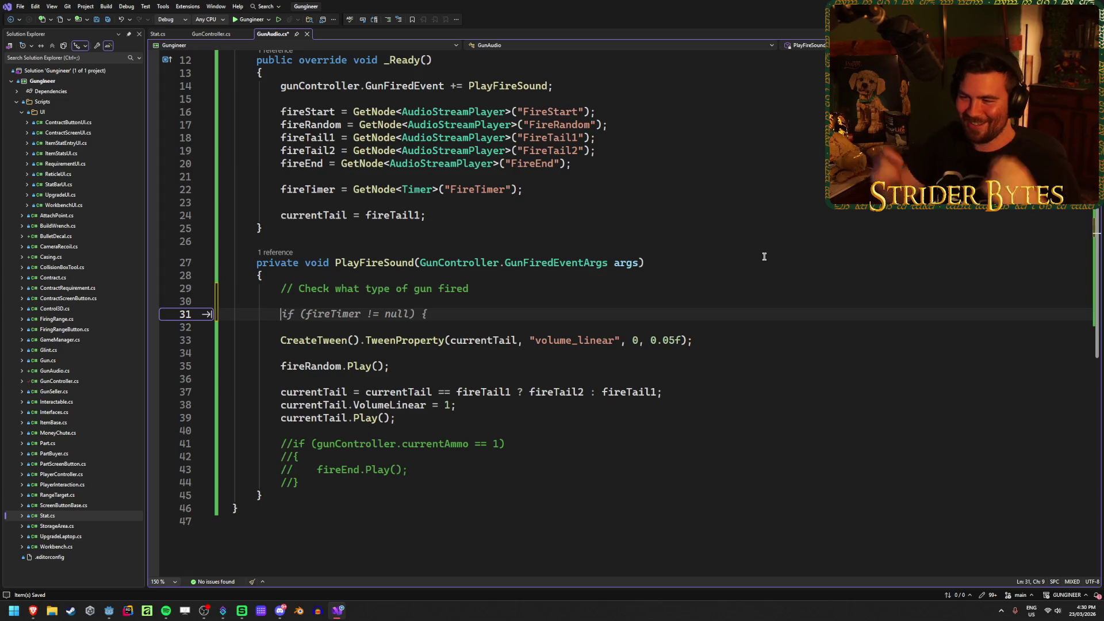
Write the condition if (fireTimer.IsStopped()) and open its code block
type("if ")
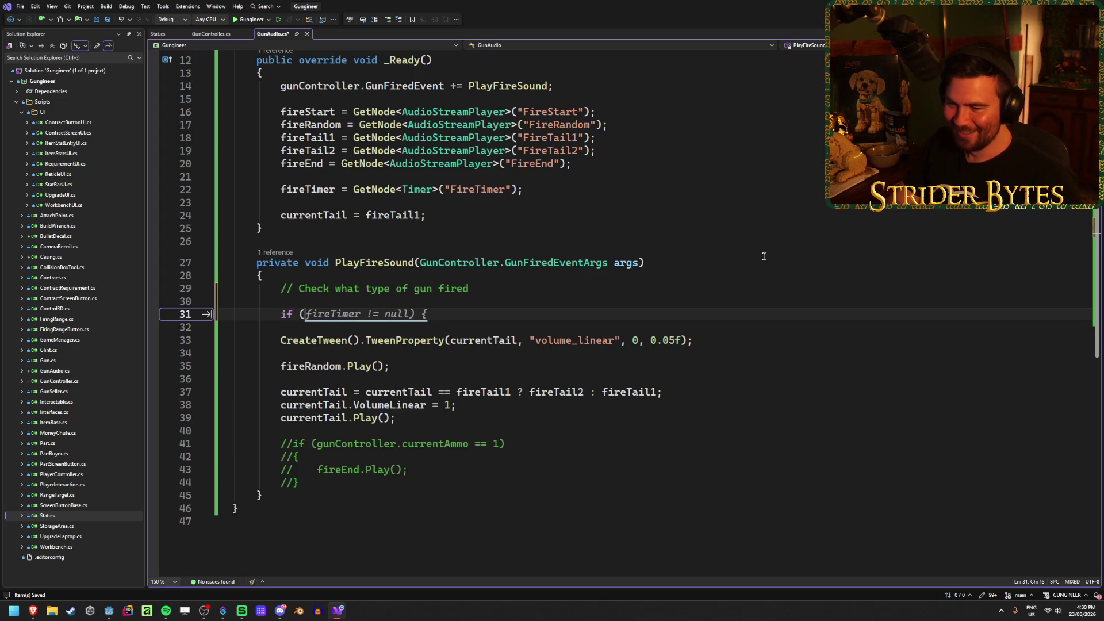
type("(timer")
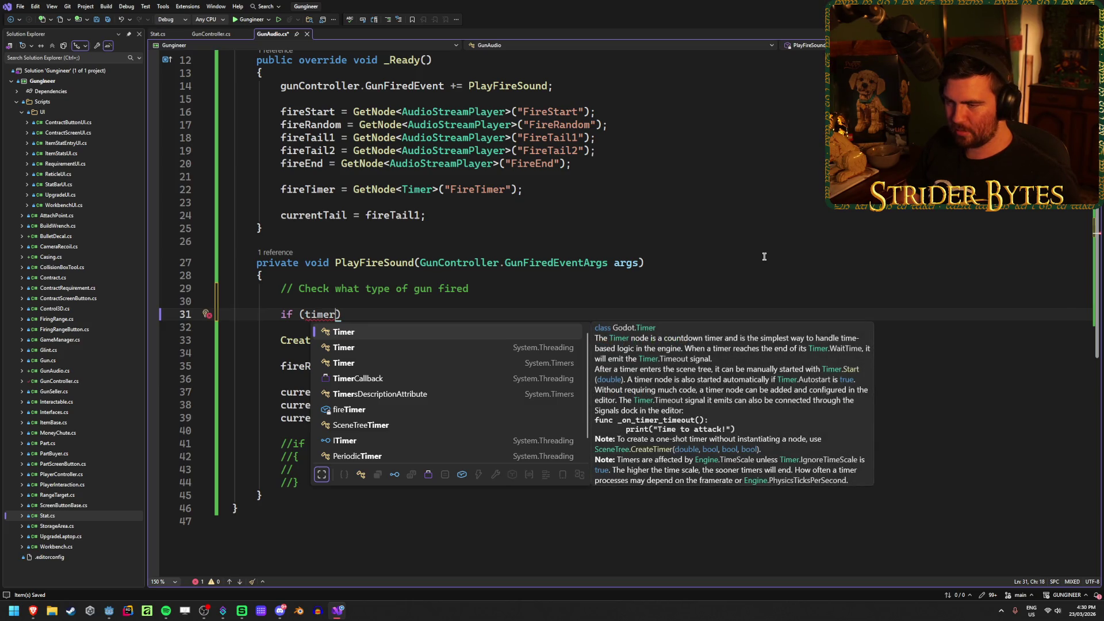
type(".")
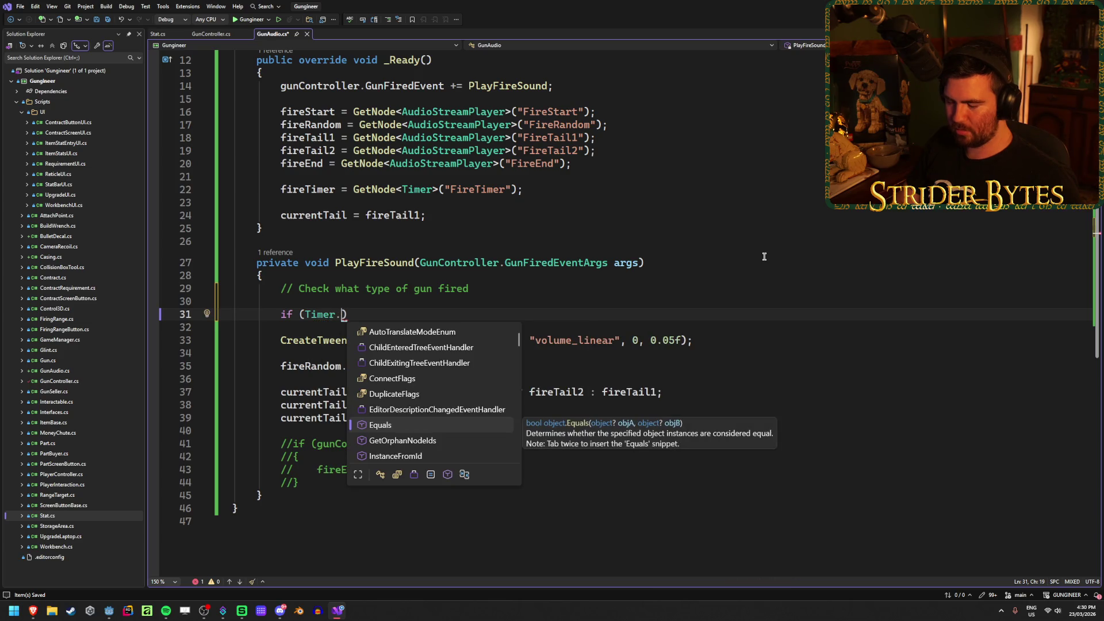
key("Escape")
key("BackSpace")
key("BackSpace")
key("BackSpace")
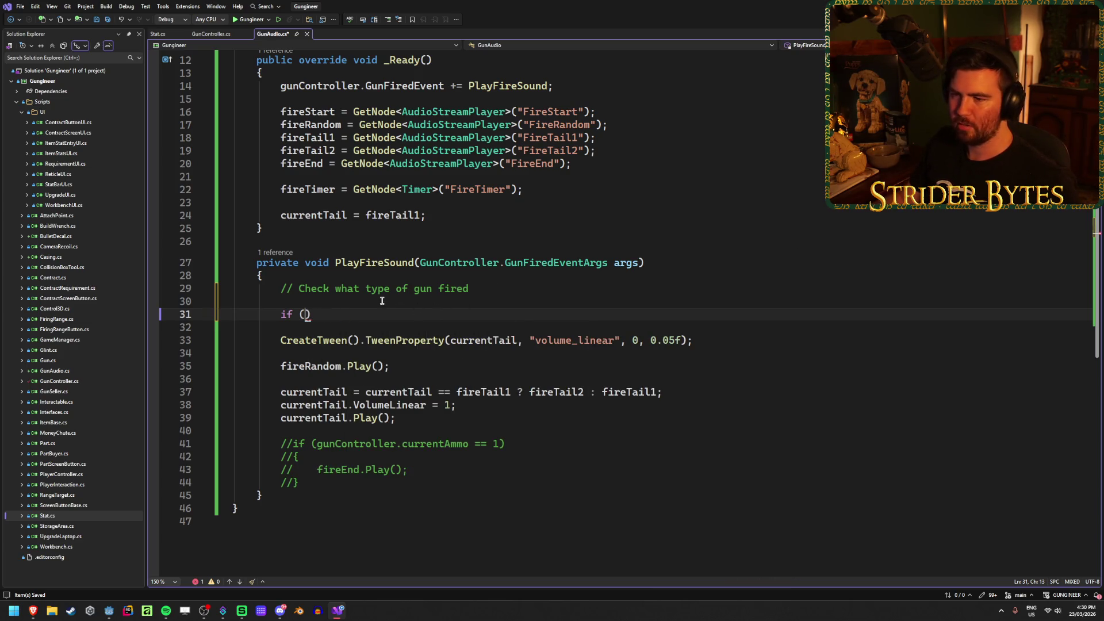
scroll(382, 300, "up", 4)
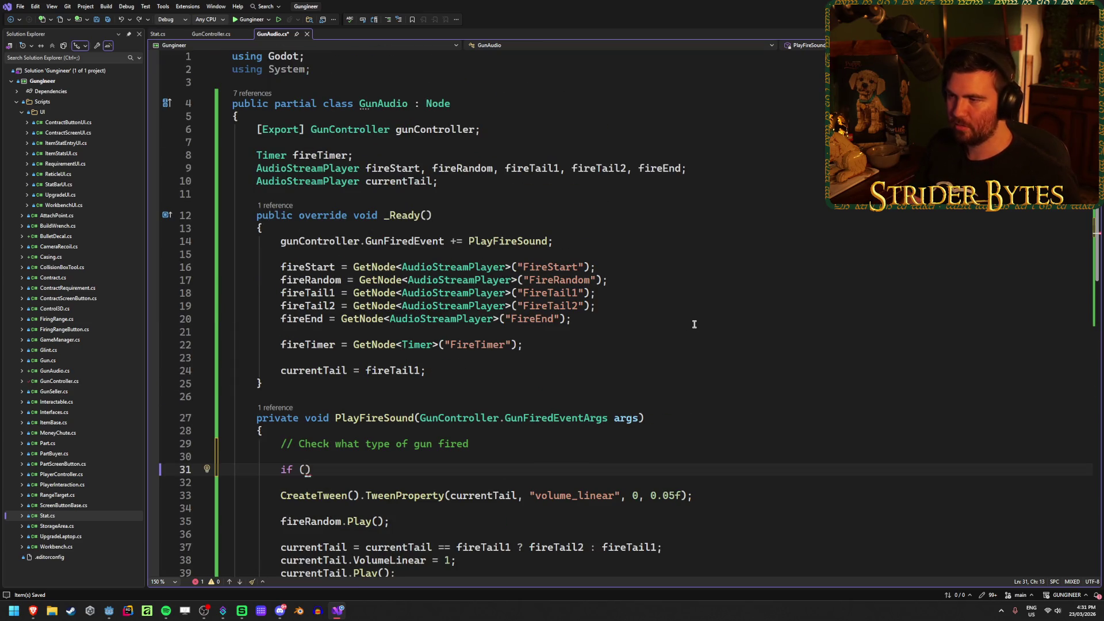
type("fireTime")
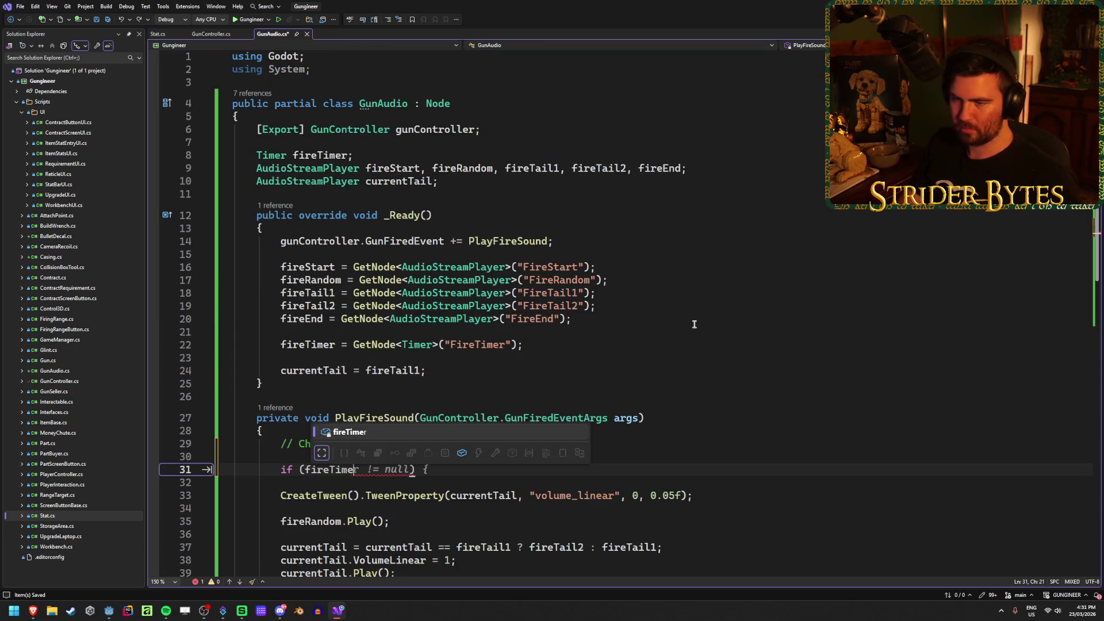
type("r.")
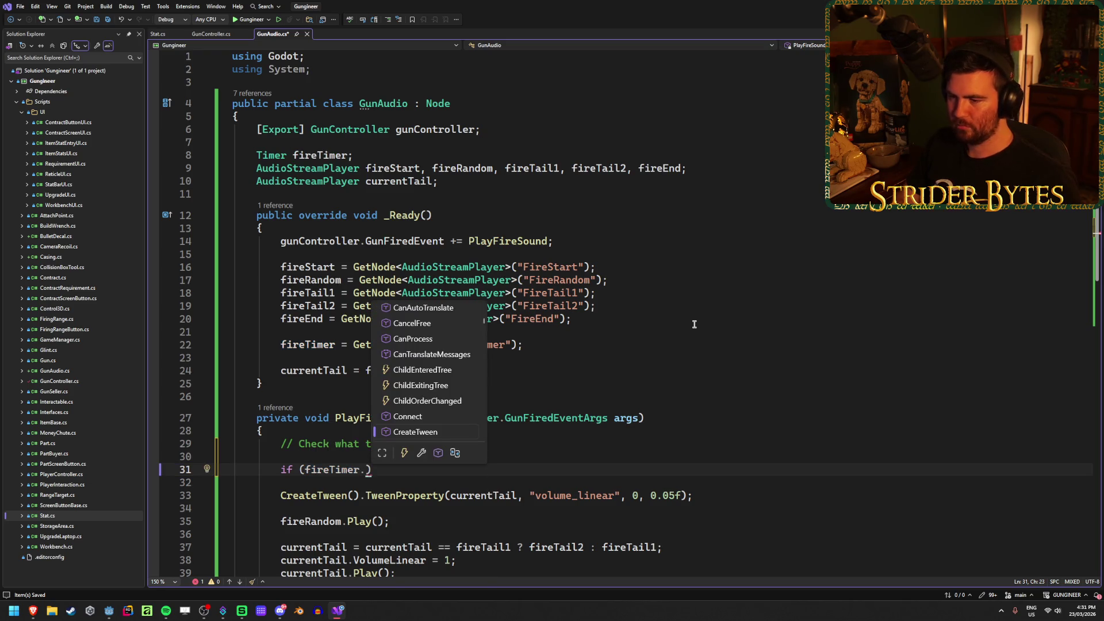
key("Escape")
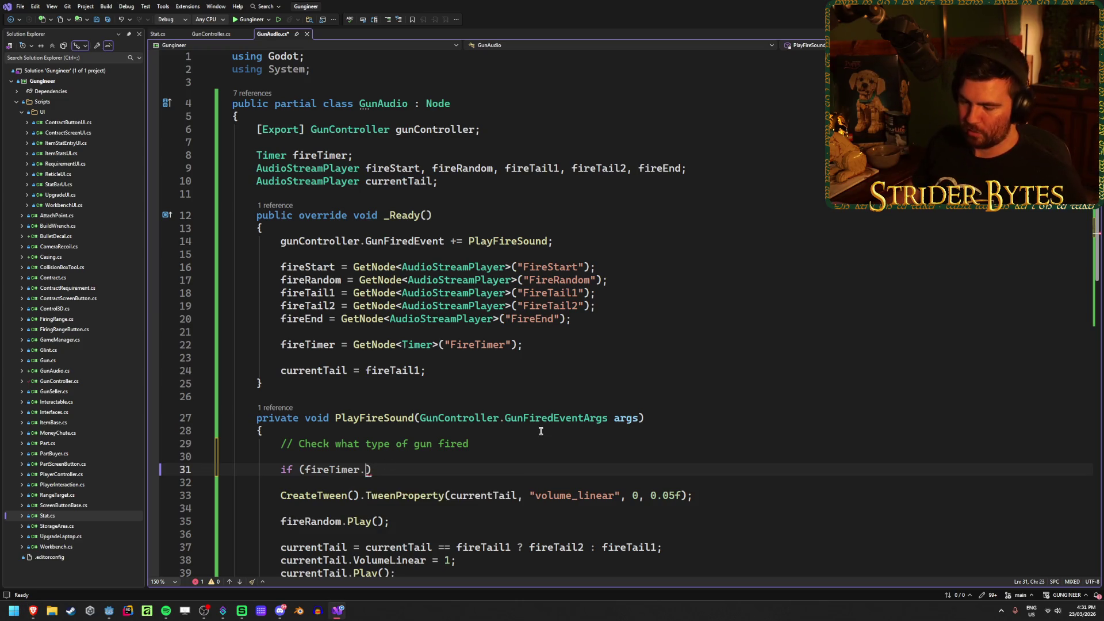
type("isstop")
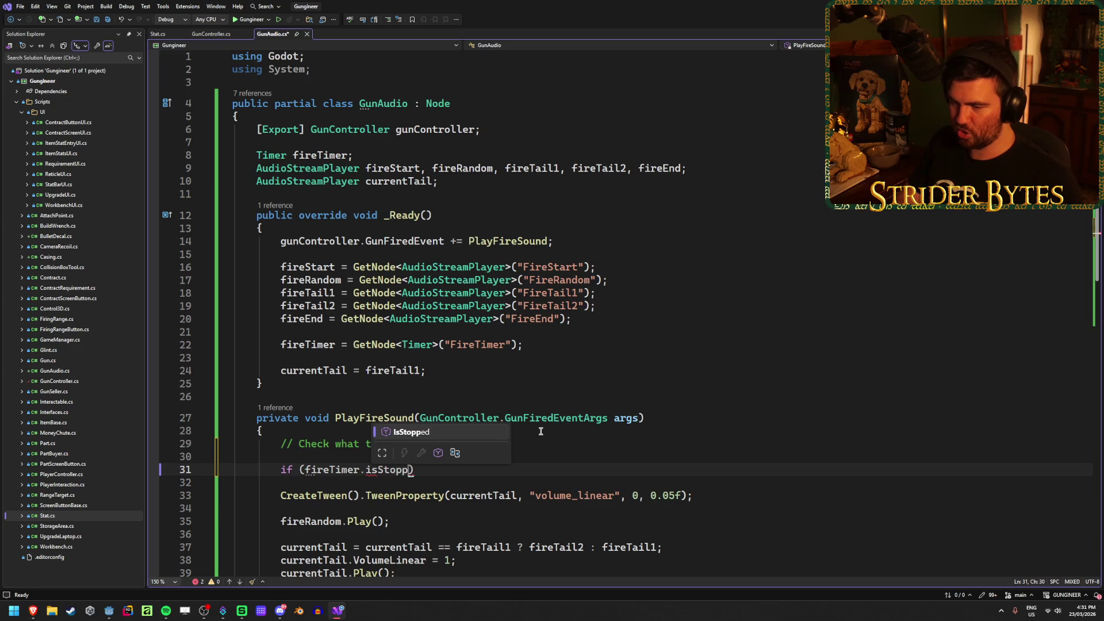
key("Tab")
type("())")
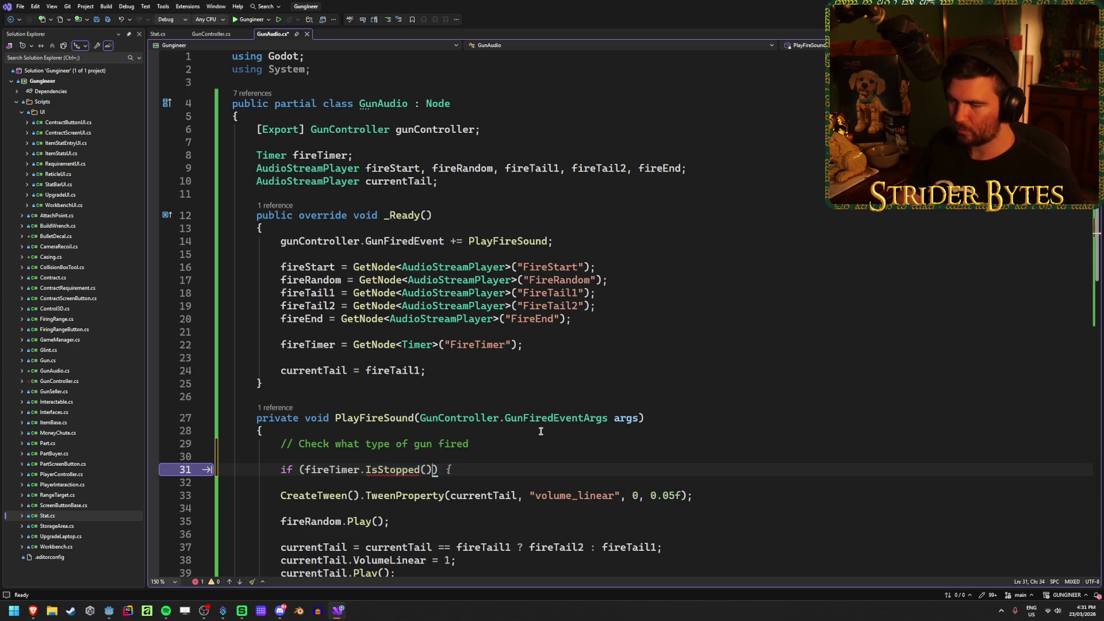
key("Return")
type("{")
key("Return")
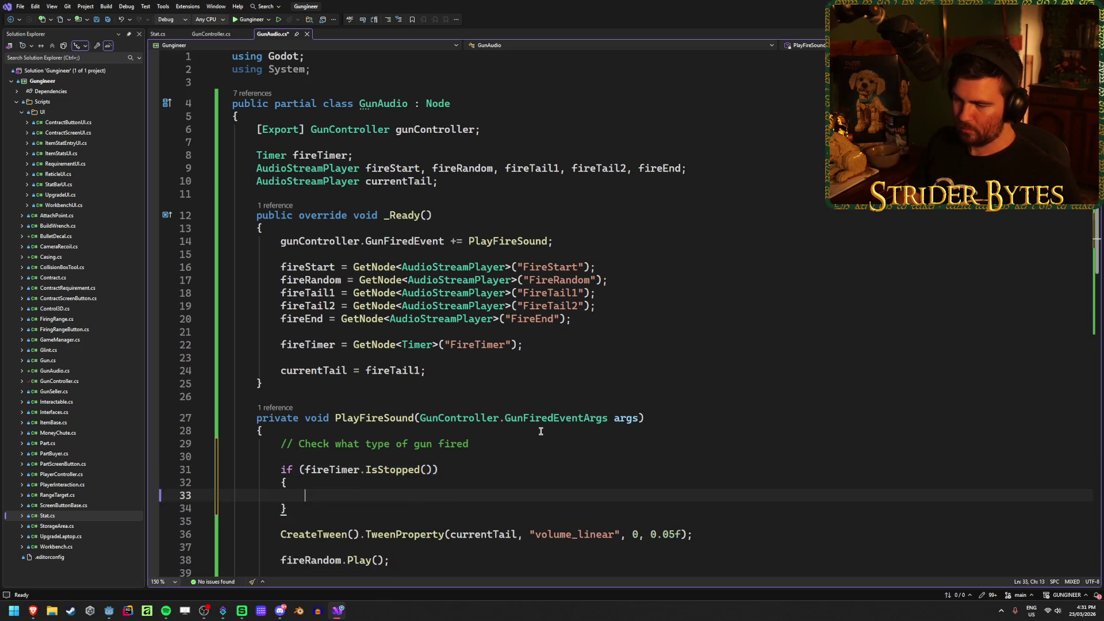
Add fireStart.Play(); and a return; inside the block, then save the script
scroll(574, 375, "down", 2)
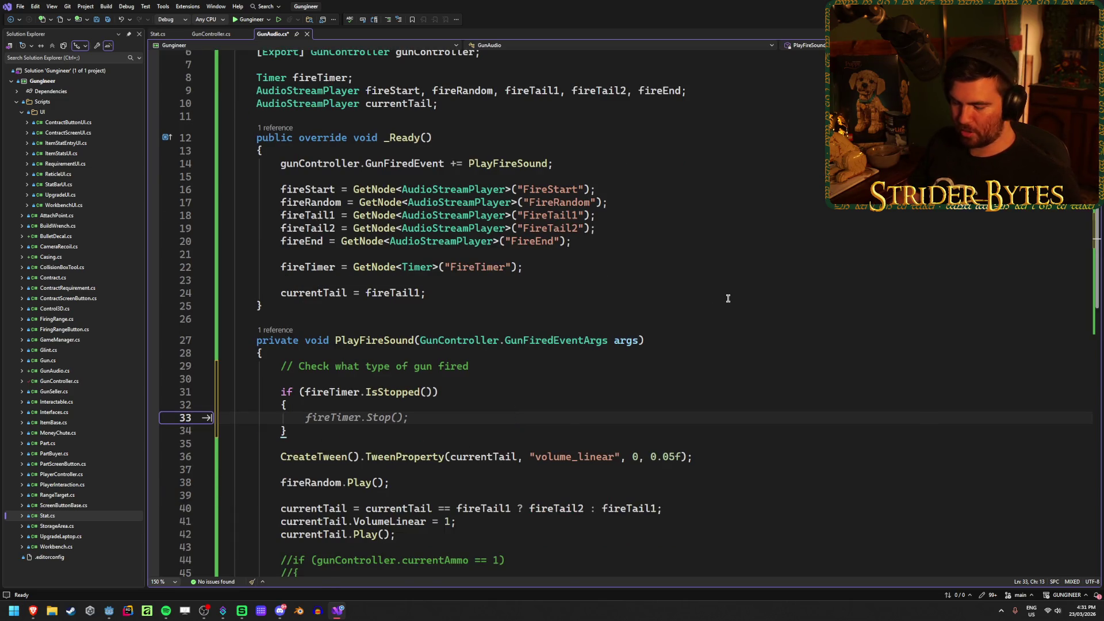
type("fireS")
key("Tab")
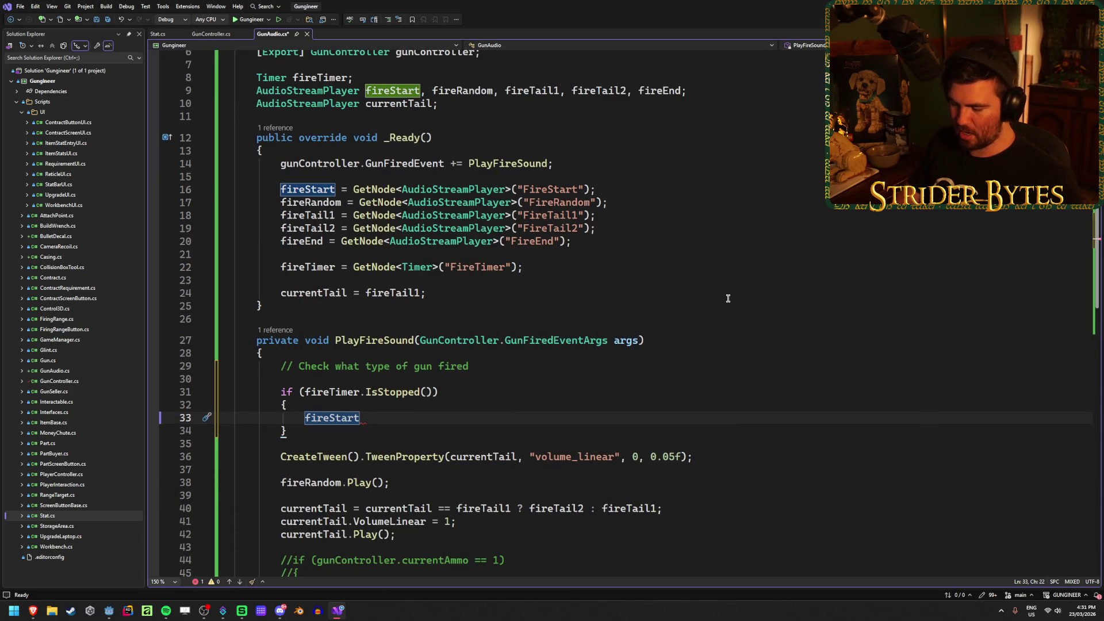
type(".P")
key("Tab")
type("();")
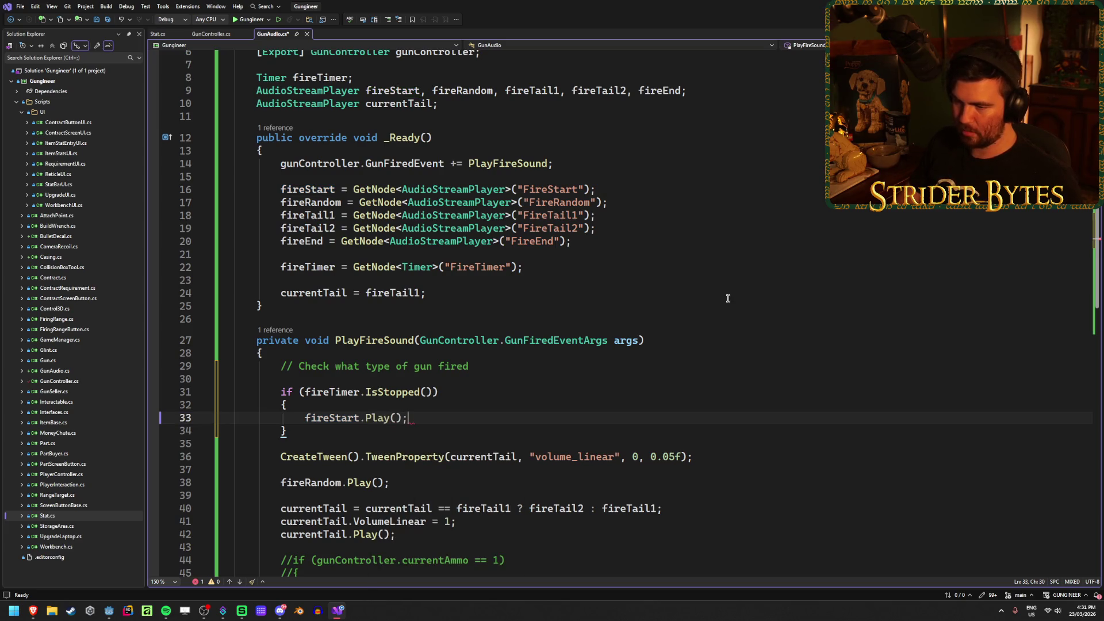
key("Return")
type("ret")
key("Tab")
type(";")
key("ctrl+s")
Remove the return line and start an else if after the block
key("BackSpace")
key("BackSpace")
key("BackSpace")
key("Down")
key("Return")
type("else if")
scroll(529, 410, "down", 2)
Turn the commented ammo check into else if (gunController.currentAmmo == 0) and save
mouse_move(357, 540)
left_mouse_down()
mouse_move(276, 535)
mouse_move(233, 495)
left_mouse_up()
key("ctrl+c")
key("BackSpace")
left_click(344, 367)
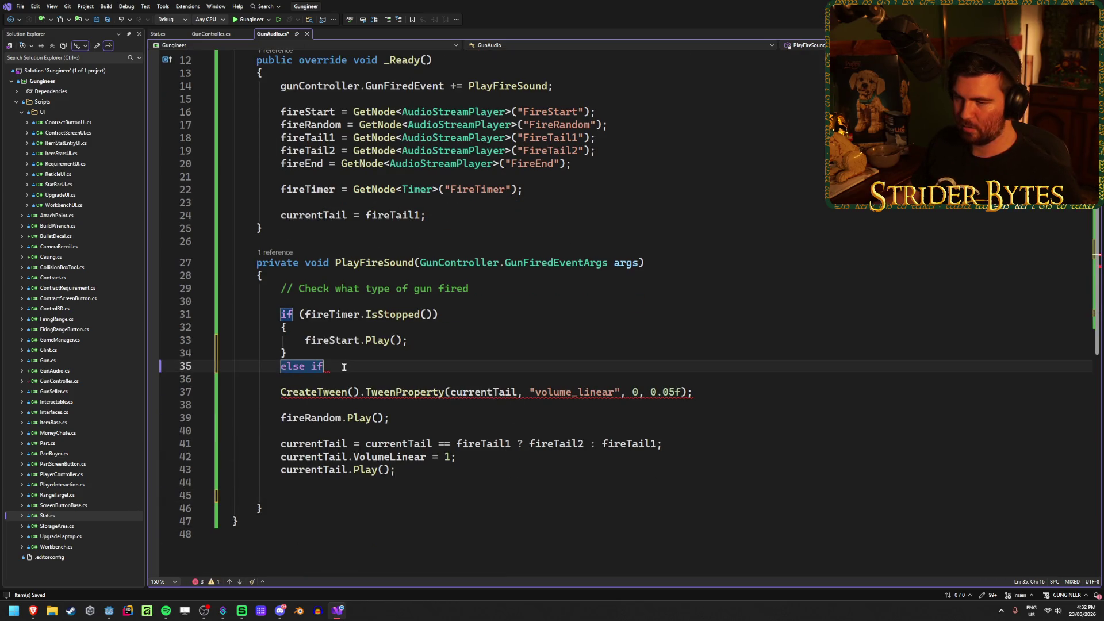
key("Return")
key("ctrl+v")
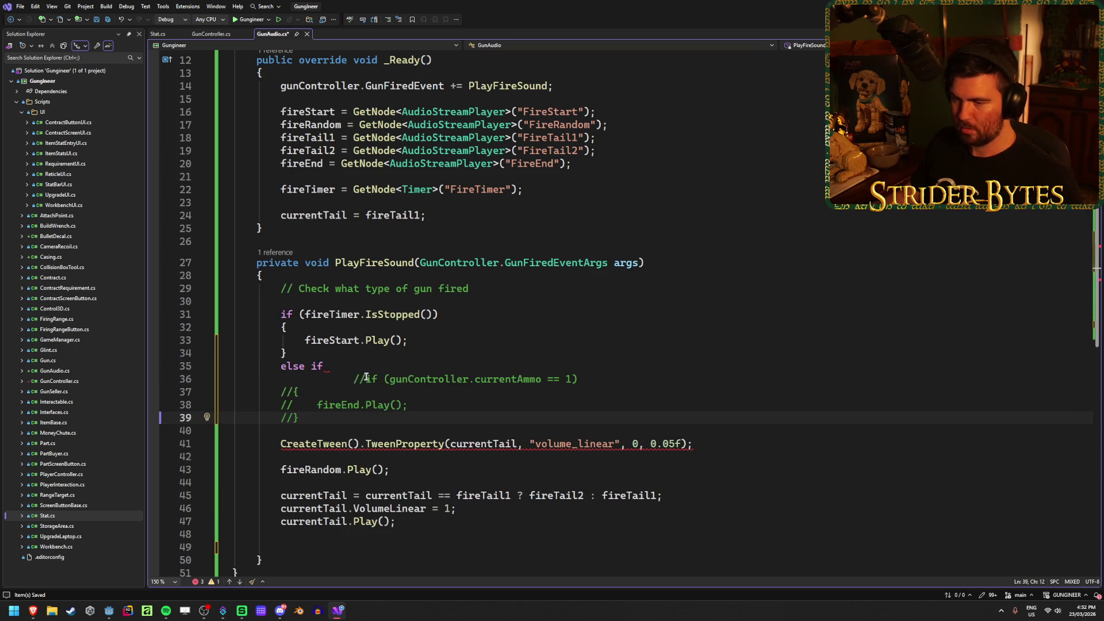
mouse_move(383, 379)
left_mouse_down()
mouse_move(276, 379)
mouse_move(331, 366)
left_mouse_up()
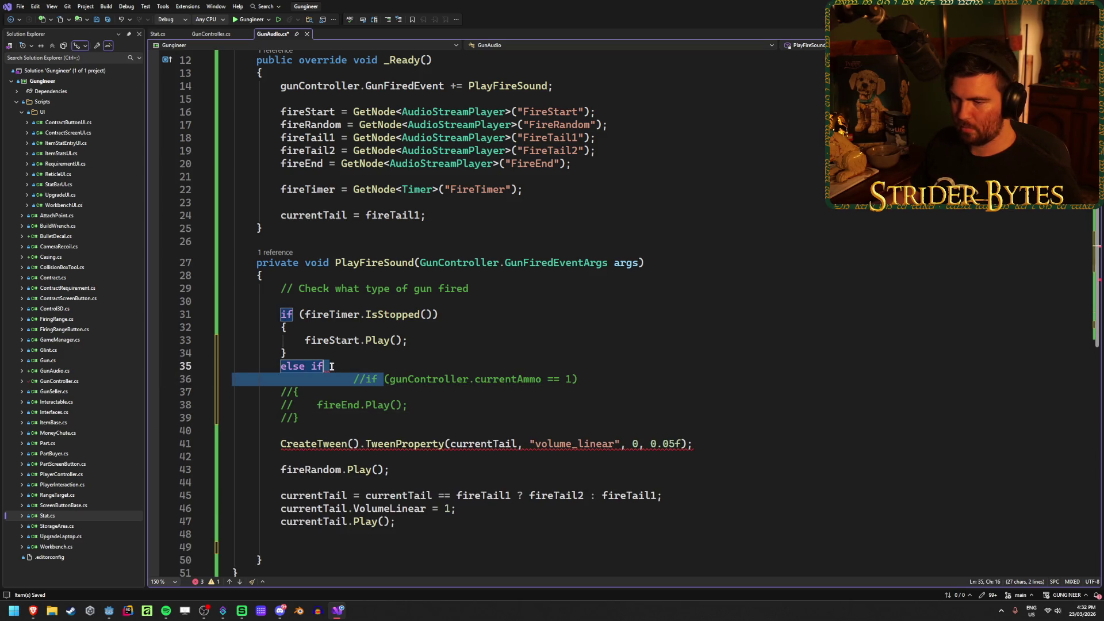
key("BackSpace")
left_click(519, 366)
key("BackSpace")
key("ctrl+s")
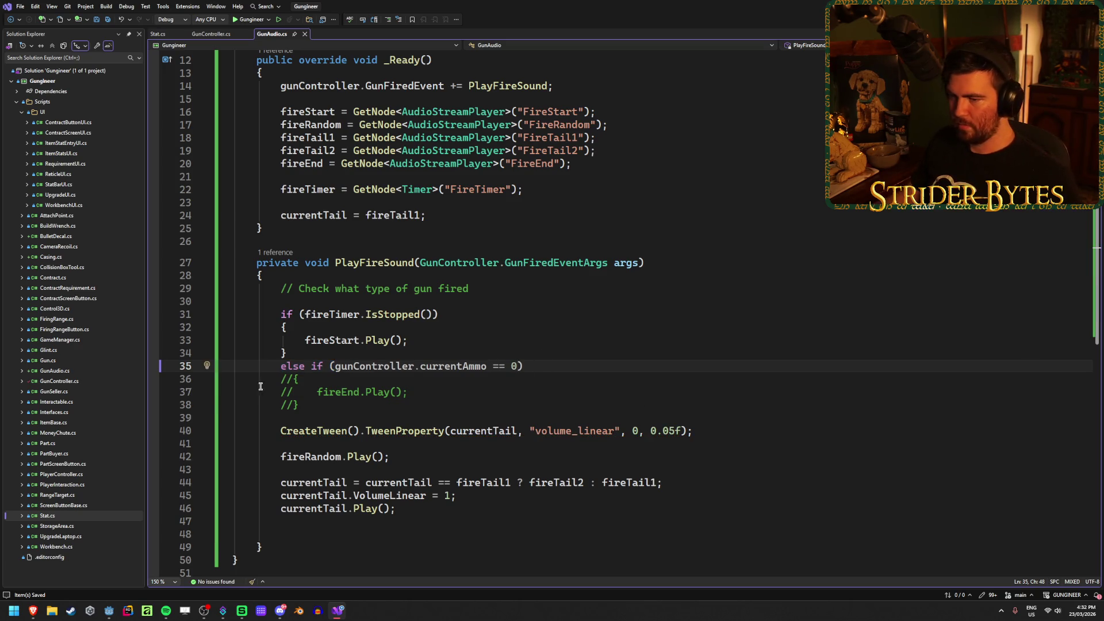
Uncomment fireEnd.Play() and add an empty else block after it
left_click_drag(312, 407, 136, 379)
key("ctrl+k")
key("ctrl+u")
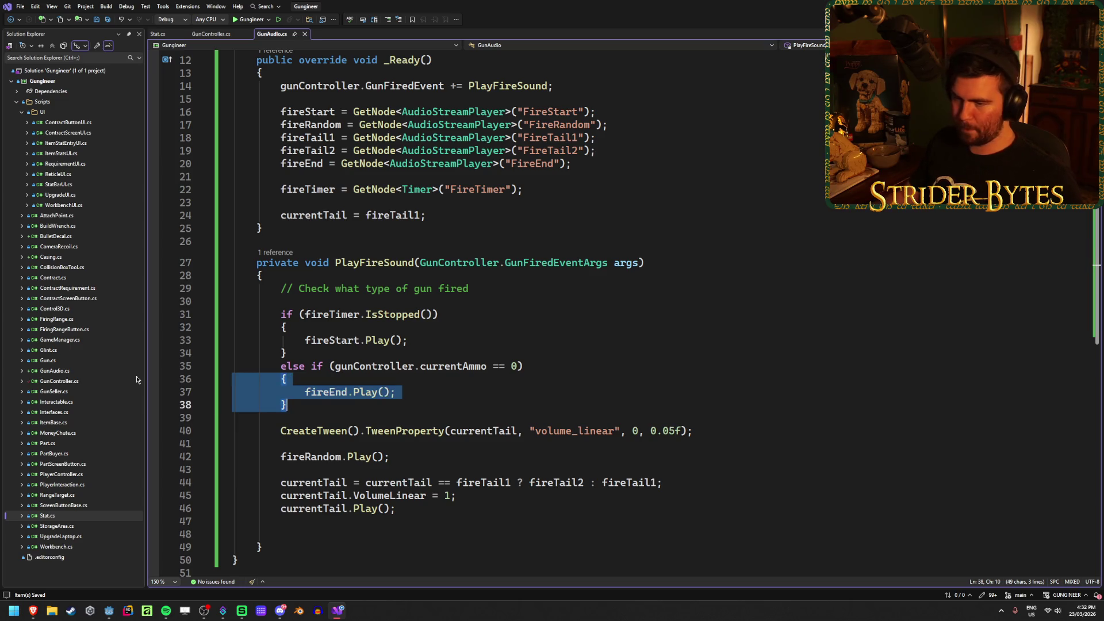
left_click(558, 371)
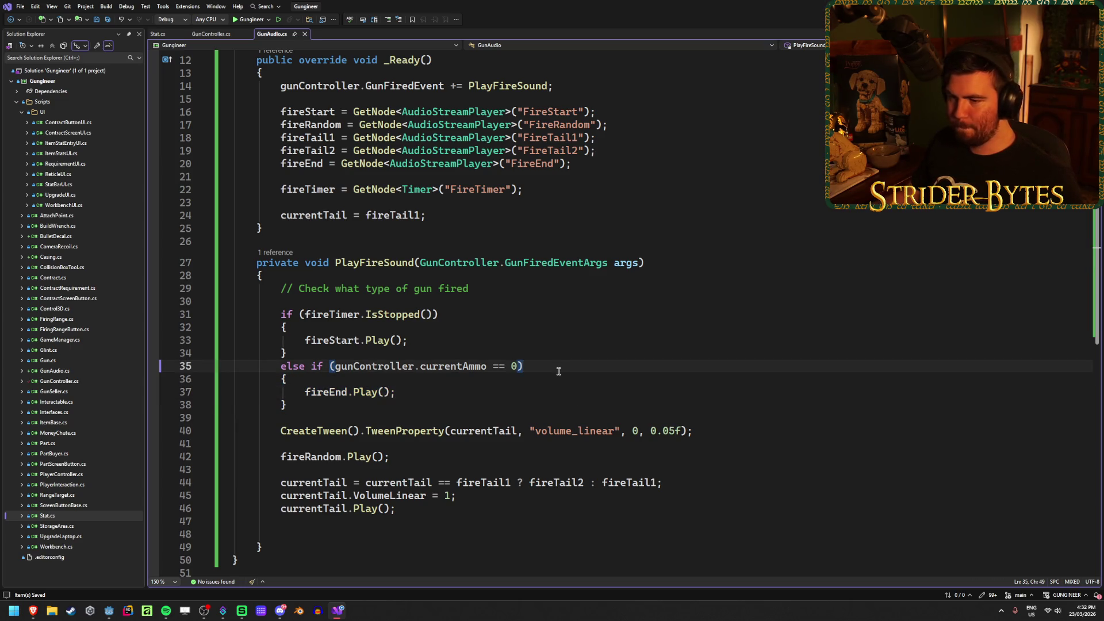
left_click(443, 391)
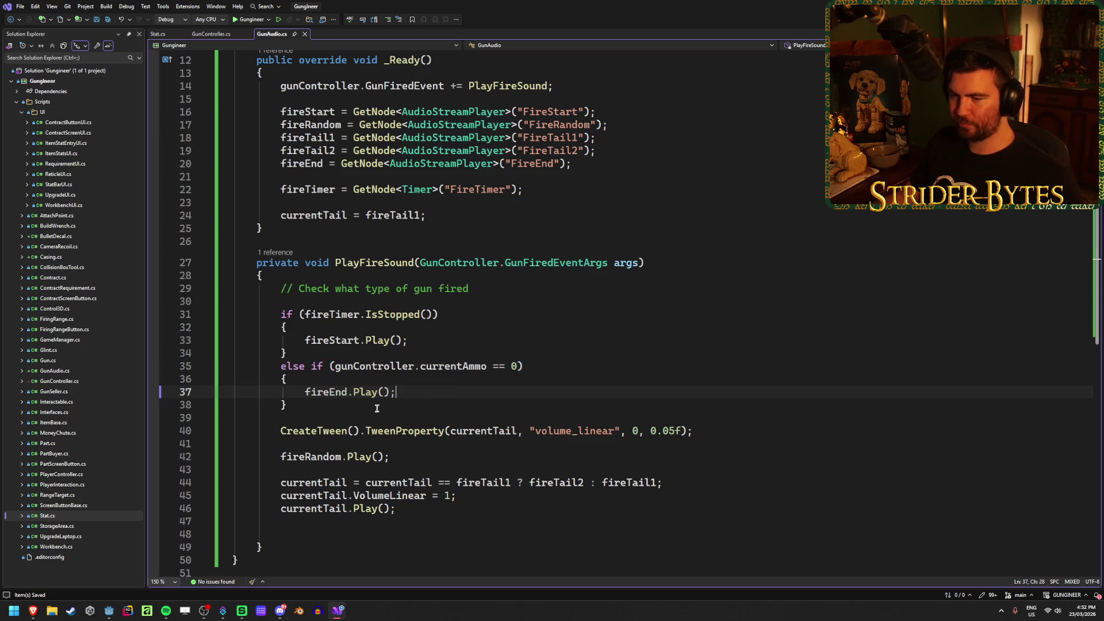
left_click(304, 415)
type("else ")
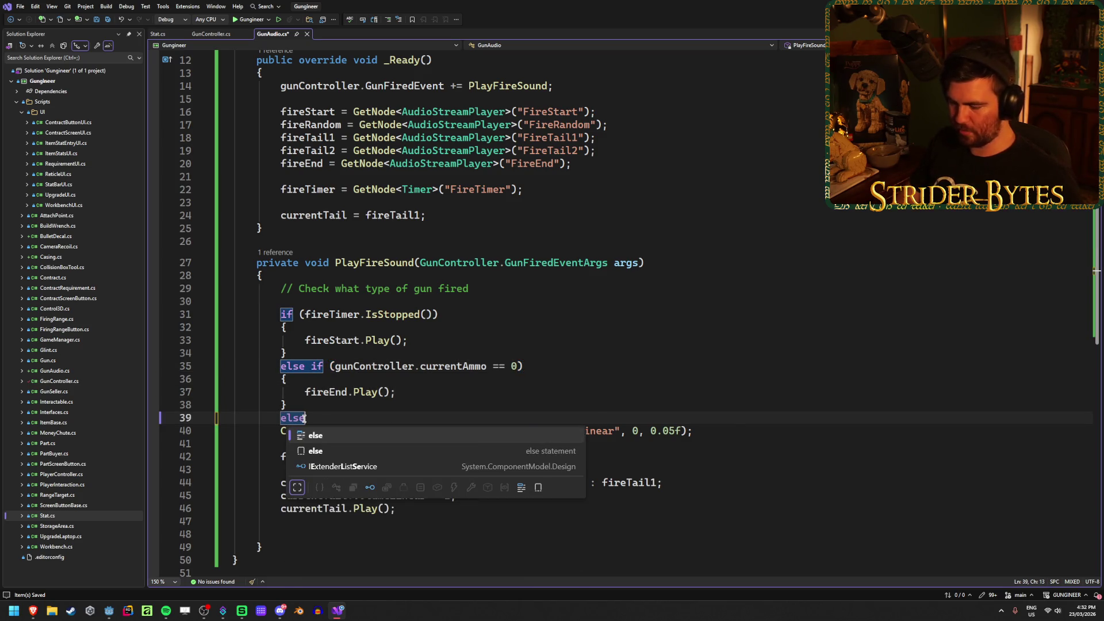
type("{")
key("Return")
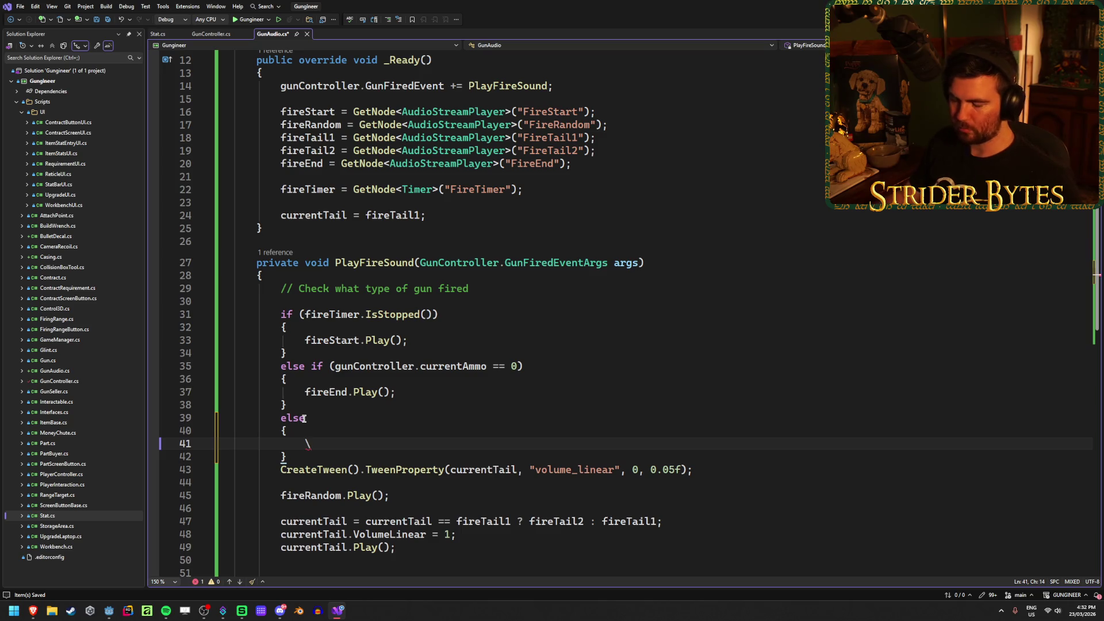
Move the tween and tail-sound lines into the else block and remove leftover blank lines
scroll(304, 418, "down", 2)
left_click_drag(397, 469, 231, 391)
key("ctrl+x")
left_click(324, 367)
key("ctrl+v")
left_click(382, 495)
key("BackSpace")
key("BackSpace")
key("BackSpace")
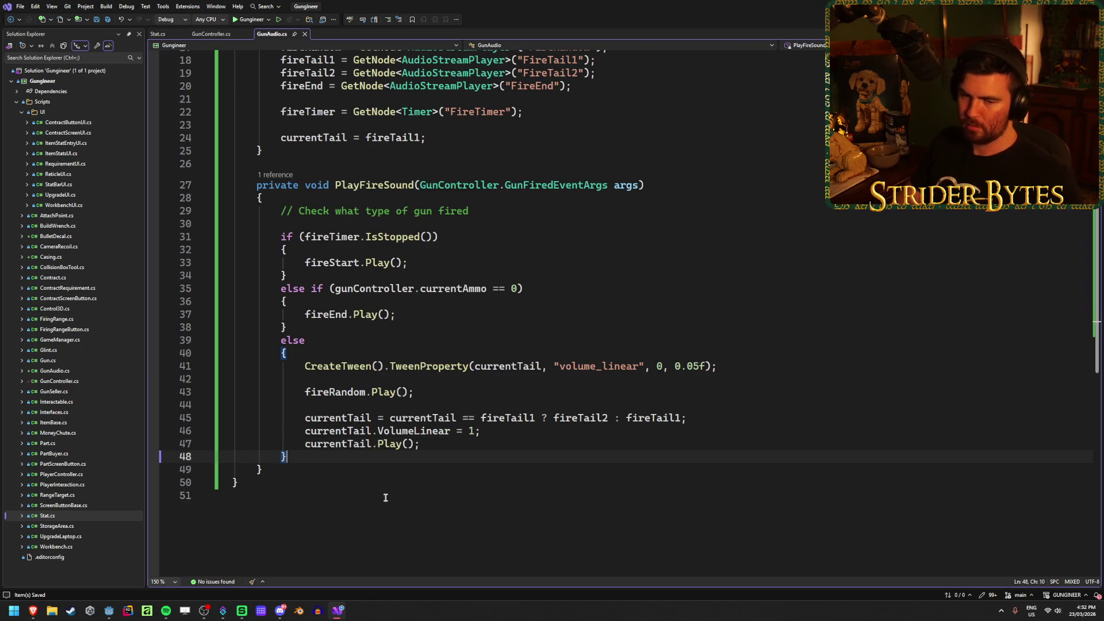
scroll(424, 461, "up", 3)
scroll(448, 408, "down", 3)
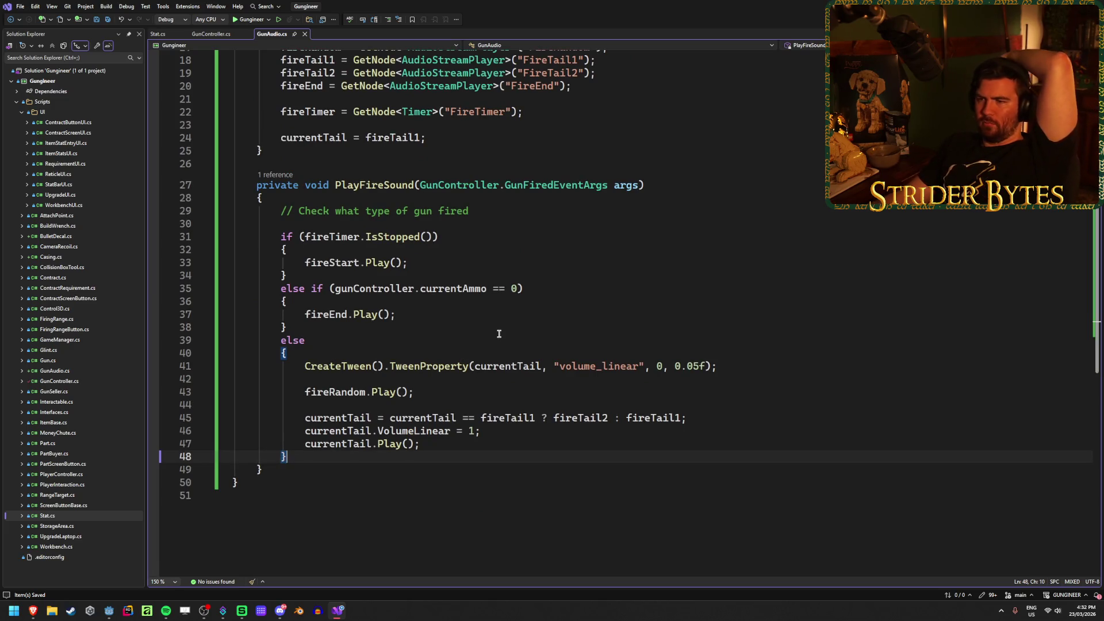
left_click(770, 364)
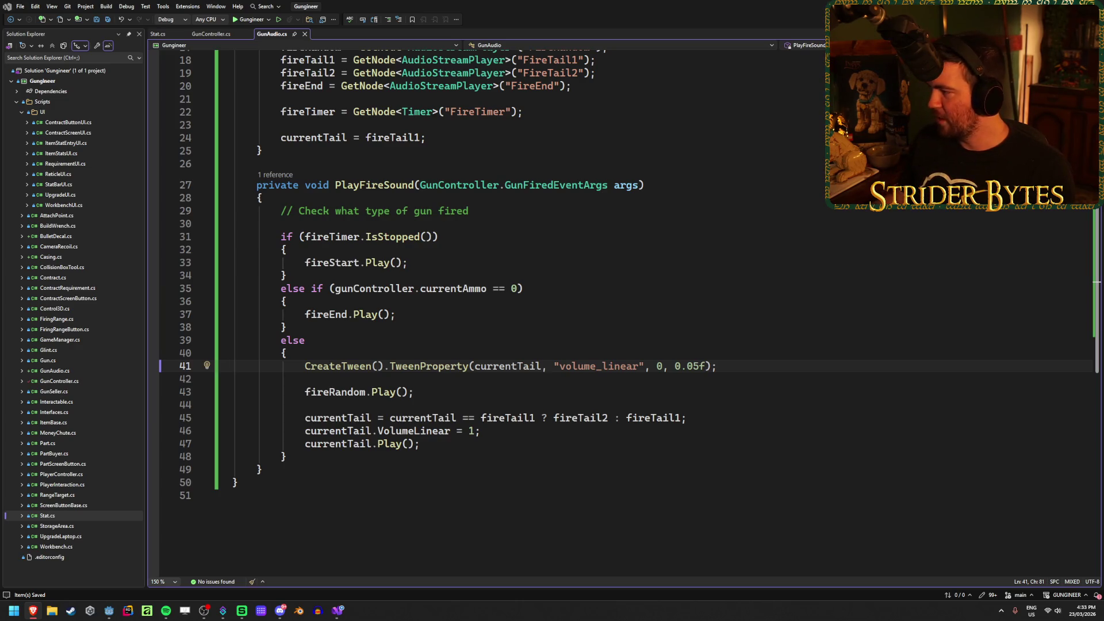
scroll(587, 283, "up", 2)
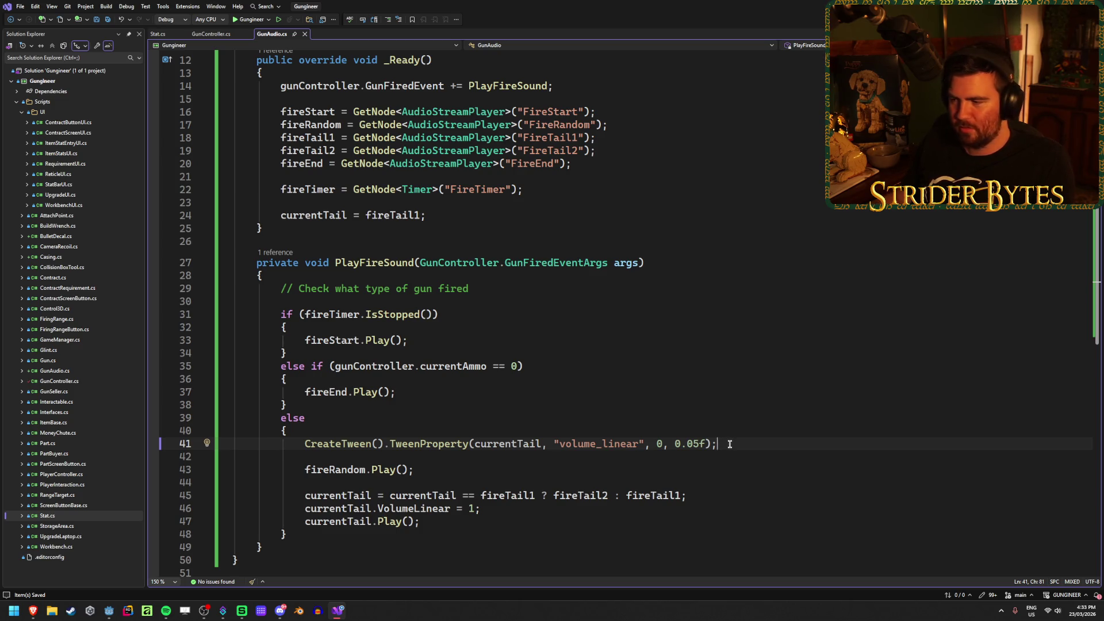
scroll(729, 444, "down", 1)
scroll(730, 444, "up", 1)
scroll(730, 444, "down", 1)
scroll(729, 444, "up", 1)
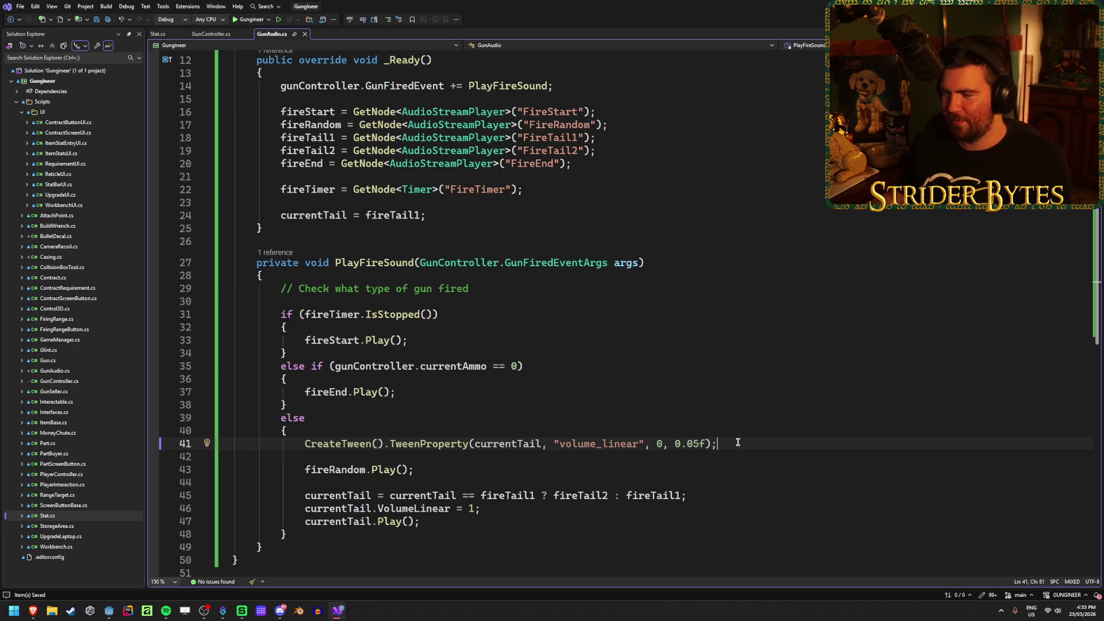
key("Down")
key("Down")
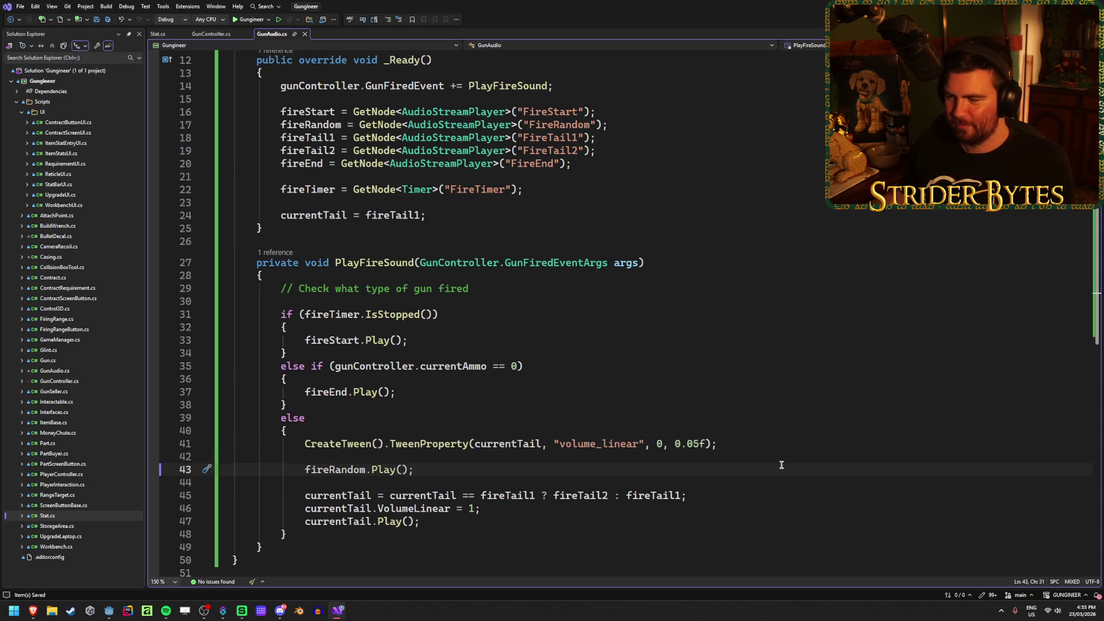
key("Up")
key("Up")
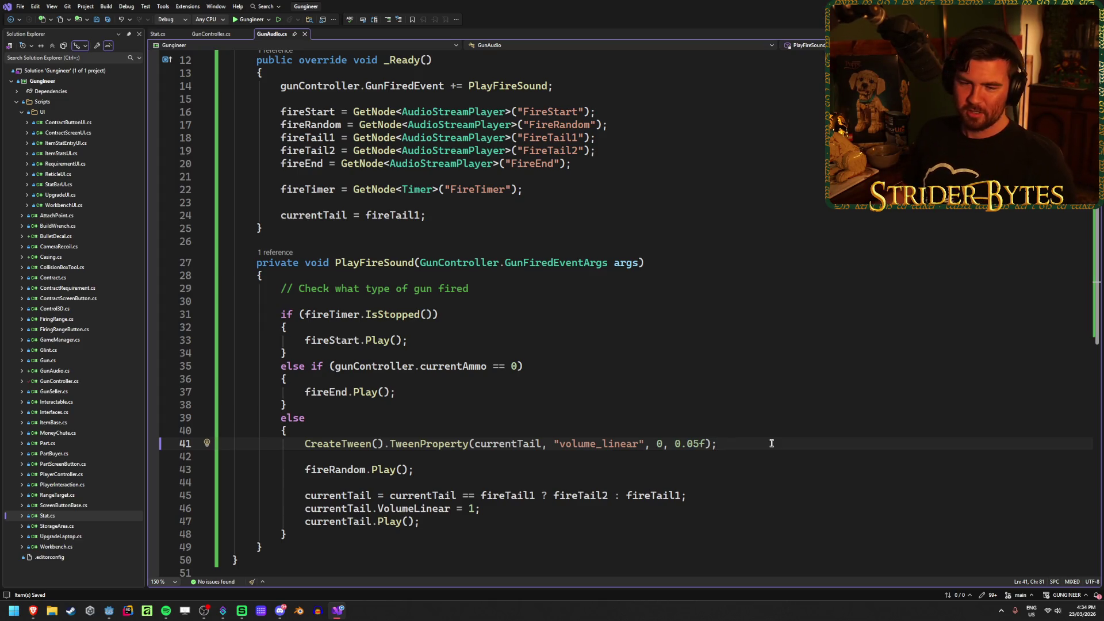
key("shift+Left")
left_click(540, 366)
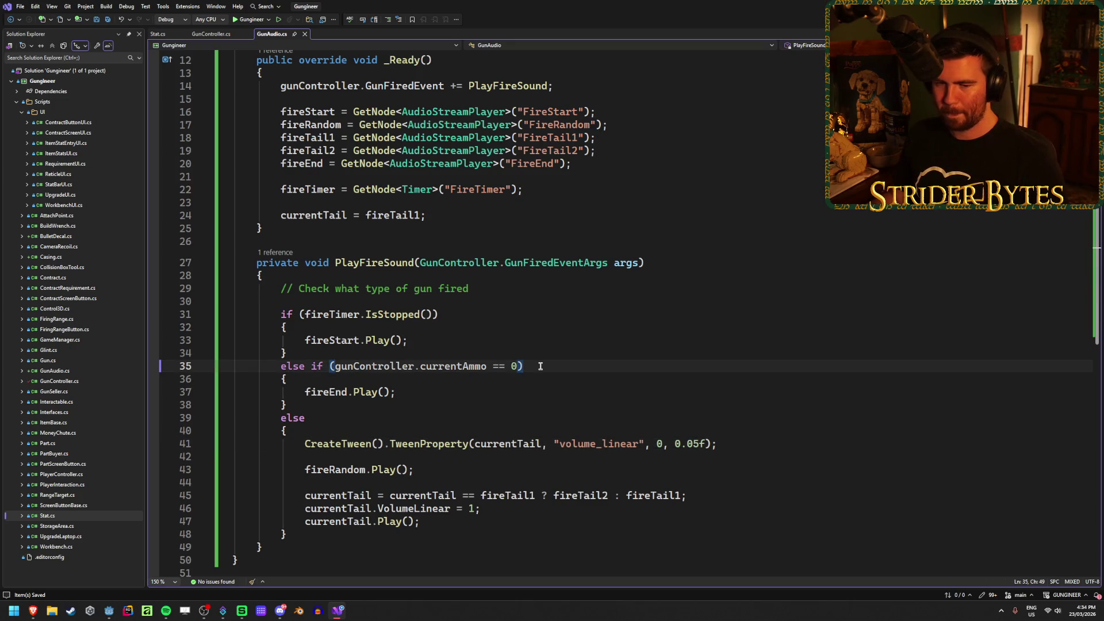
left_click(487, 392)
left_click(552, 367)
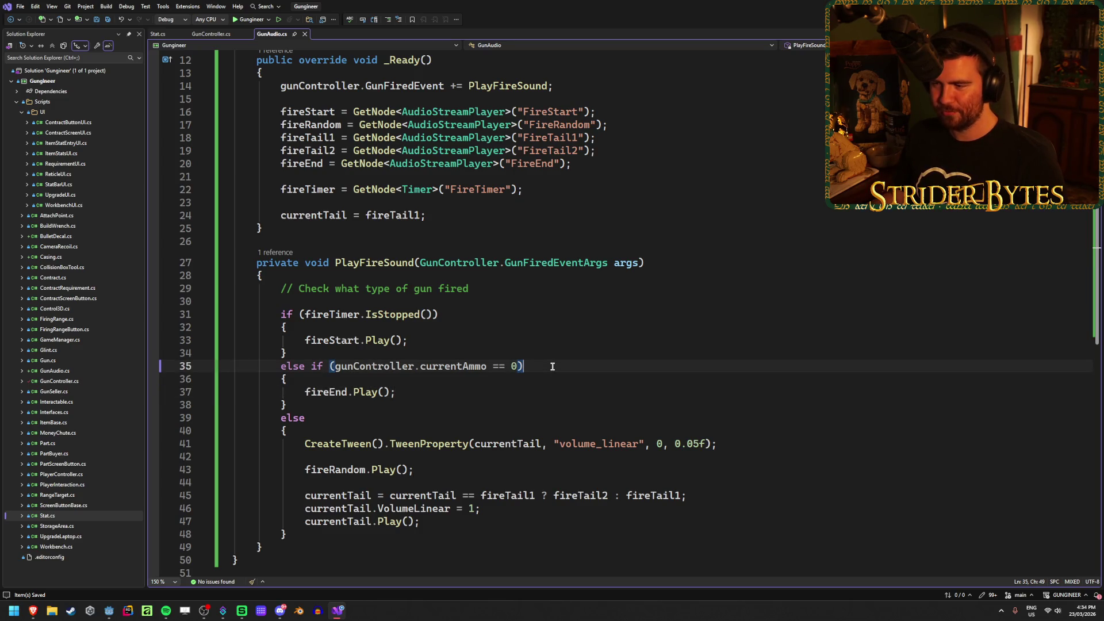
left_click(484, 343)
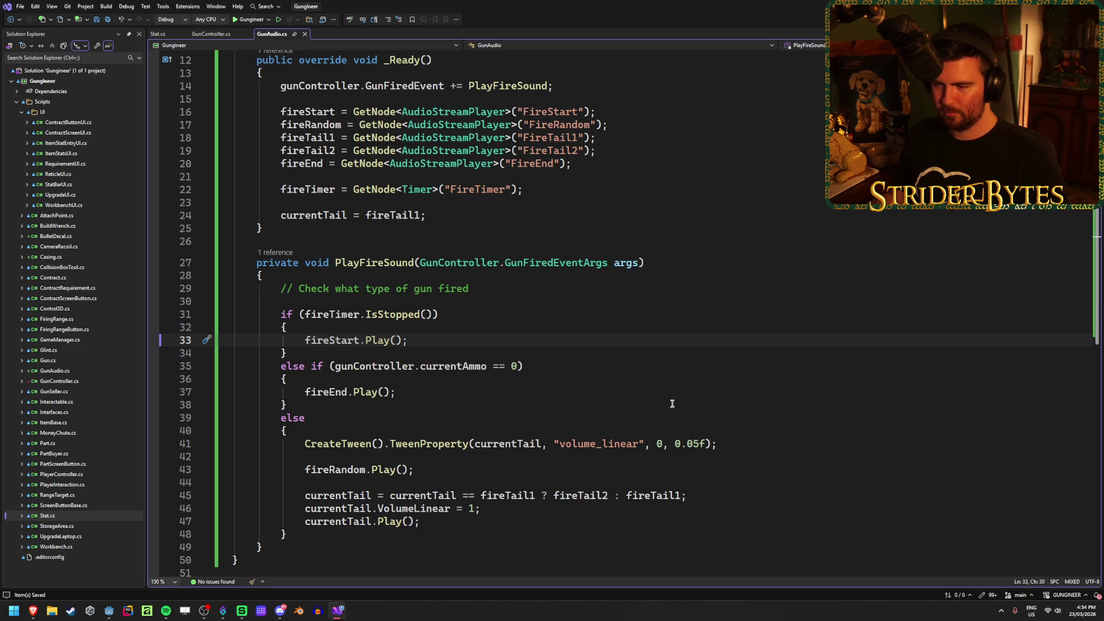
left_click(580, 371)
left_click(528, 392)
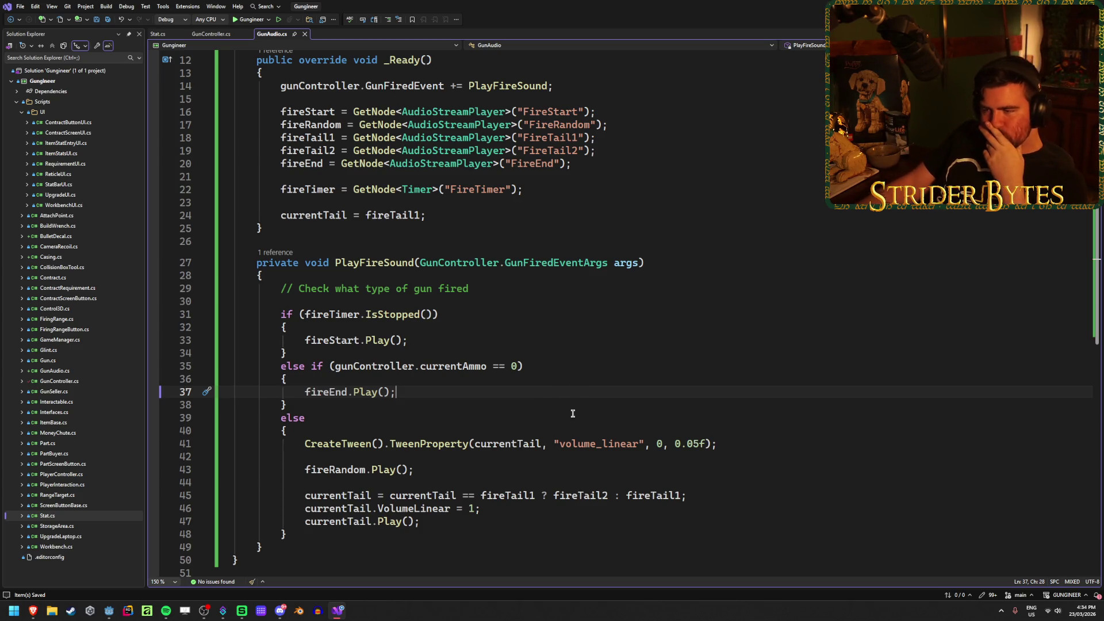
left_click(552, 364)
left_click(553, 391)
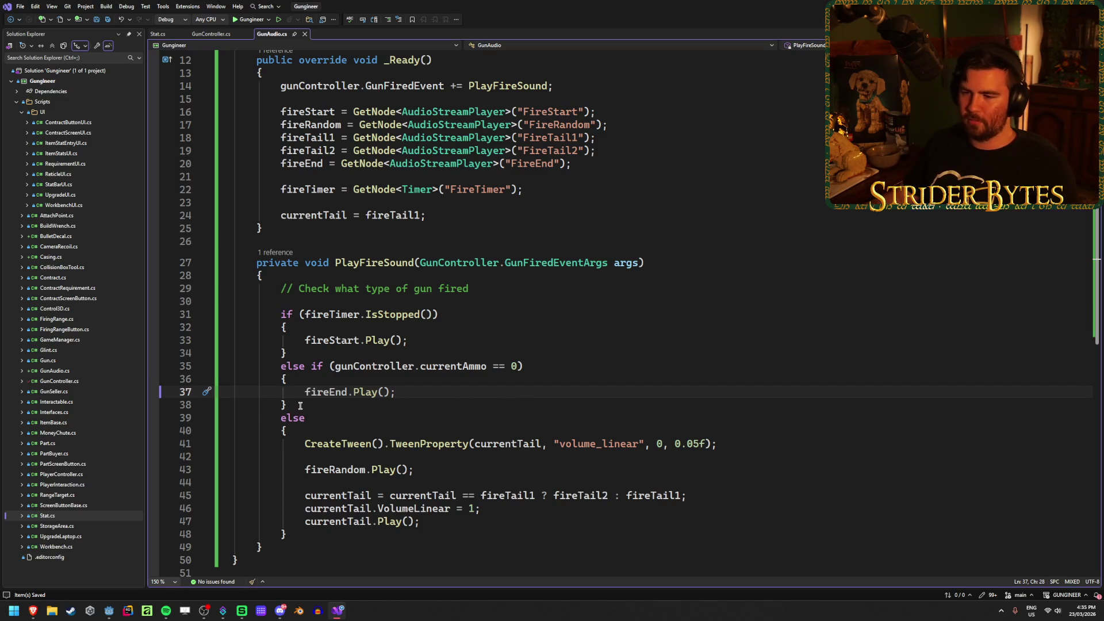
Comment out the zero-ammo else if branch that plays fireEnd
left_click_drag(300, 405, 182, 370)
key("ctrl+k")
key("ctrl+c")
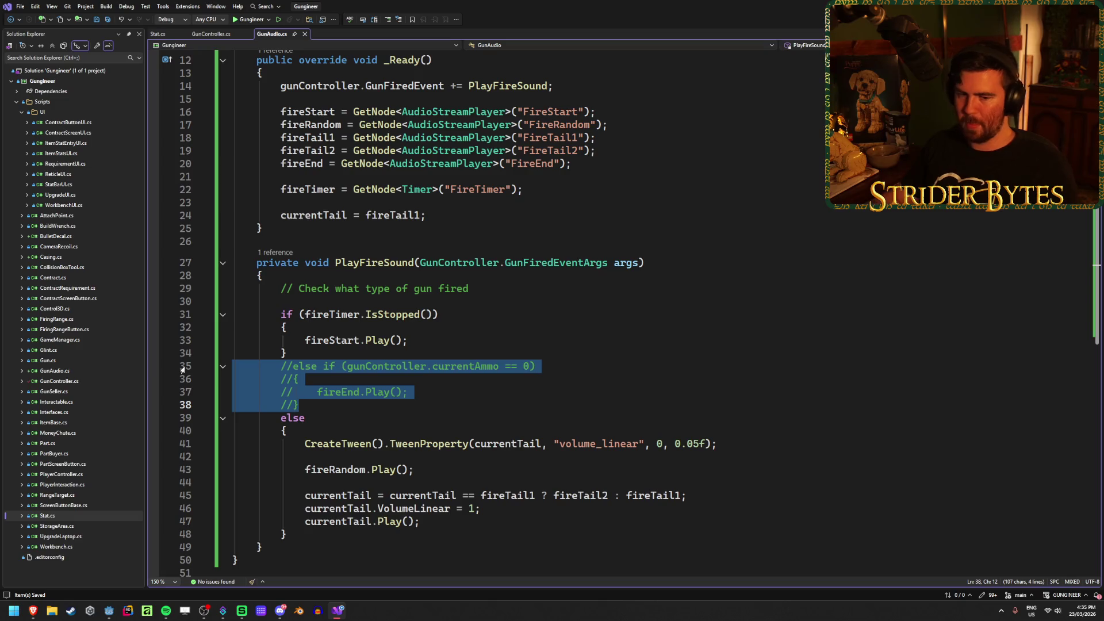
Open an empty line below fireStart.Play() in the first branch
left_click(360, 416)
left_click(424, 348)
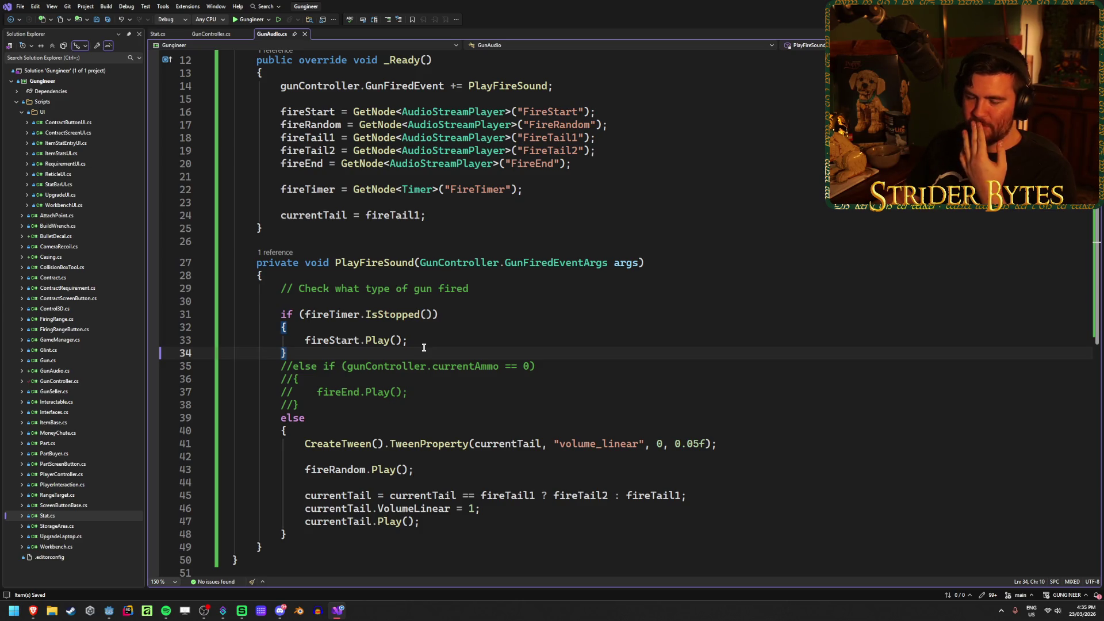
left_click(437, 342)
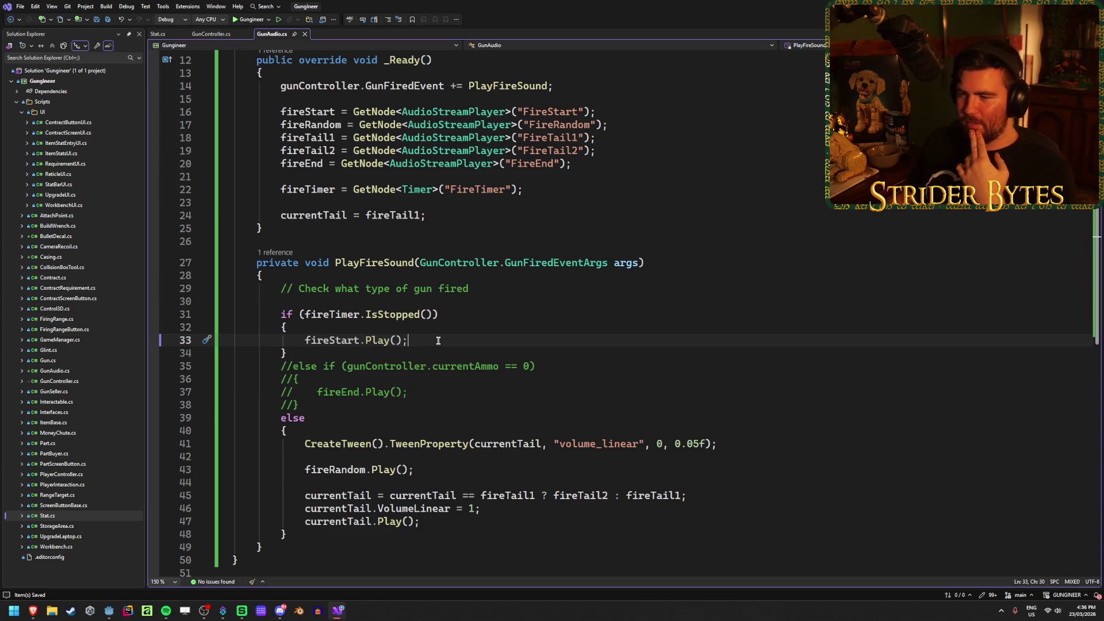
key("Return")
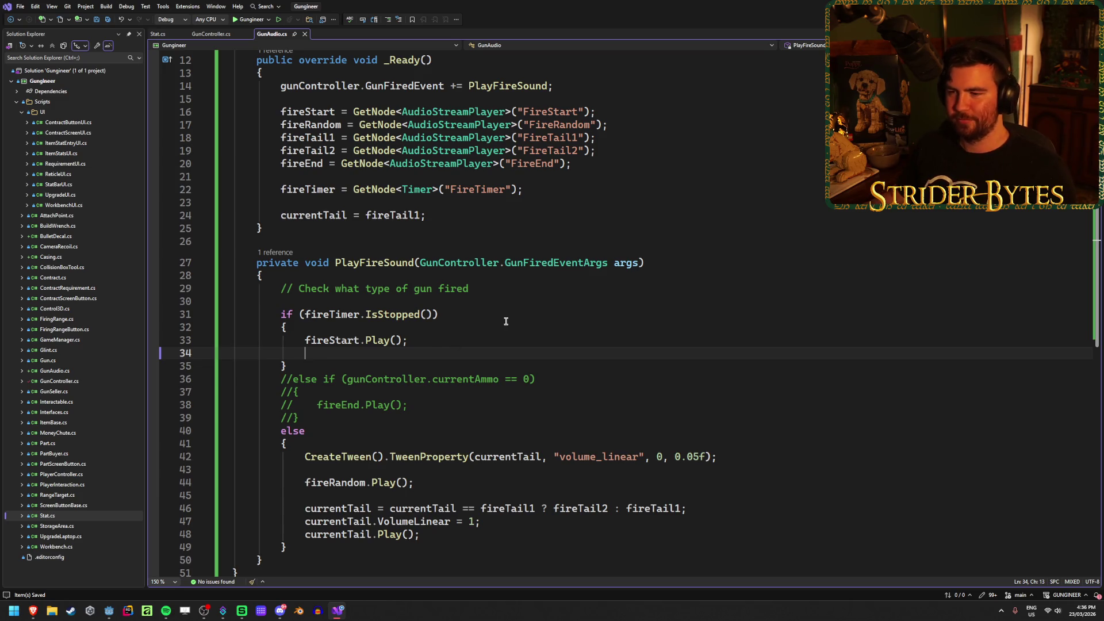
scroll(506, 321, "up", 4)
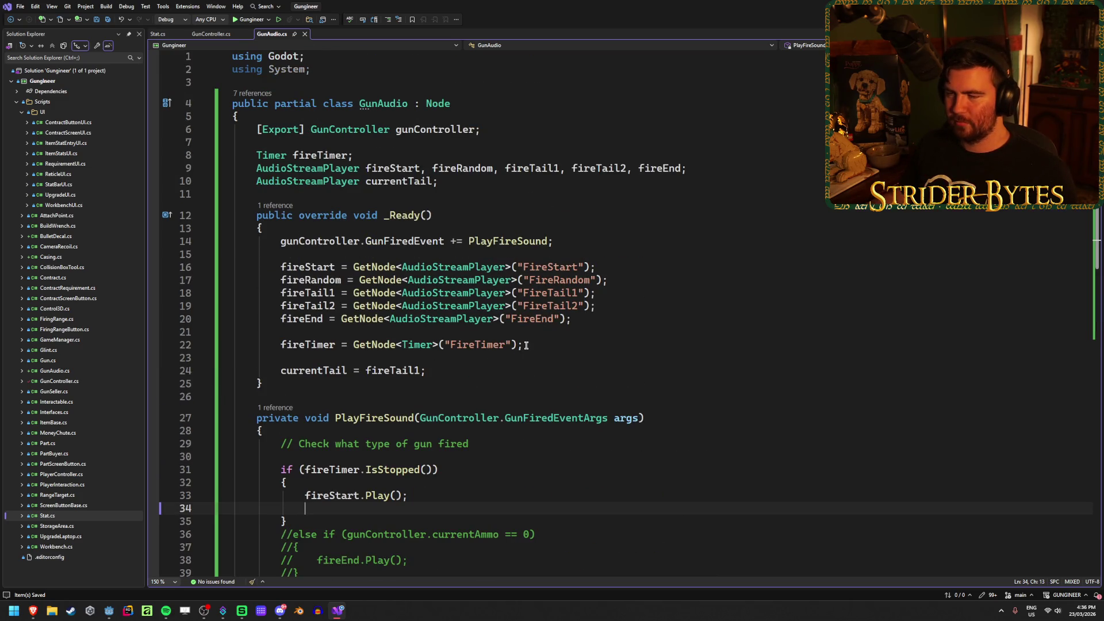
scroll(526, 344, "down", 5)
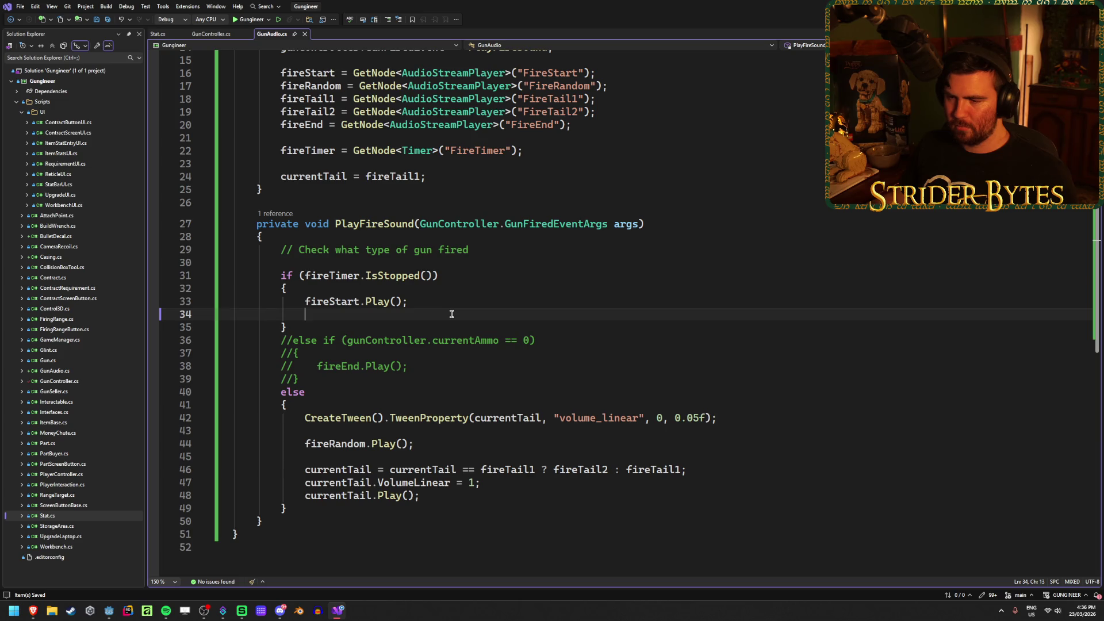
Add fireTimer.Start(); after the else block and save GunAudio.cs
left_click(320, 509)
key("Return")
key("Return")
type("fi")
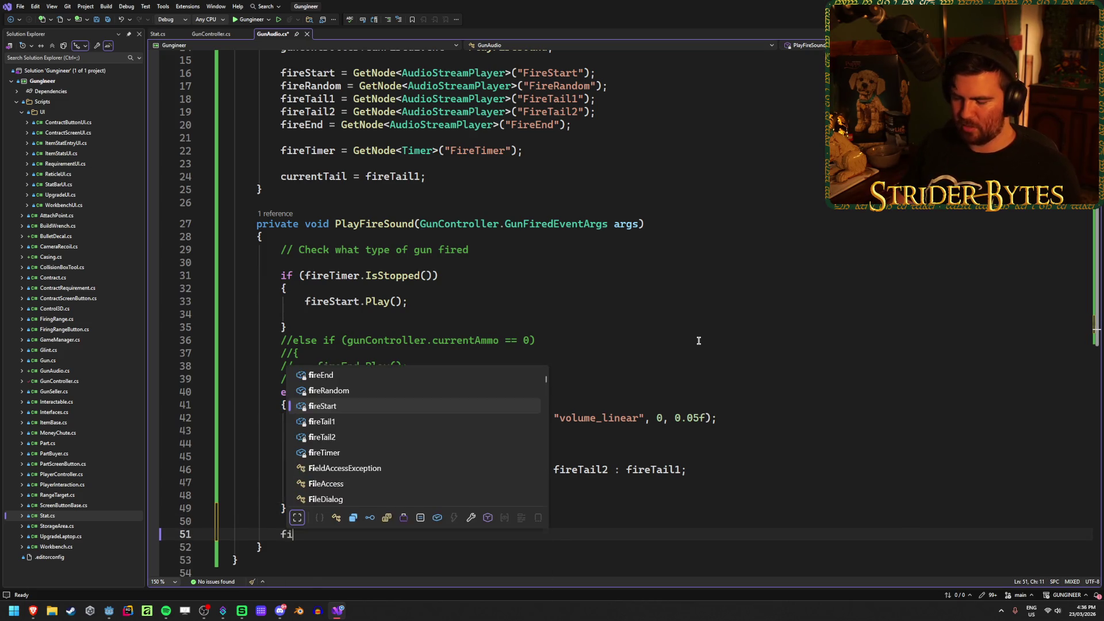
type("reTimer.")
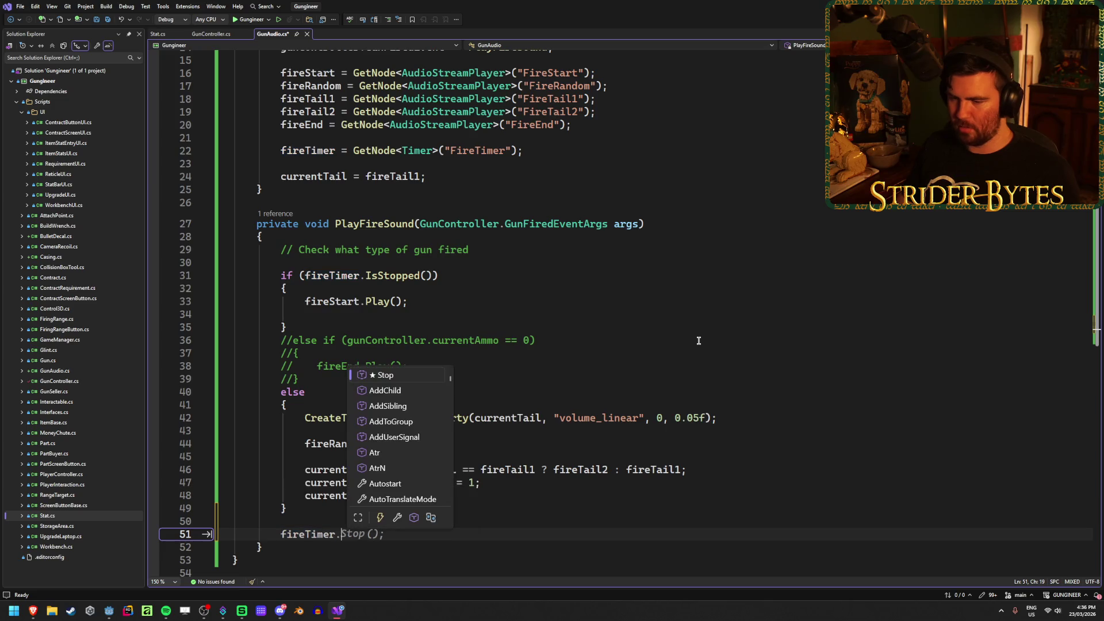
type("Sta")
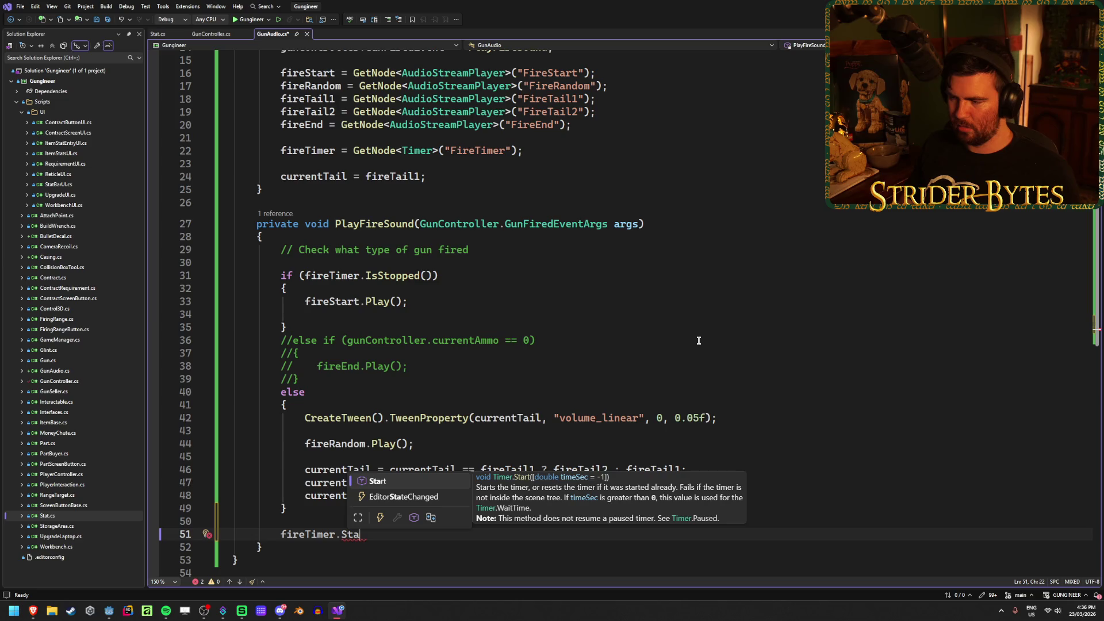
key("Tab")
type("();")
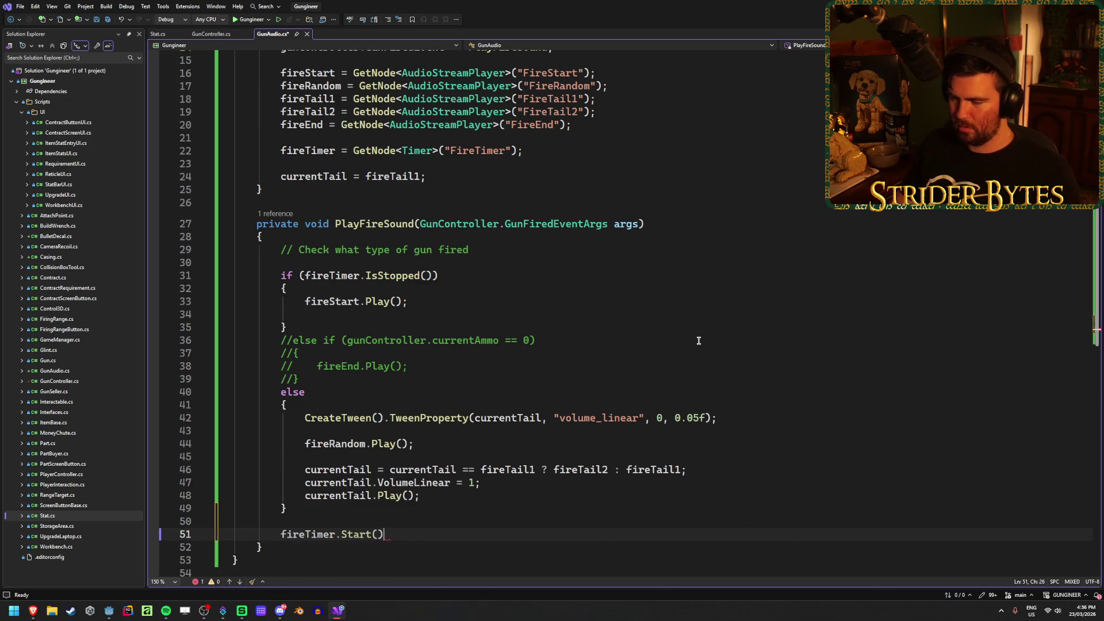
key("ctrl+s")
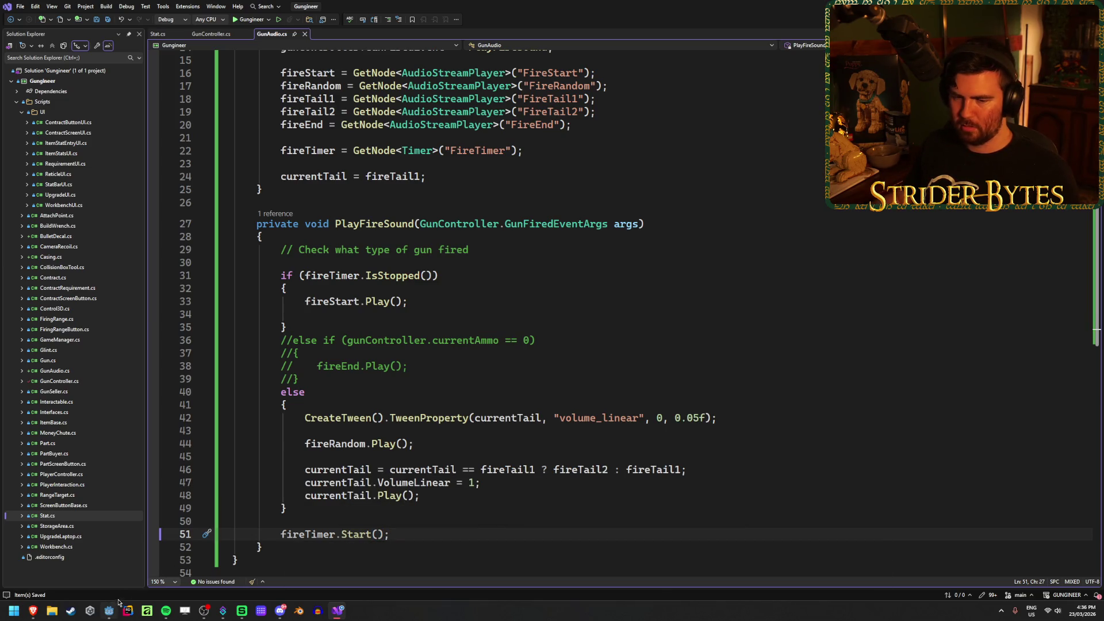
left_click(109, 611)
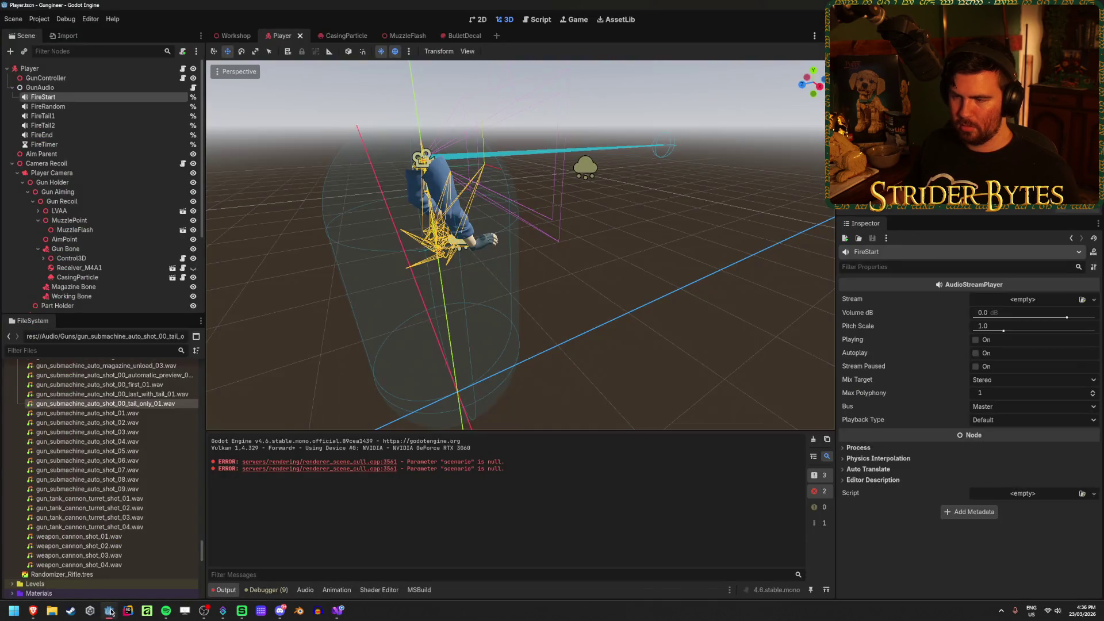
Set FireTimer's Wait Time to 2, save the scene, and run the game from Player
left_click(46, 144)
left_click(1001, 312)
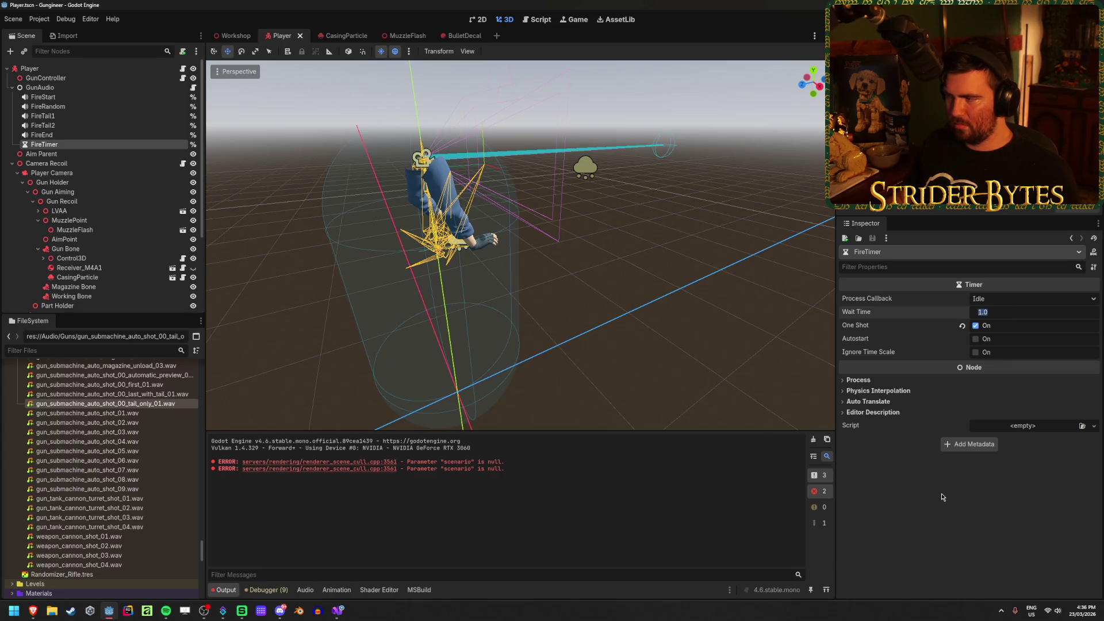
type("2")
key("Return")
key("ctrl+s")
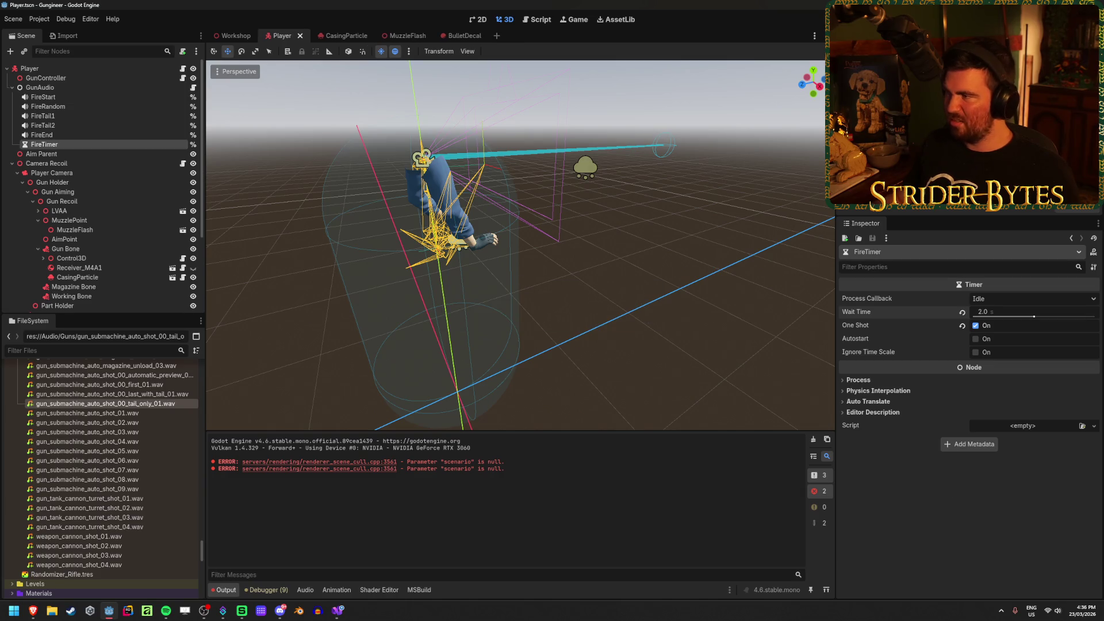
key("Up")
key("Up")
key("Up")
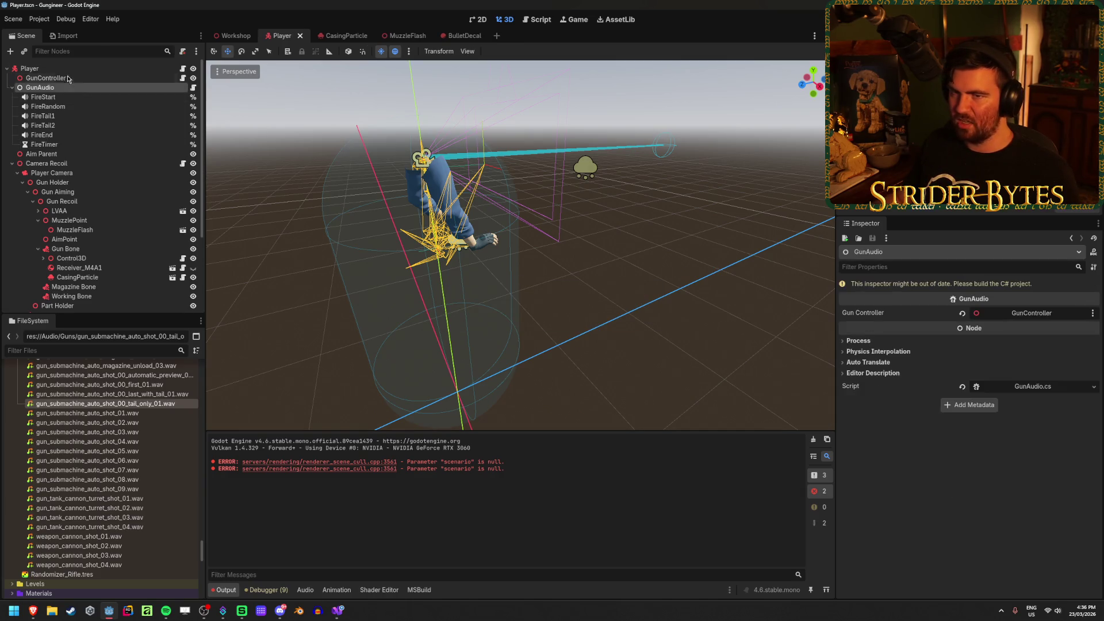
key("F5")
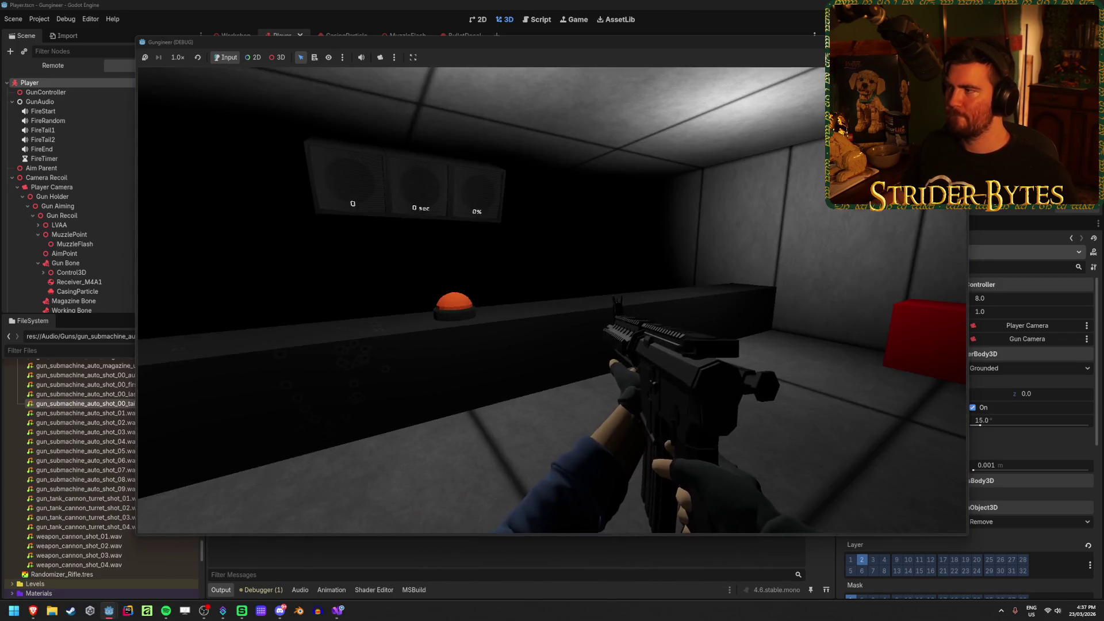
Stop the running game after firing the gun at the range
key("F8")
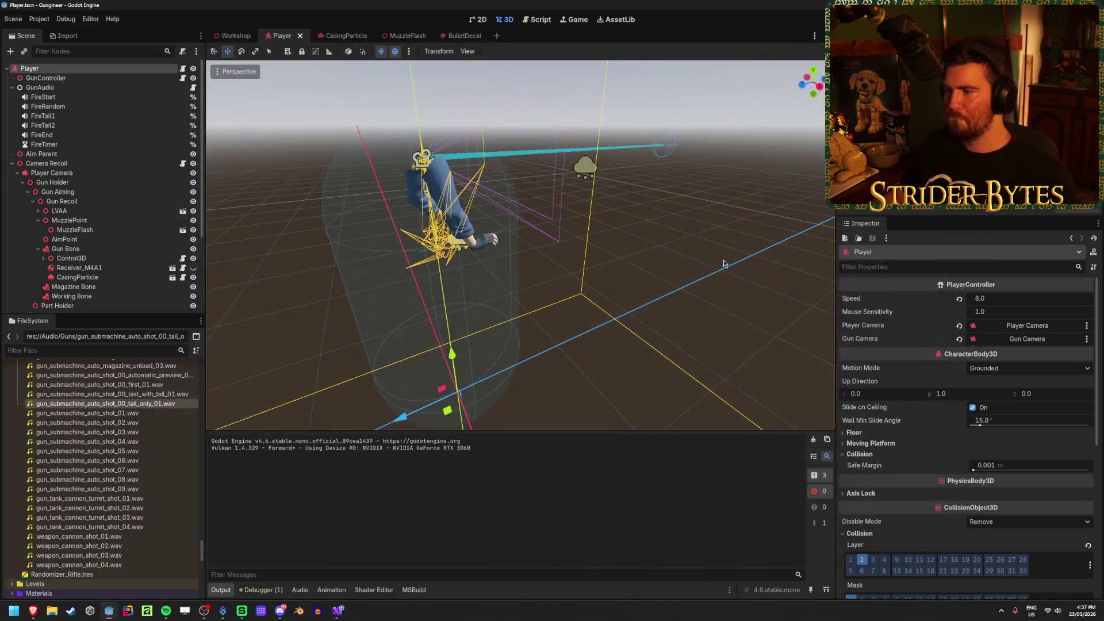
scroll(142, 469, "up", 3)
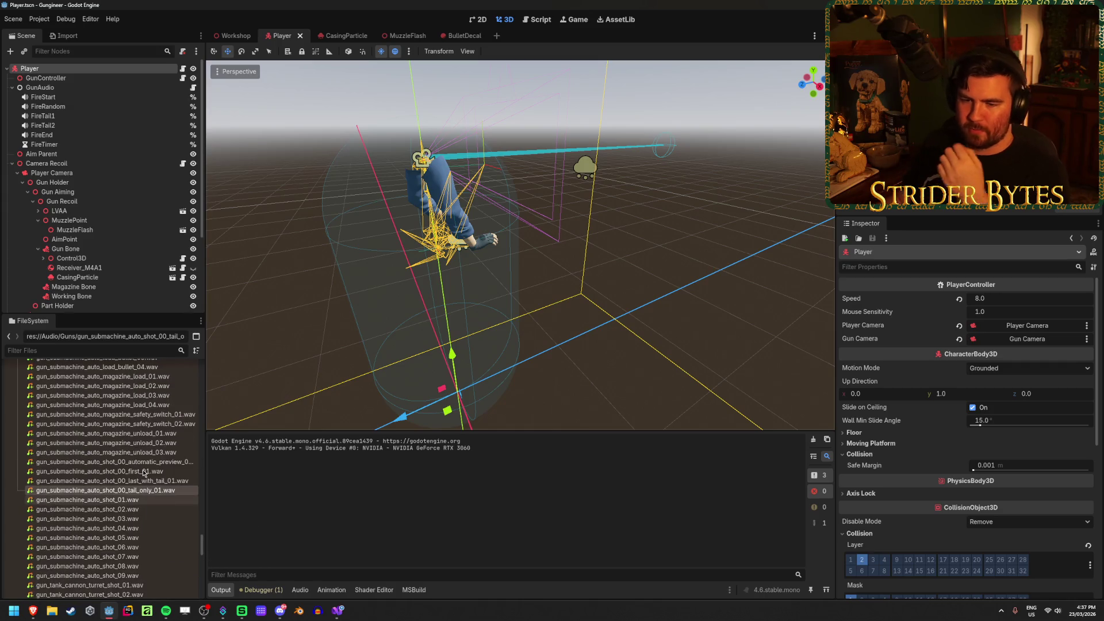
scroll(154, 495, "up", 3)
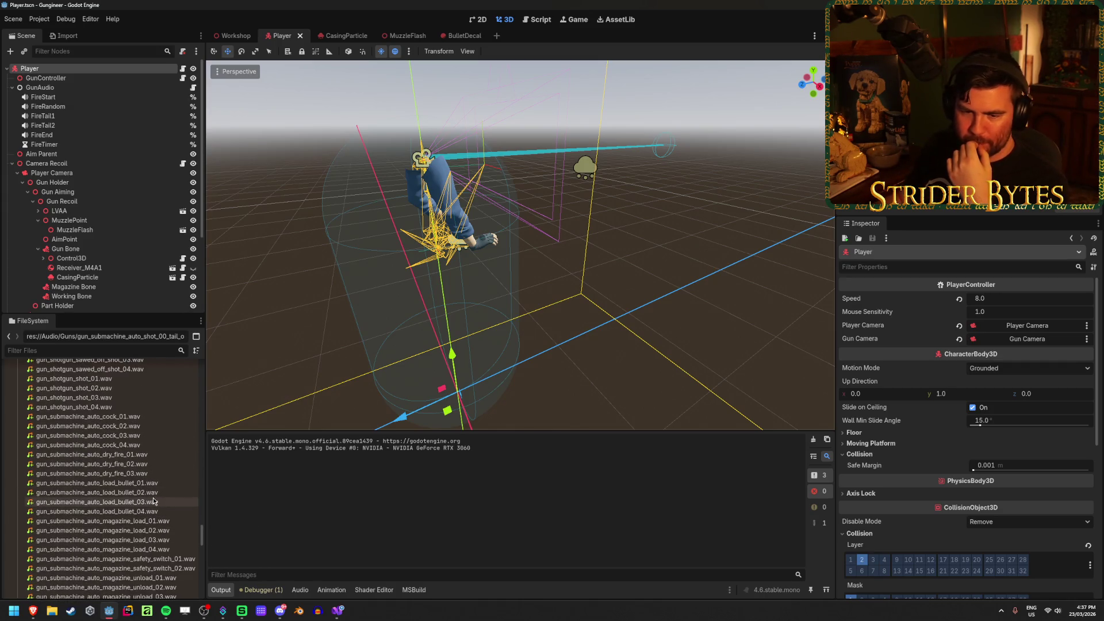
mouse_move(153, 503)
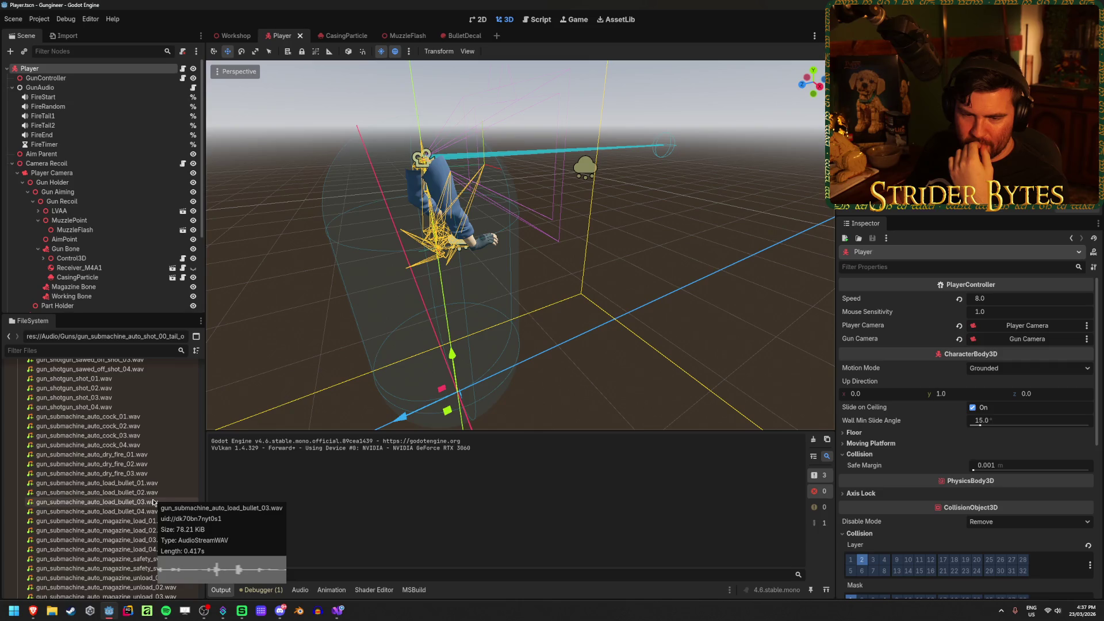
scroll(151, 532, "up", 1)
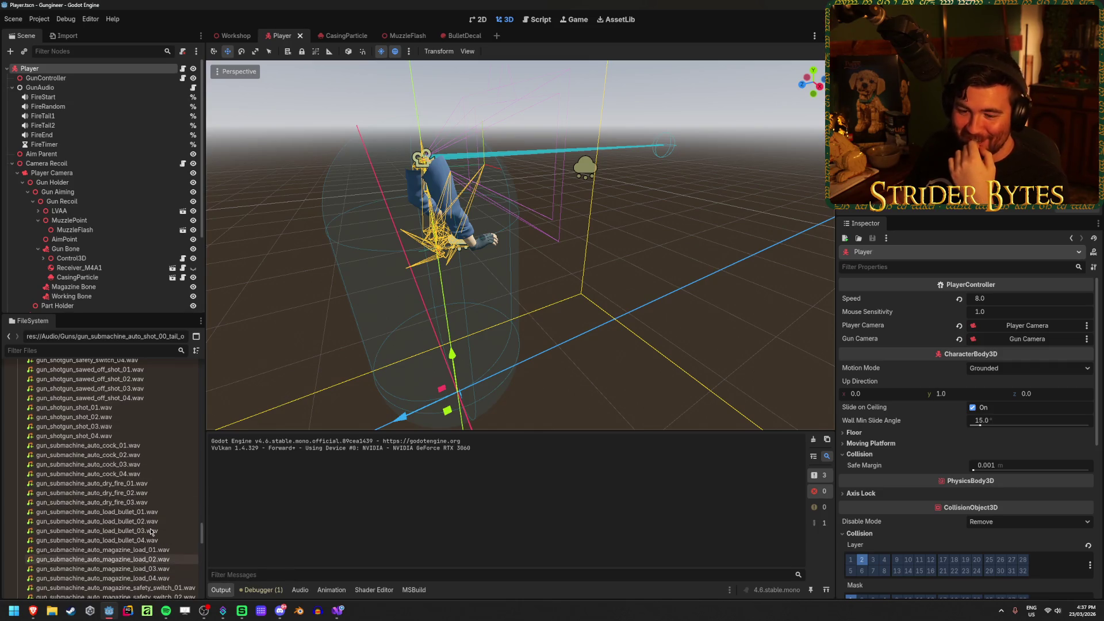
scroll(150, 532, "up", 4)
mouse_move(126, 527)
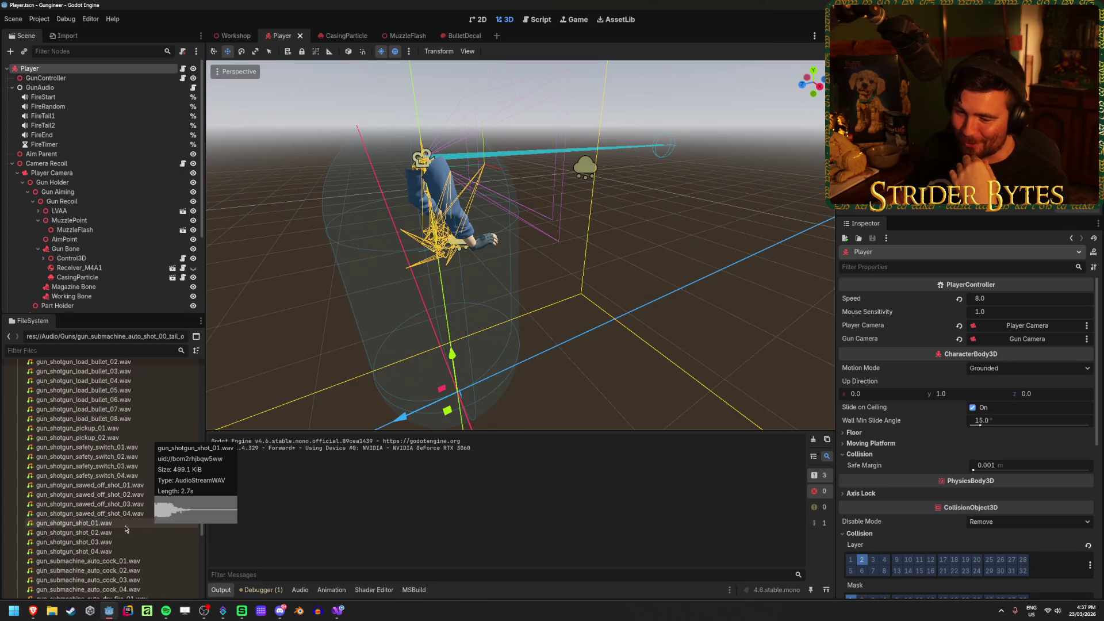
scroll(101, 508, "up", 4)
scroll(101, 508, "up", 6)
scroll(127, 500, "up", 6)
scroll(152, 490, "up", 5)
scroll(149, 494, "up", 5)
scroll(149, 493, "up", 1)
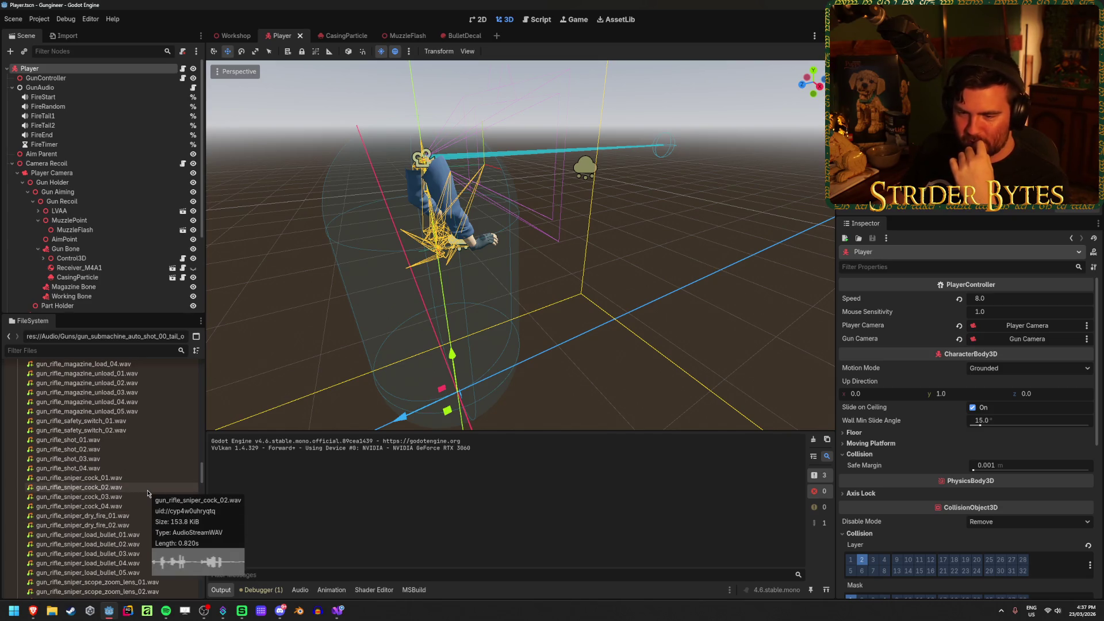
scroll(148, 493, "up", 4)
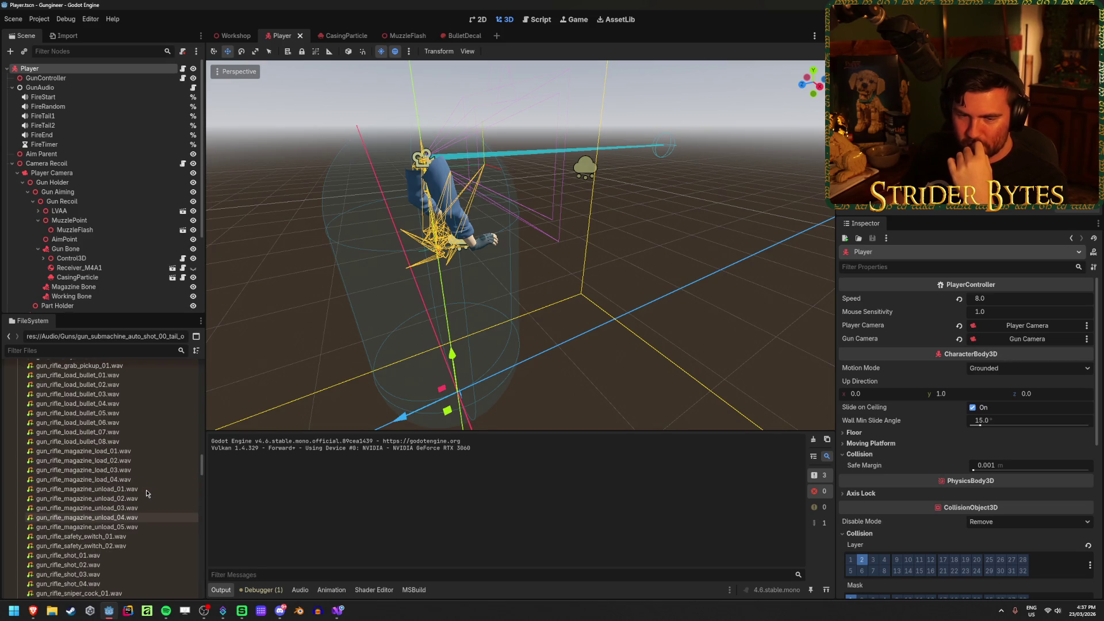
scroll(147, 493, "up", 1)
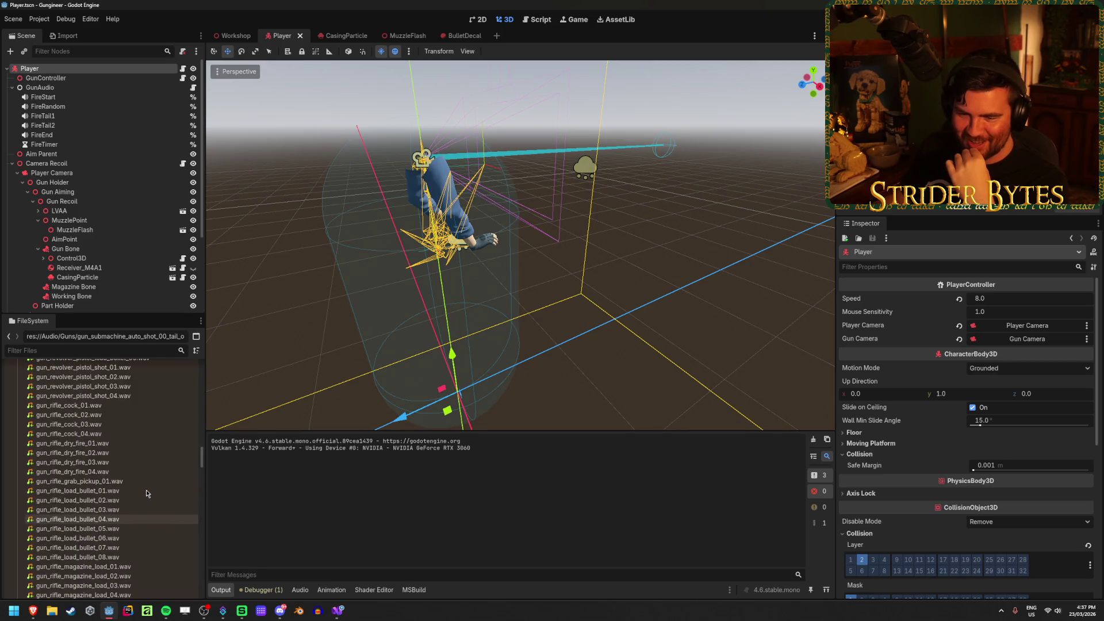
scroll(147, 493, "down", 3)
left_click(89, 498)
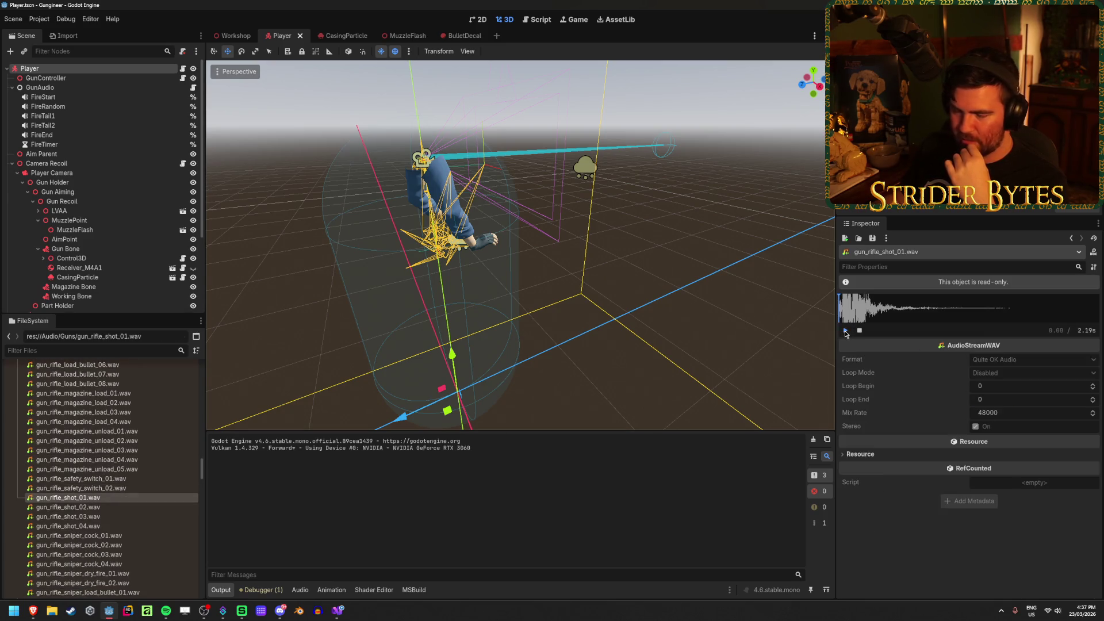
Preview gun_rifle_shot_02 and gun_revolver_pistol_shot_01 and _02 sounds
left_click(68, 507)
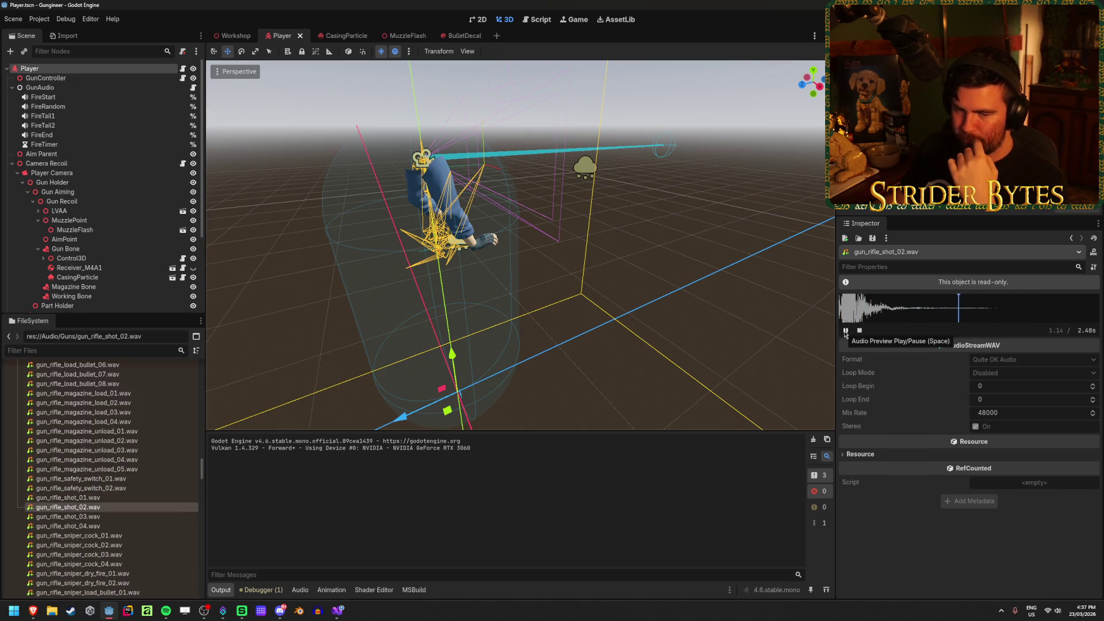
scroll(97, 474, "up", 5)
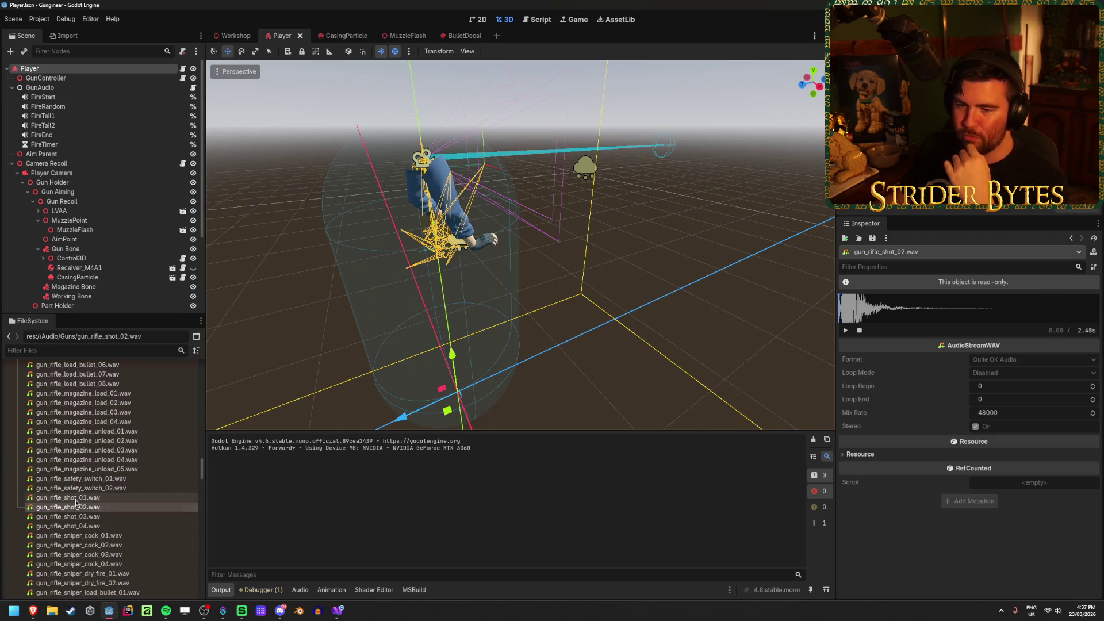
scroll(111, 473, "up", 4)
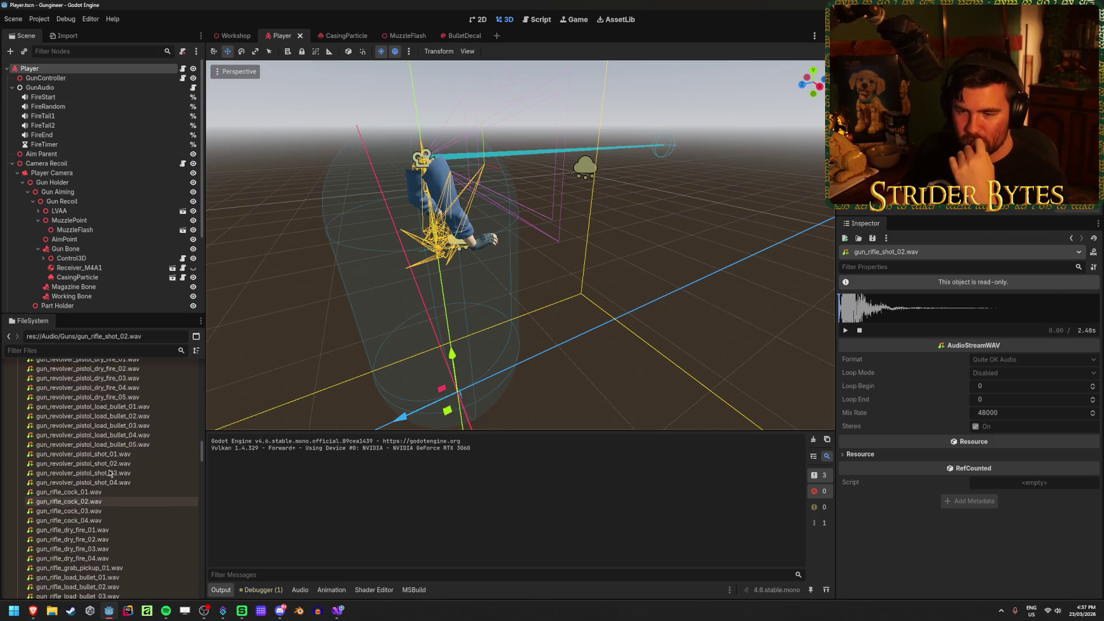
scroll(113, 477, "up", 1)
left_click(118, 483)
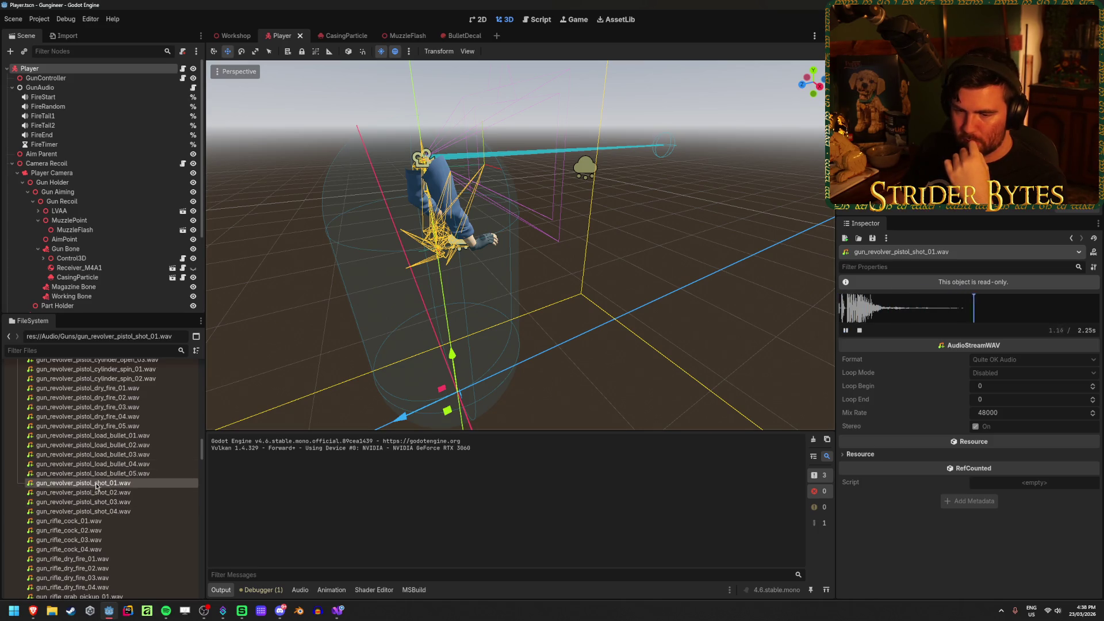
left_click(109, 492)
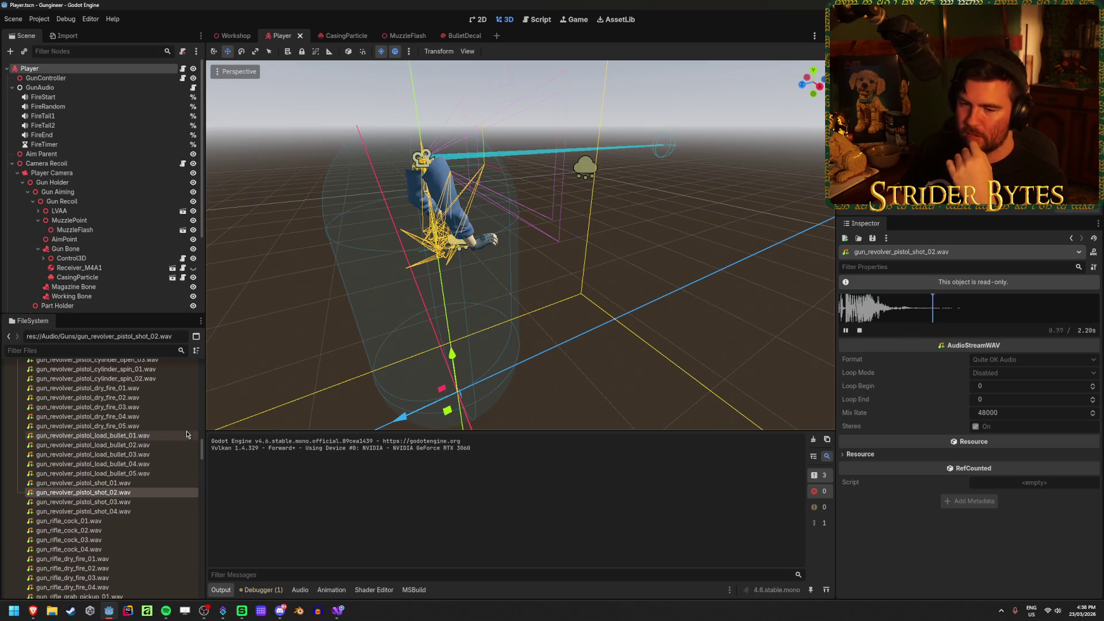
Play the heavy machine gun shots 02 and 01, ending on gun_machinegun_auto_heavy_shot_05.wav
scroll(62, 476, "up", 4)
scroll(62, 476, "up", 15)
scroll(64, 476, "up", 10)
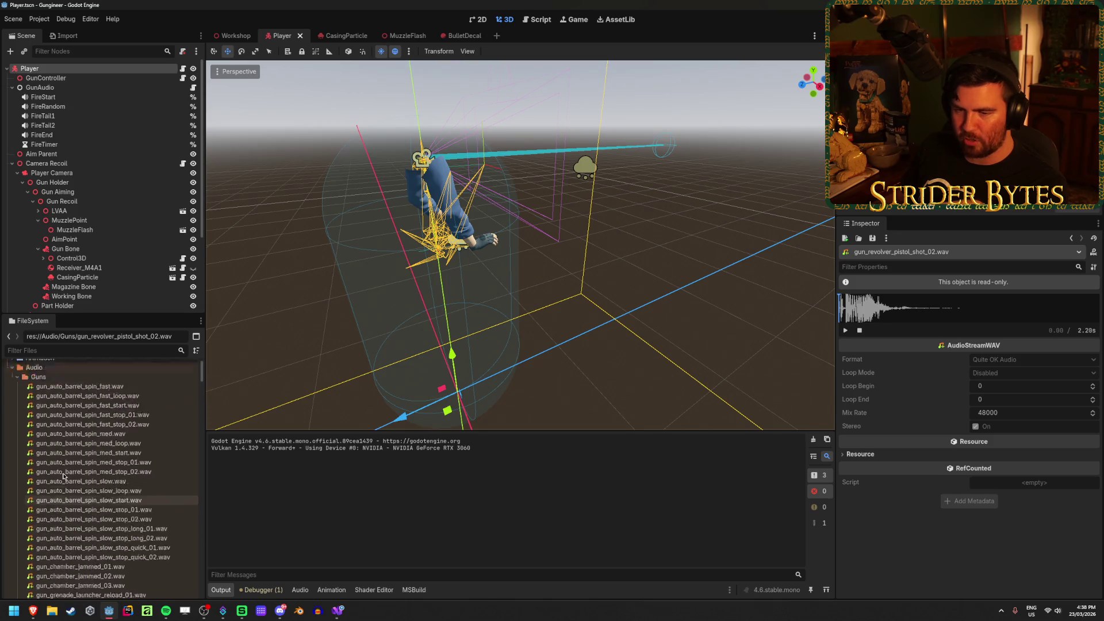
scroll(63, 476, "down", 1)
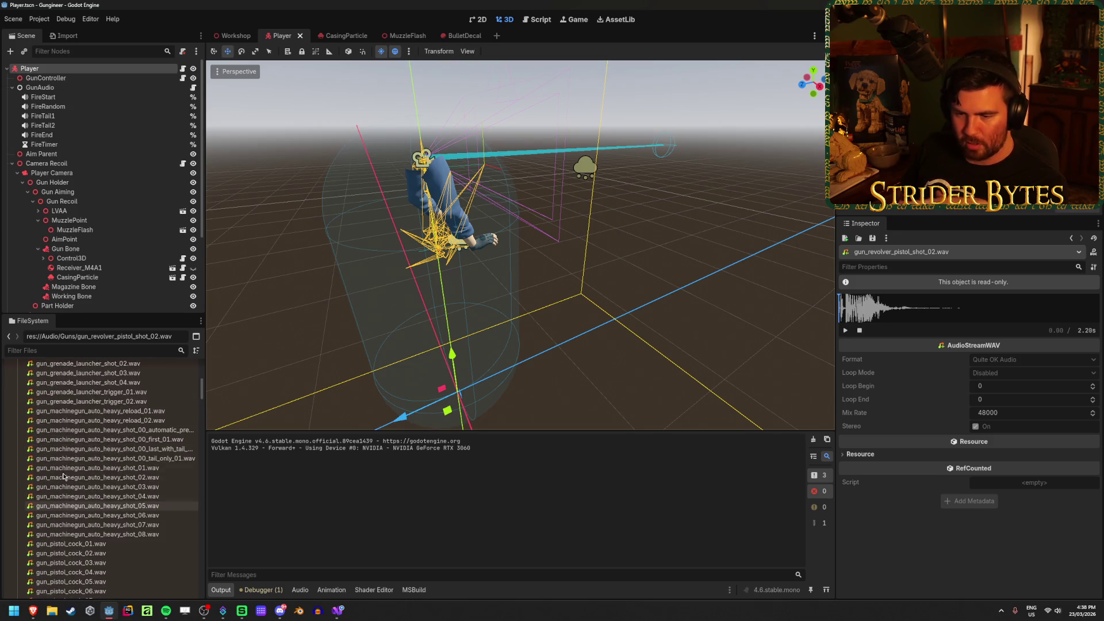
left_click(64, 477)
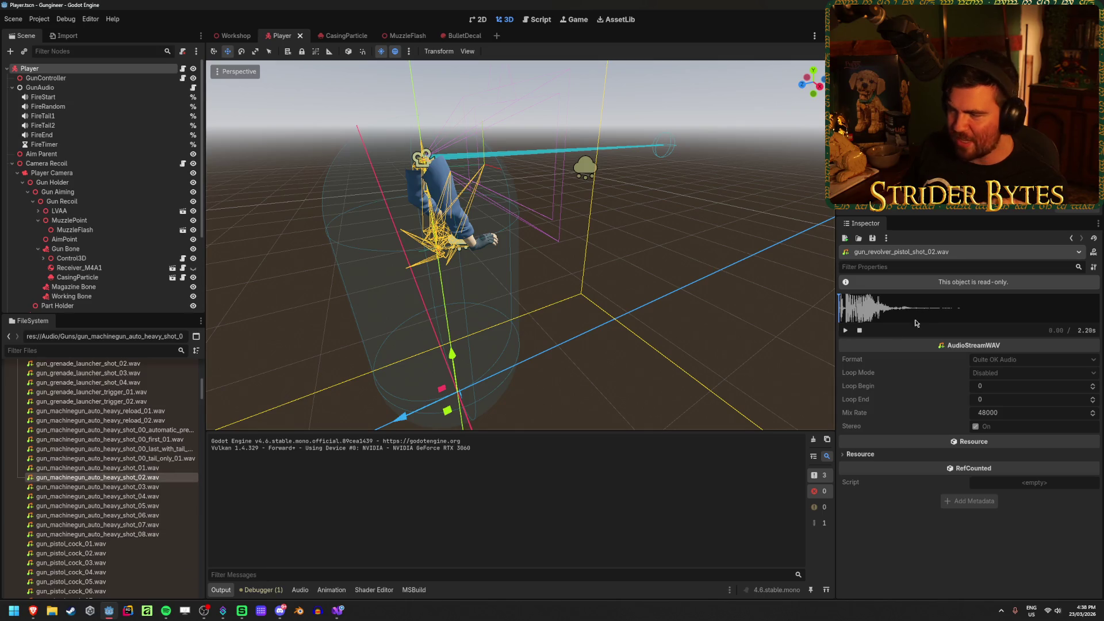
double_click(86, 477)
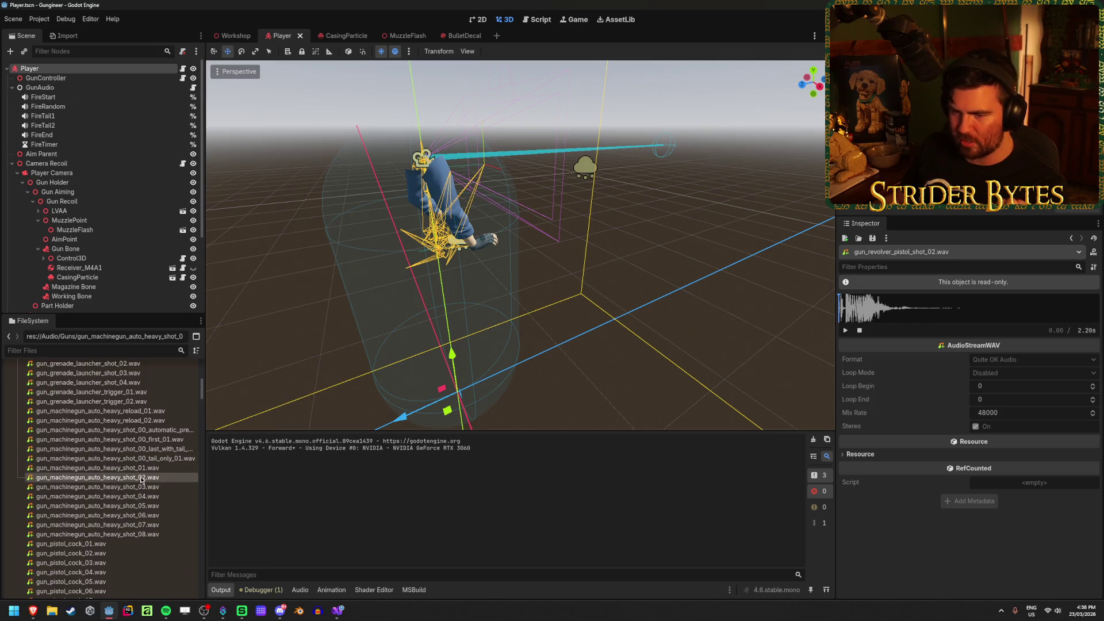
left_click(845, 332)
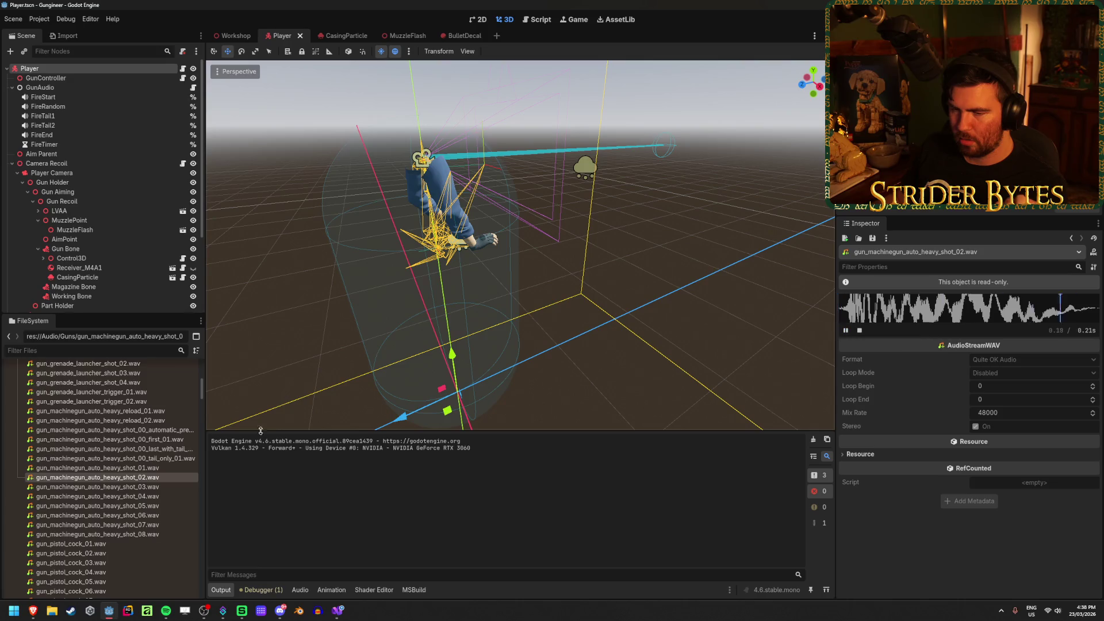
left_click(156, 468)
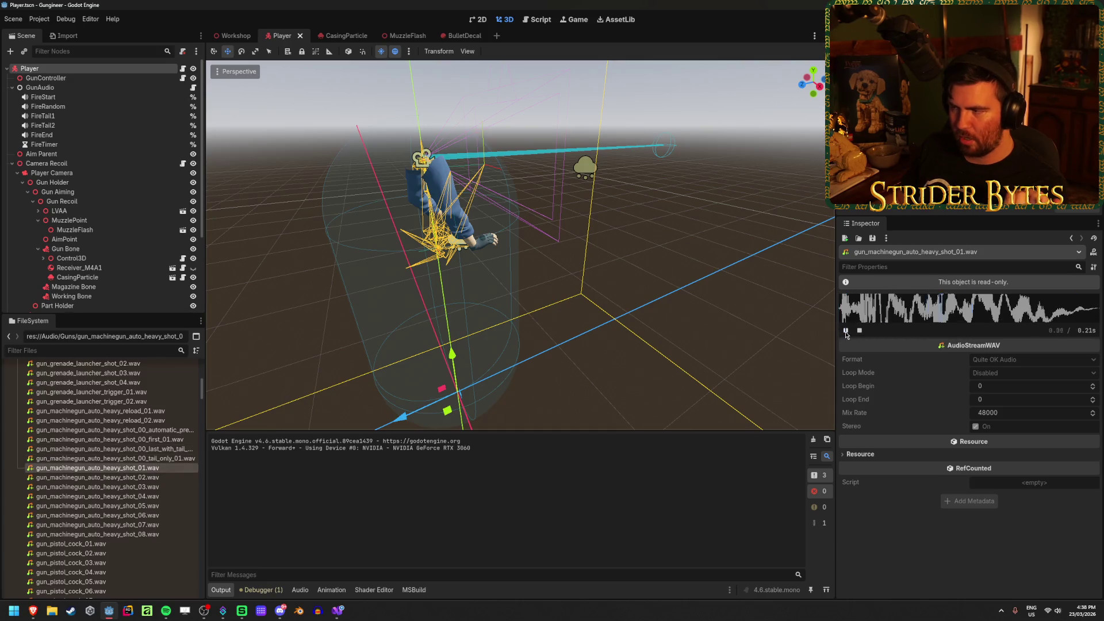
left_click(97, 506)
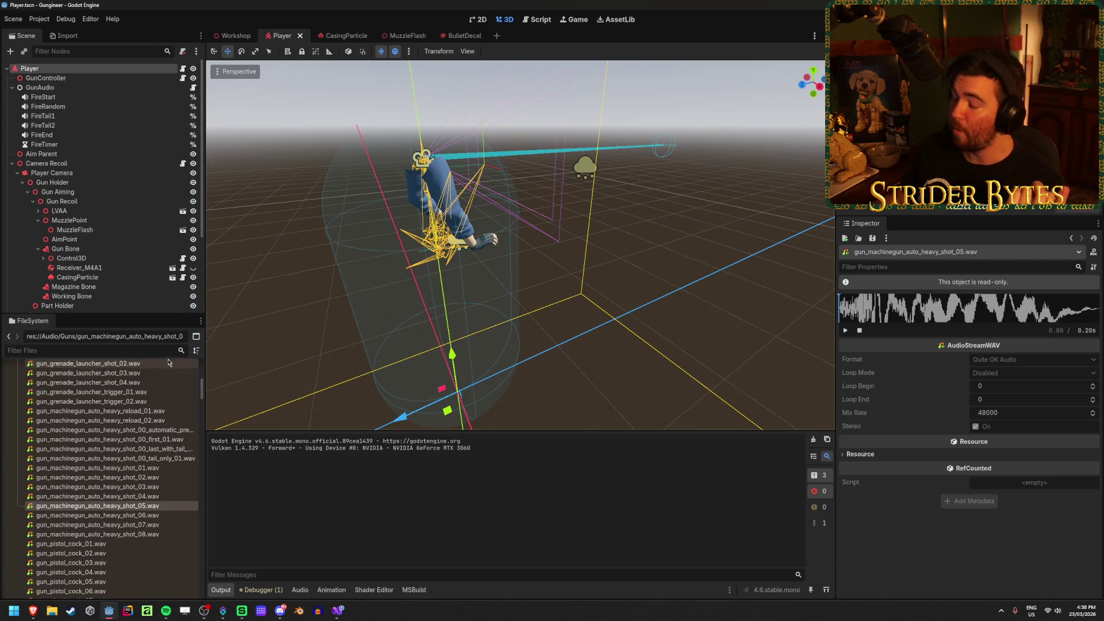
mouse_move(152, 380)
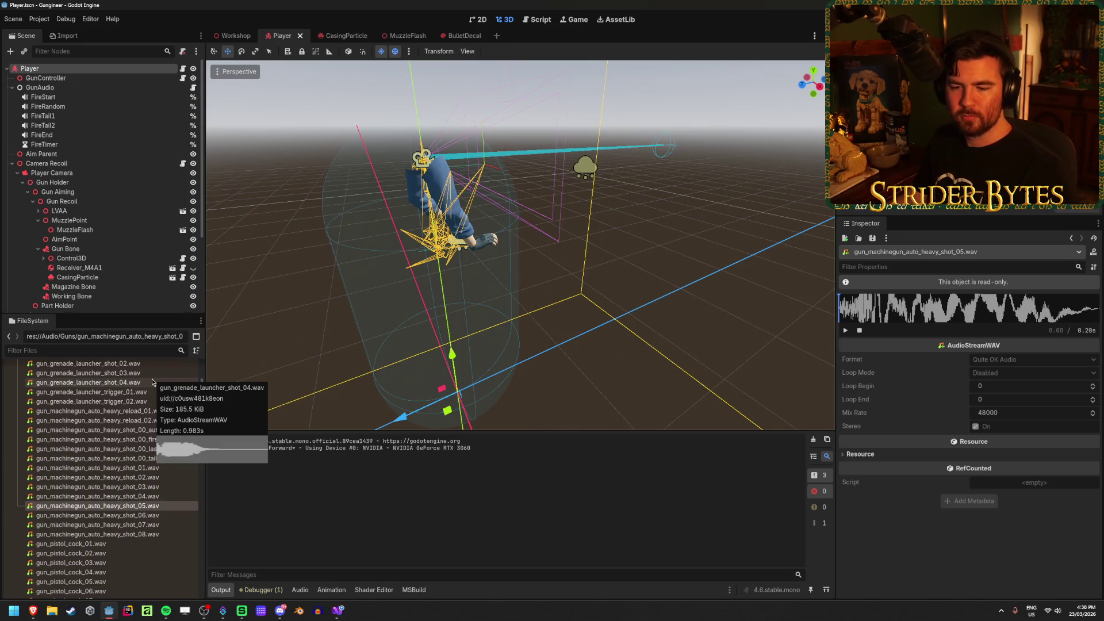
left_click(230, 33)
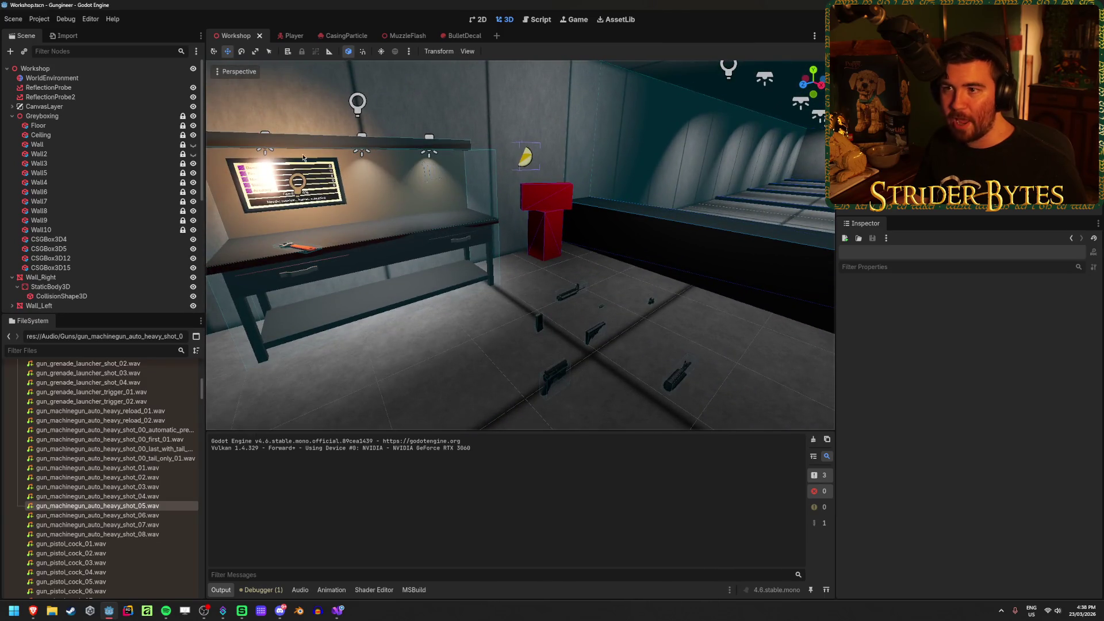
left_click(291, 37)
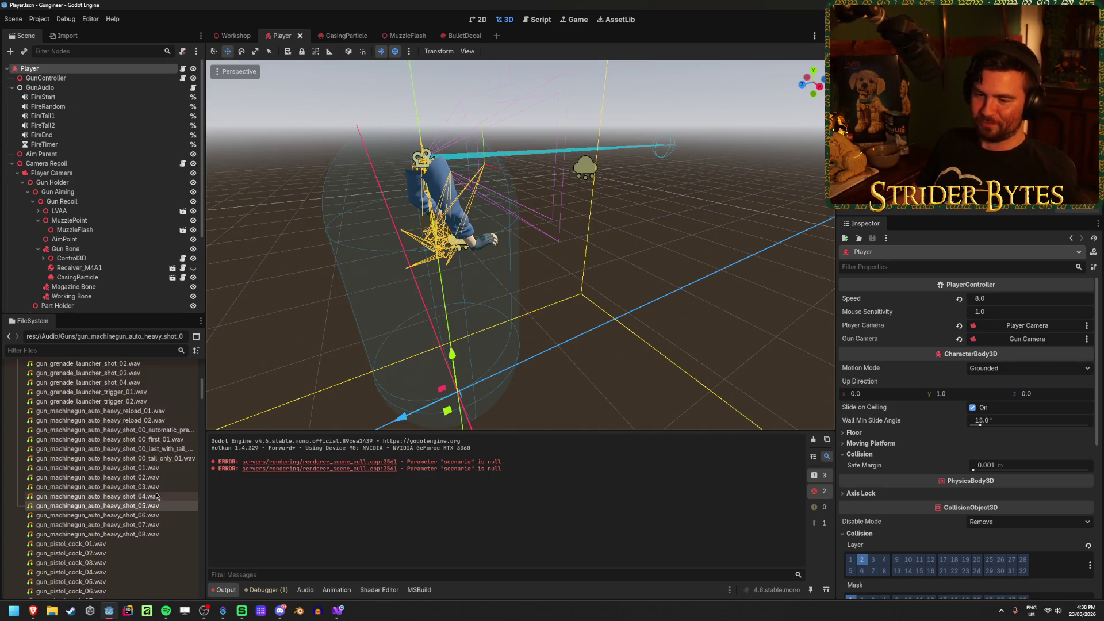
Preview heavy_shot_06, weapon_cannon_shot_01 and the grenade launcher shot 03 sounds
left_click(139, 516)
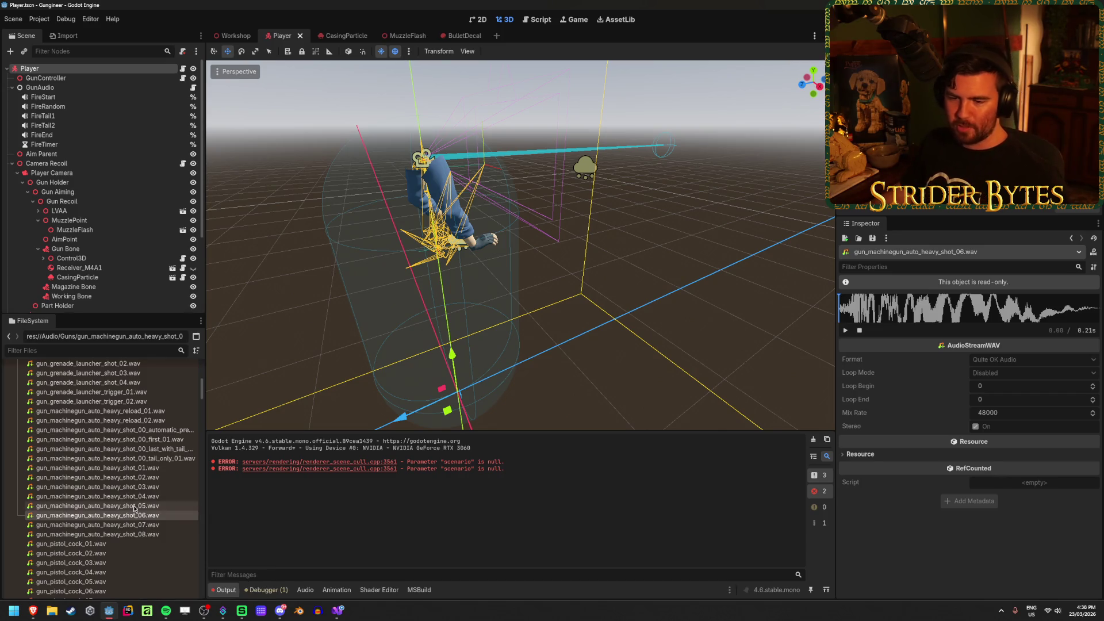
scroll(152, 482, "down", 5)
scroll(152, 482, "down", 15)
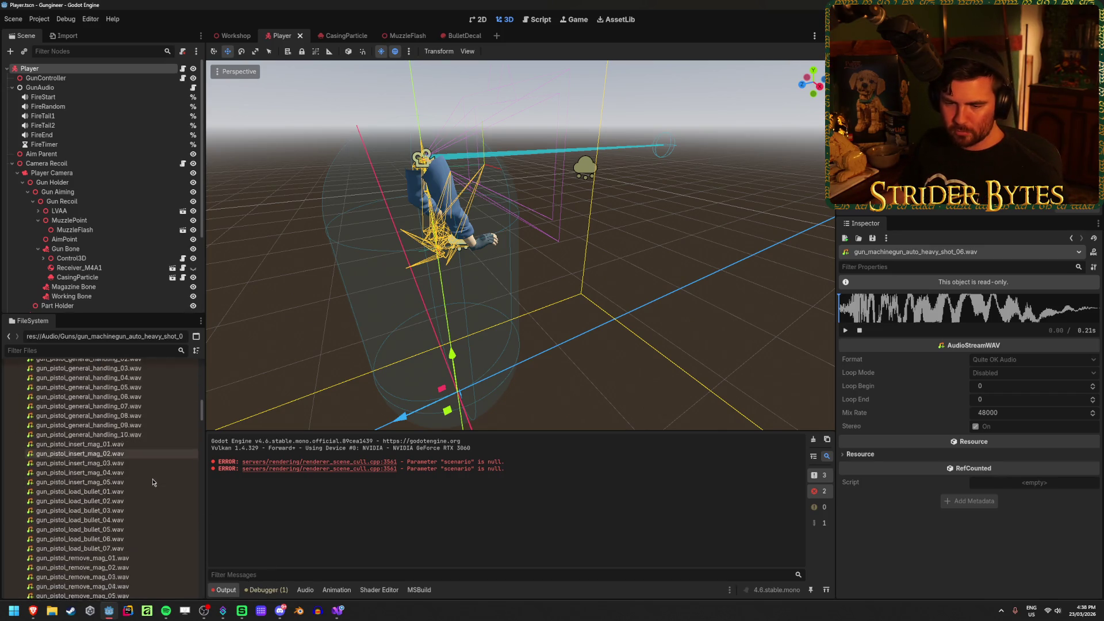
scroll(152, 482, "down", 9)
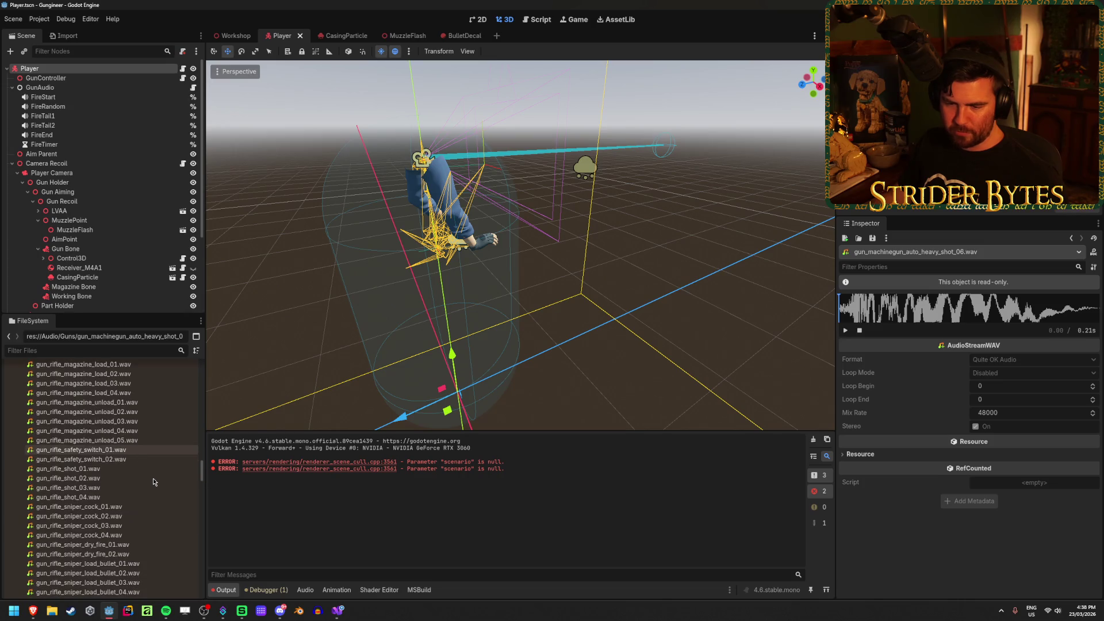
scroll(122, 440, "down", 12)
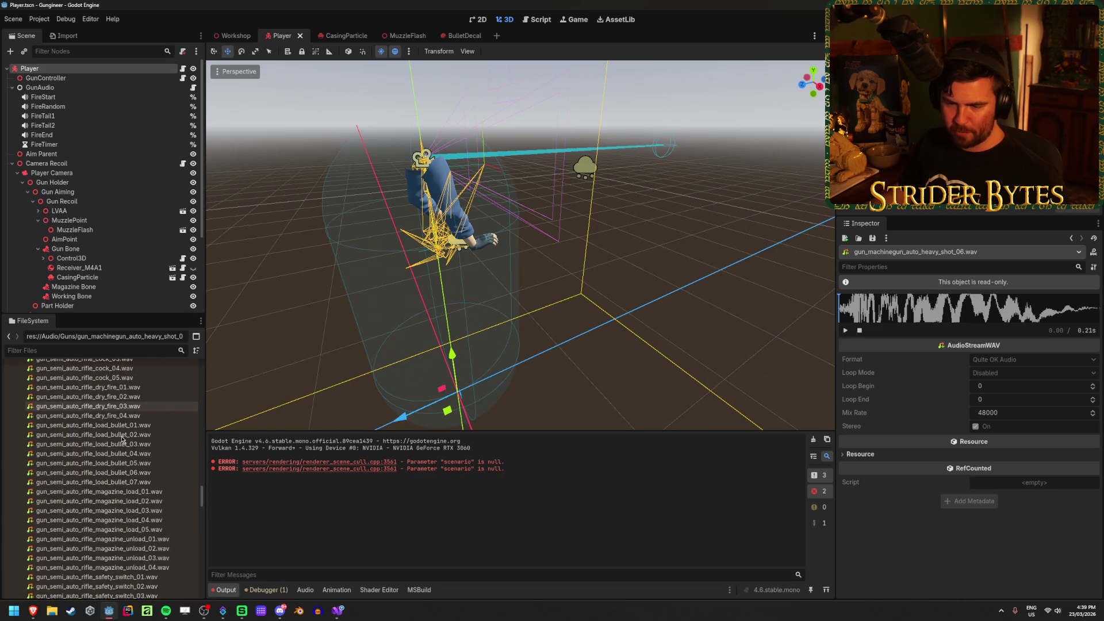
scroll(129, 467, "down", 10)
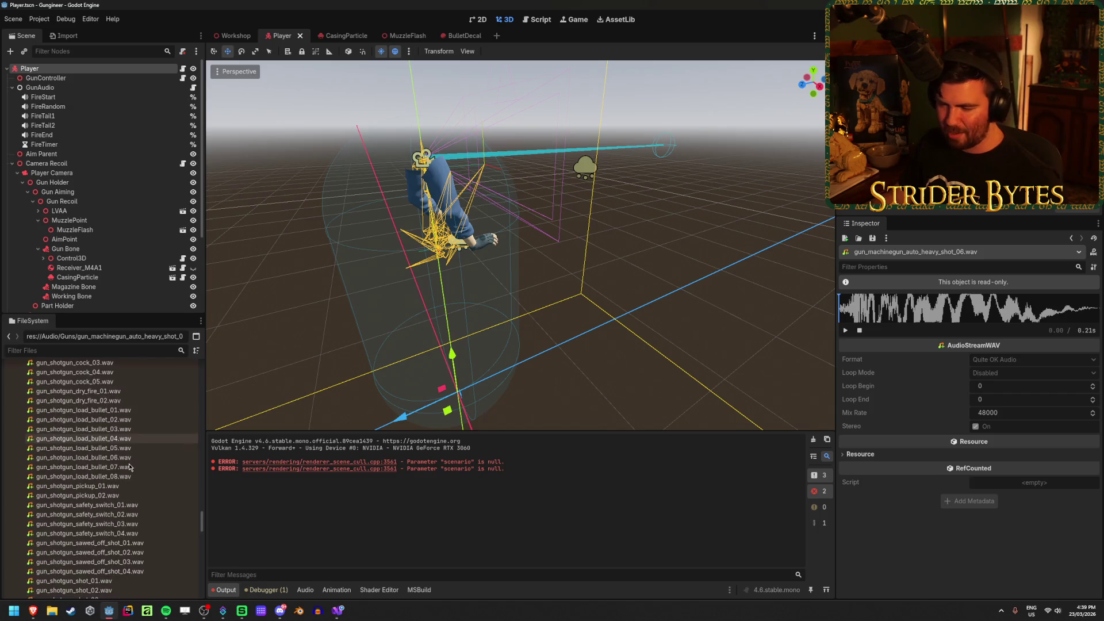
scroll(130, 467, "down", 8)
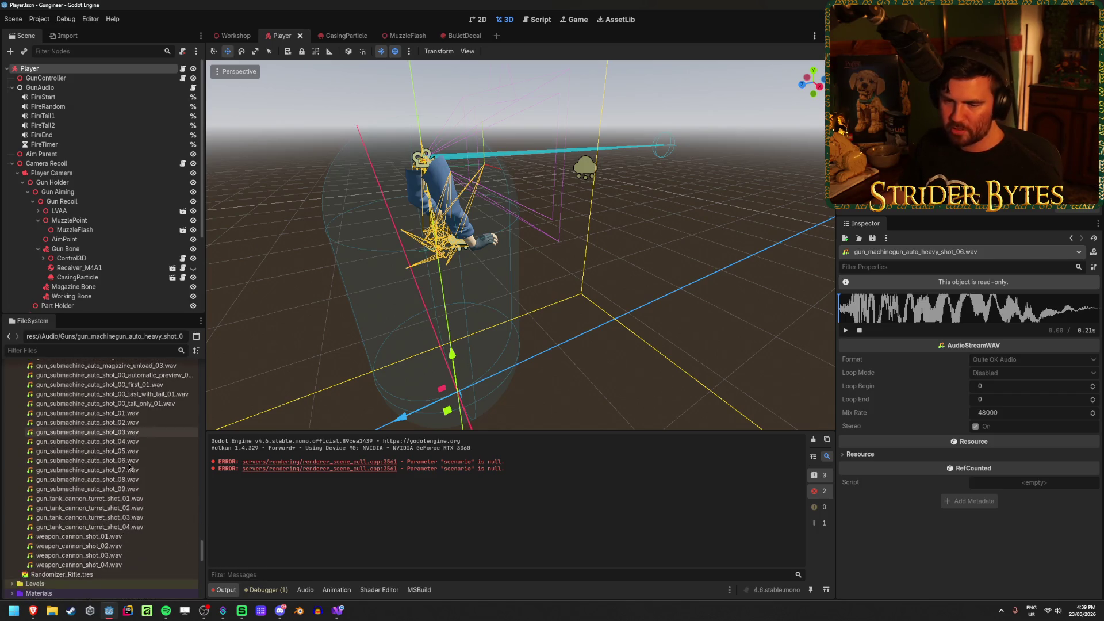
left_click(112, 536)
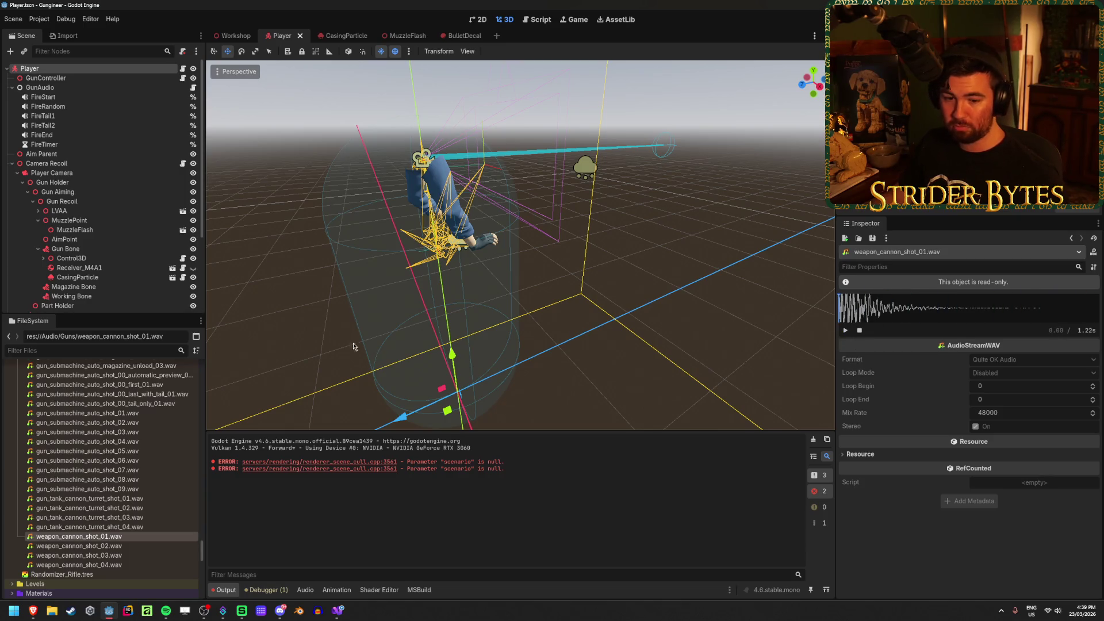
scroll(97, 464, "up", 15)
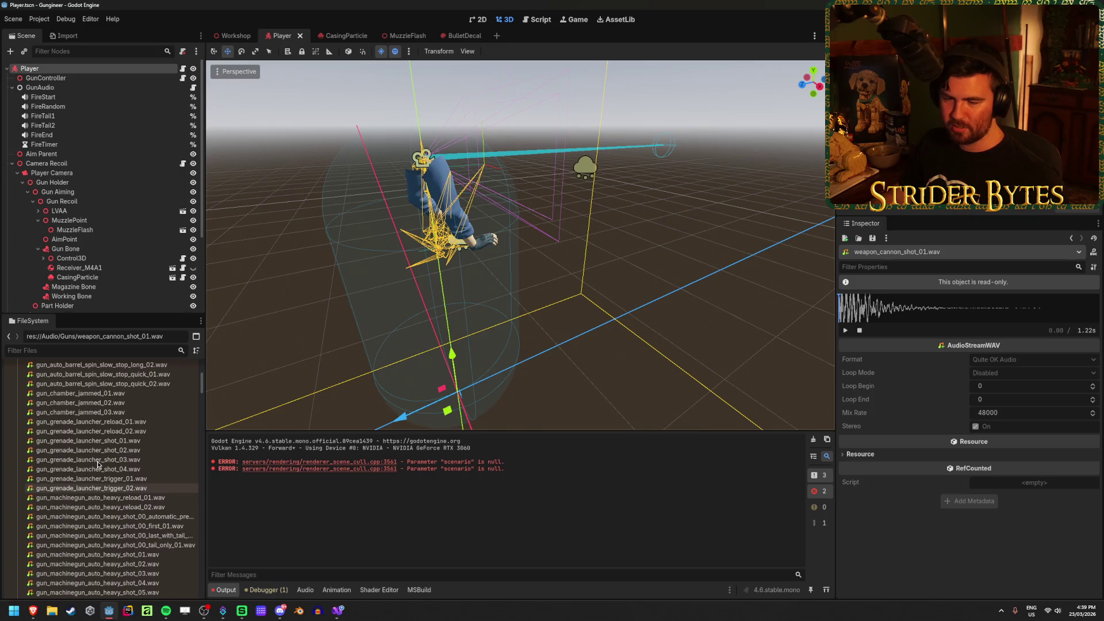
left_click(98, 459)
Preview gun_chamber_jammed 01–03, gun_pistol_load_bullet_05 and gun_pistol_remove_mag 01, 02, 04
scroll(109, 465, "up", 3)
left_click(94, 482)
key("Down")
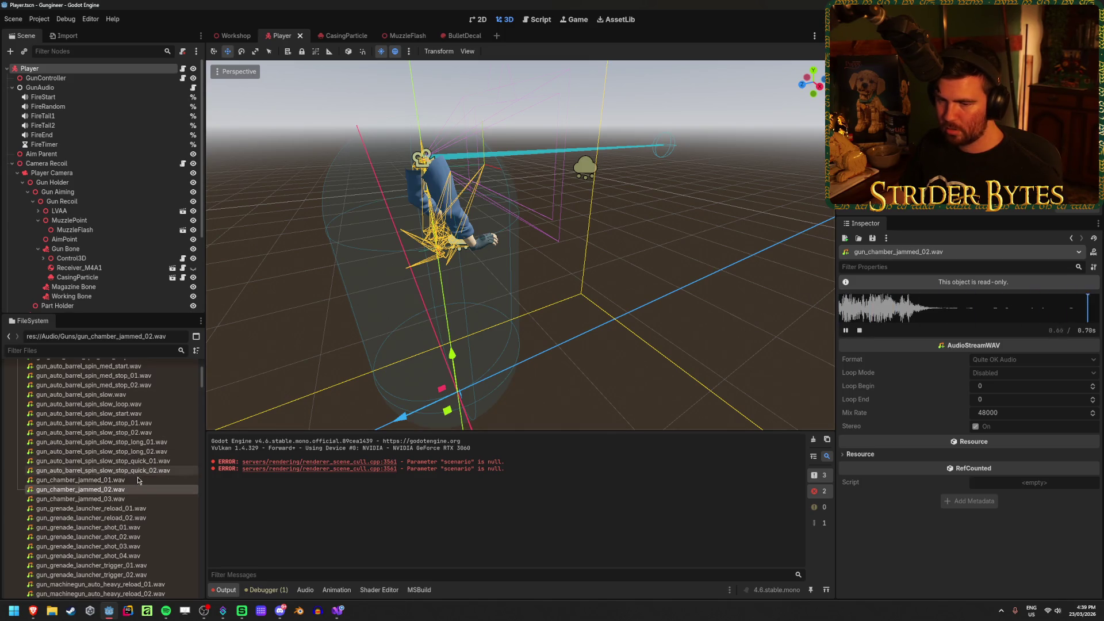
left_click(131, 500)
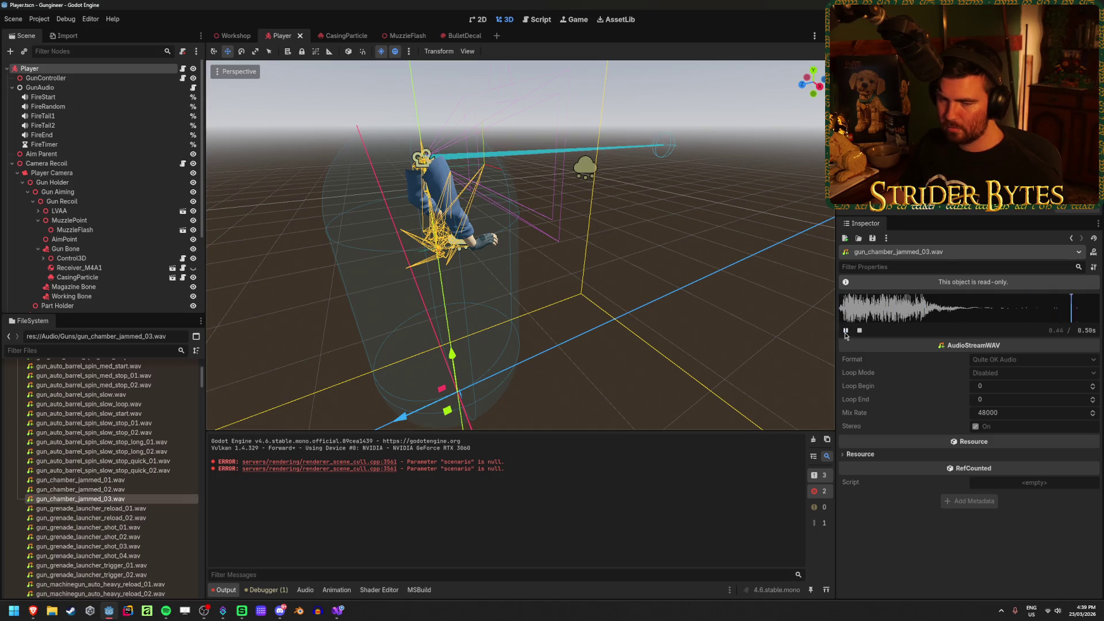
scroll(129, 467, "down", 10)
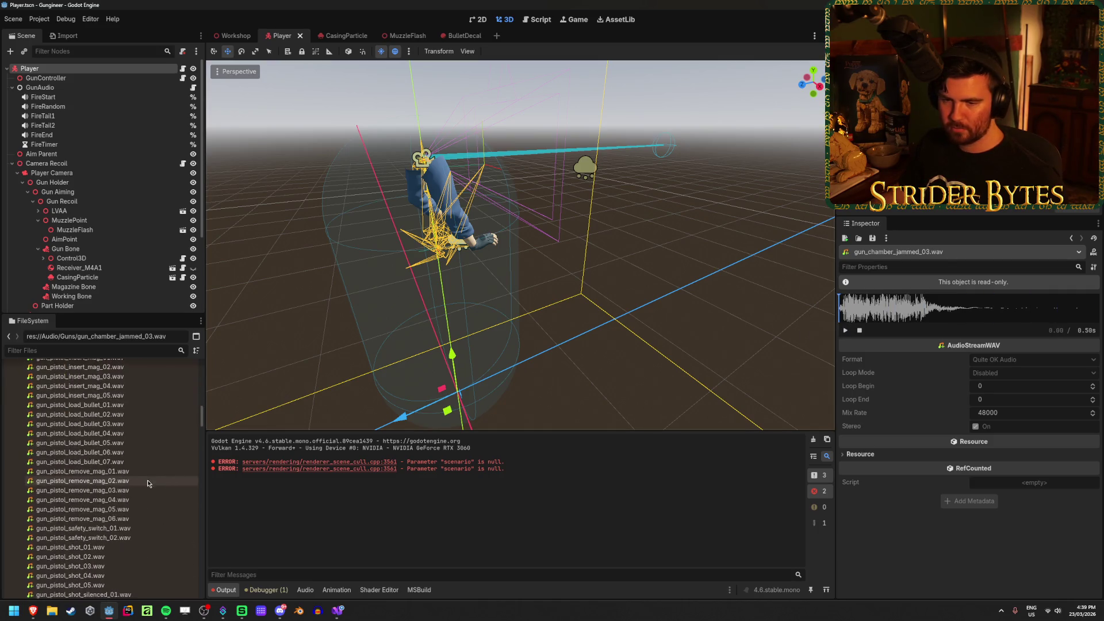
left_click(127, 442)
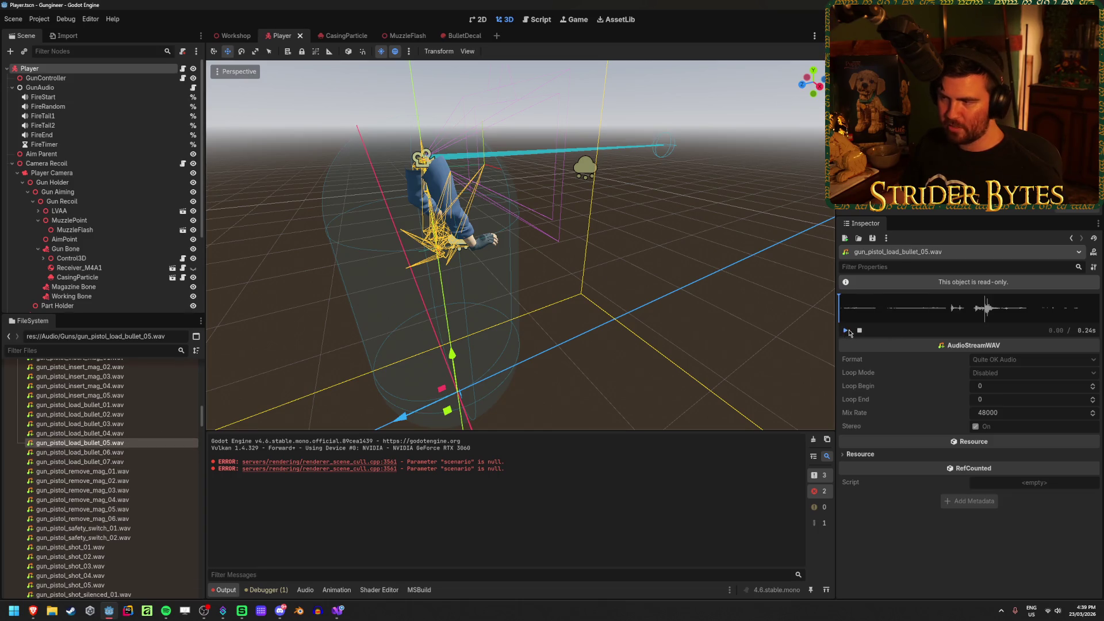
scroll(122, 441, "down", 3)
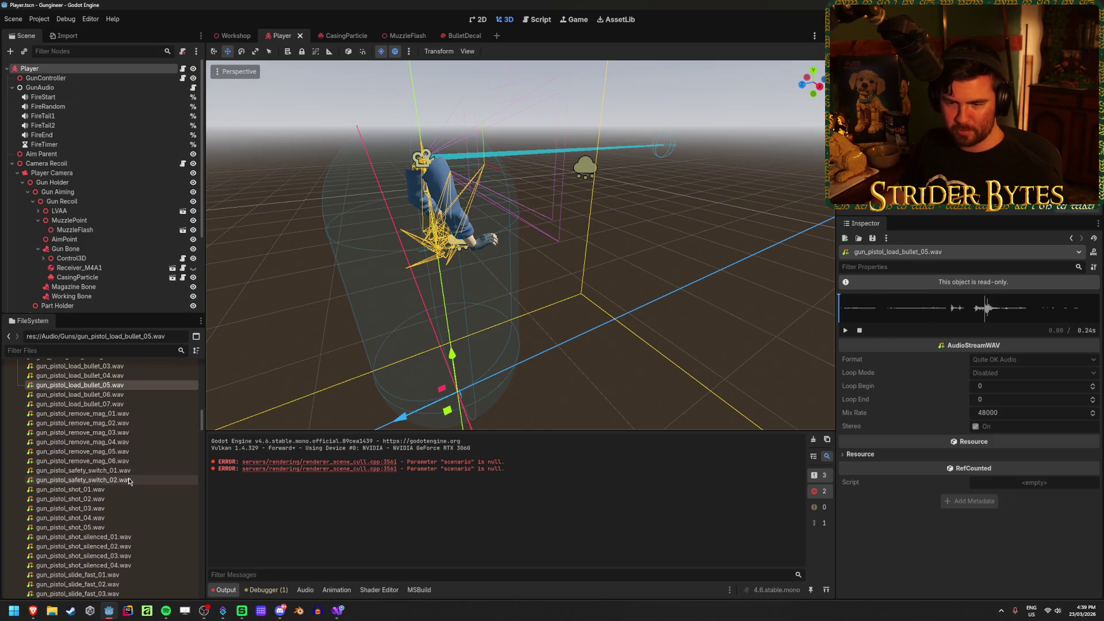
left_click(104, 414)
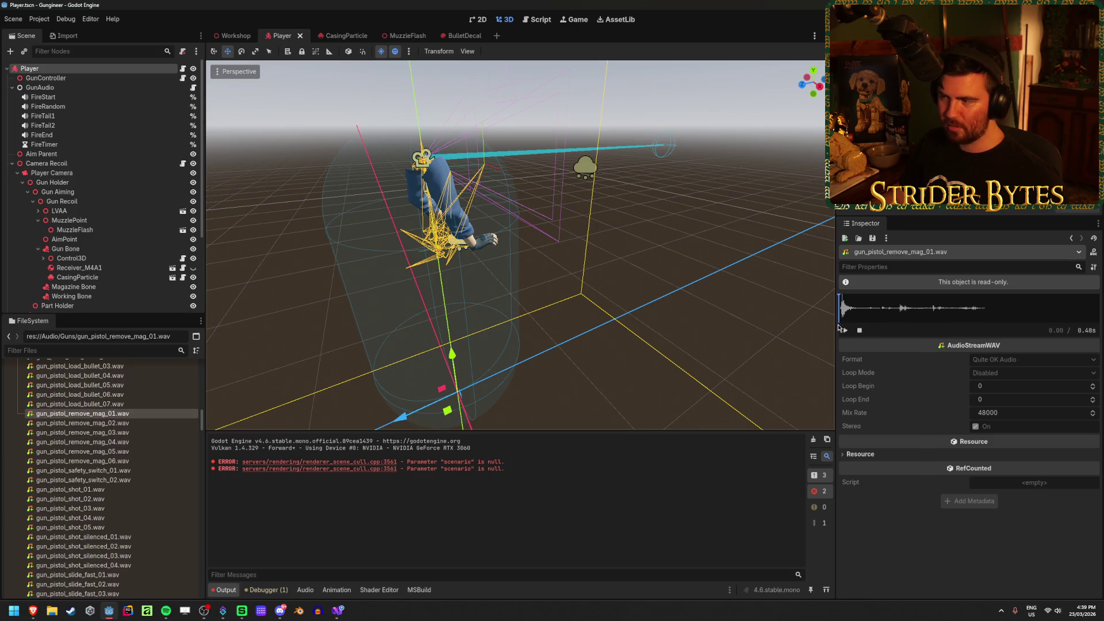
key("Down")
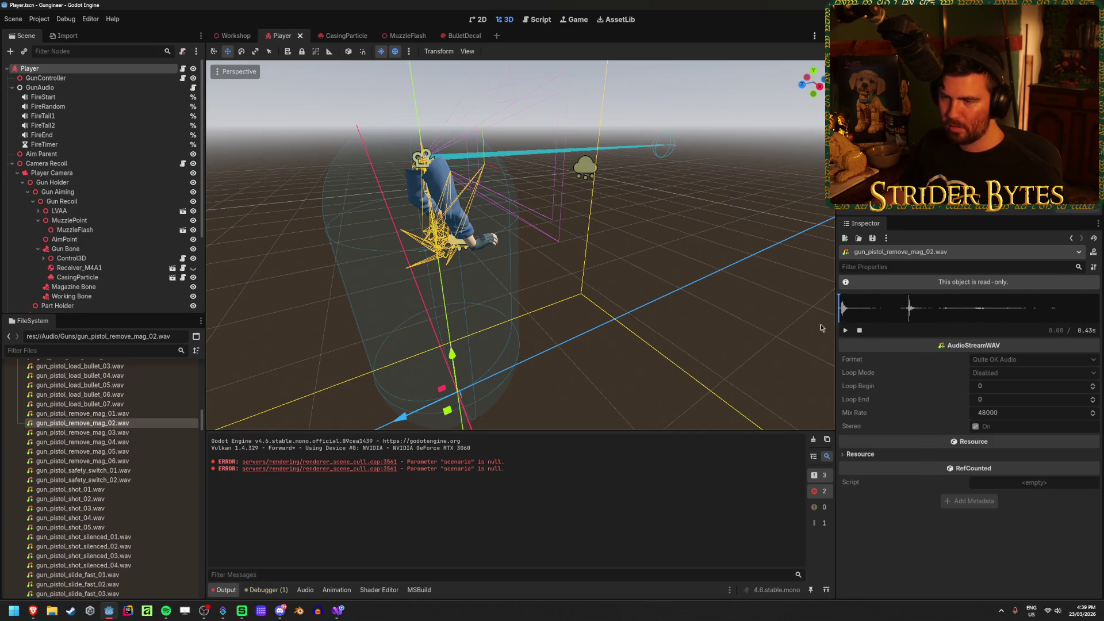
key("Down")
key("Down")
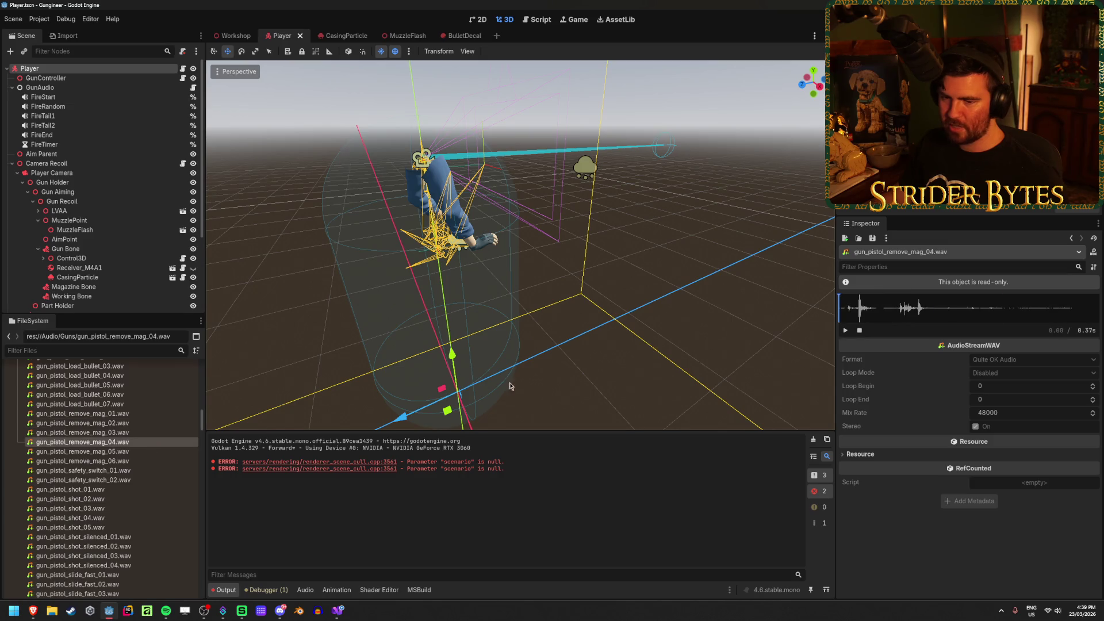
Preview gun_pistol_slide_fast_02 and revolver dry_fire 01 through 04
scroll(121, 477, "down", 3)
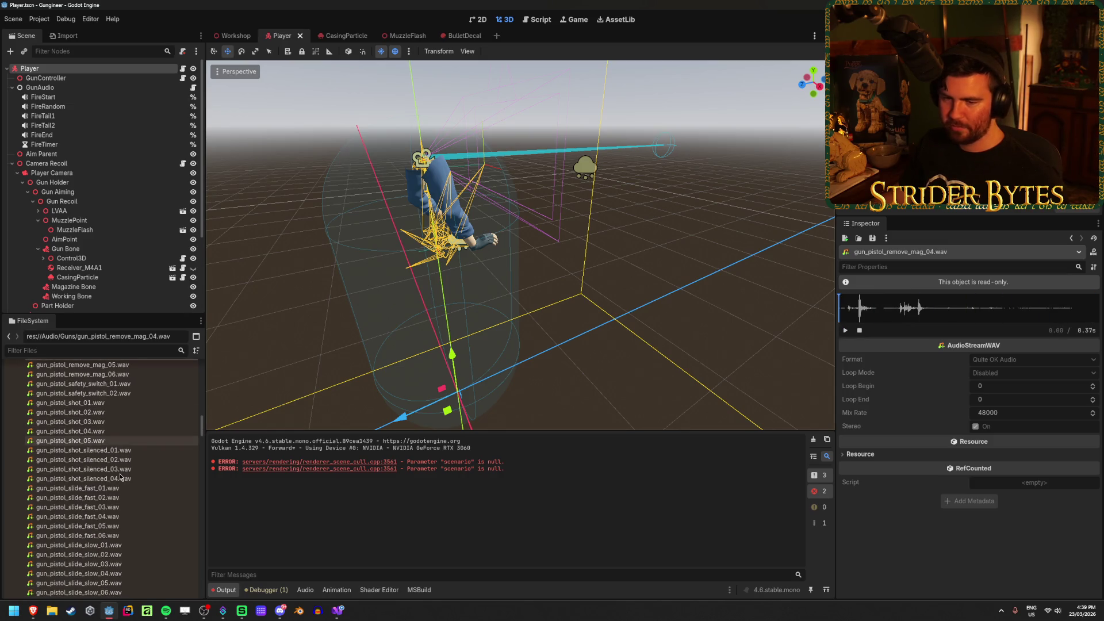
left_click(77, 497)
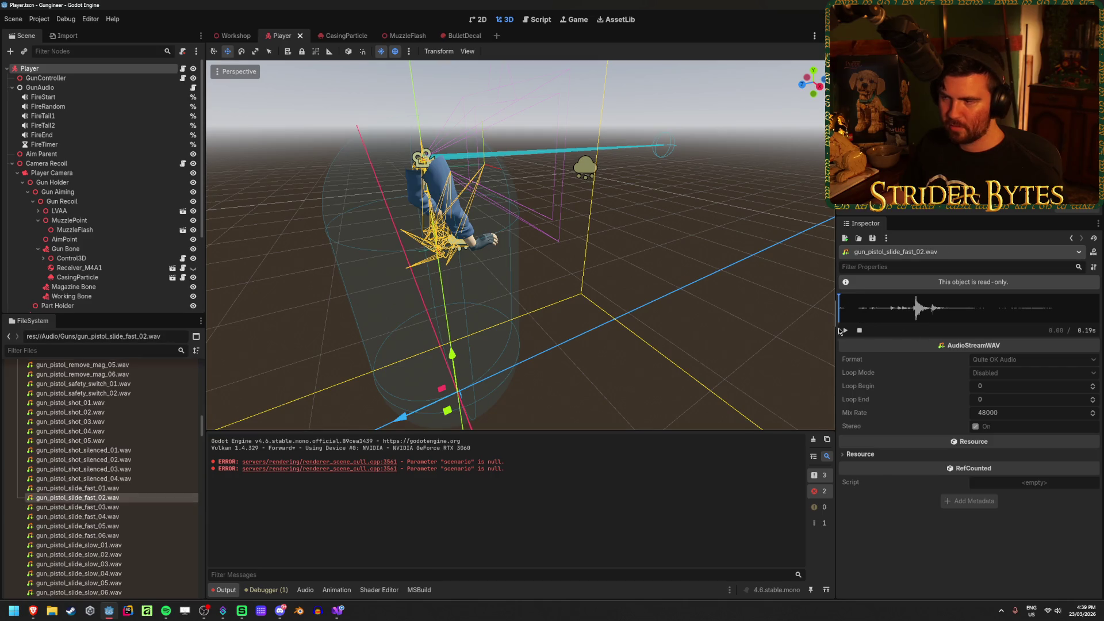
scroll(141, 466, "down", 5)
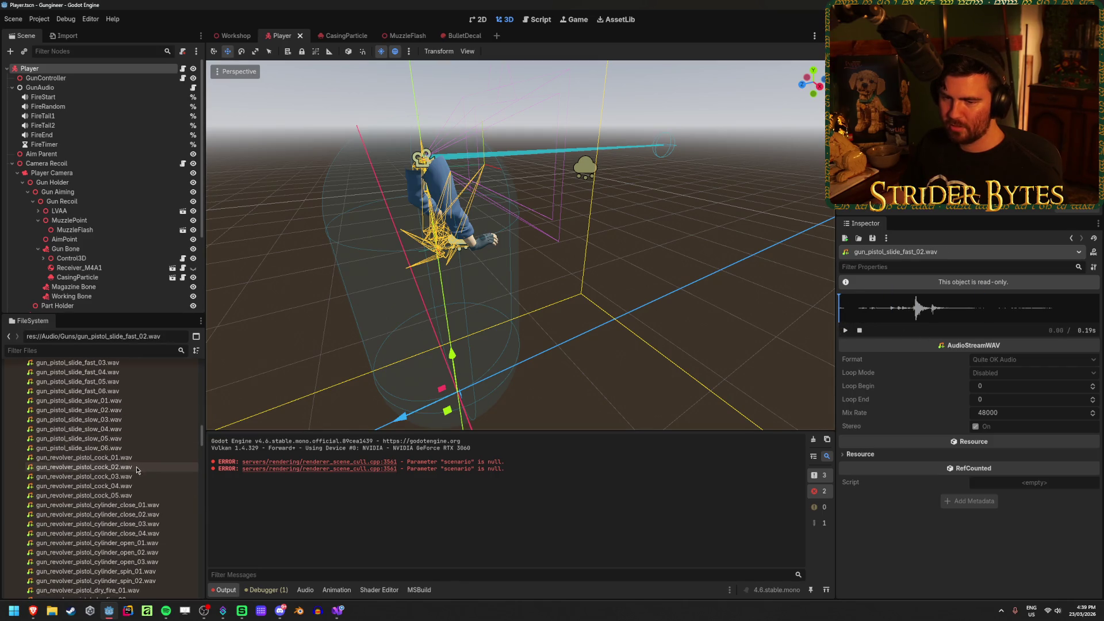
scroll(132, 460, "down", 7)
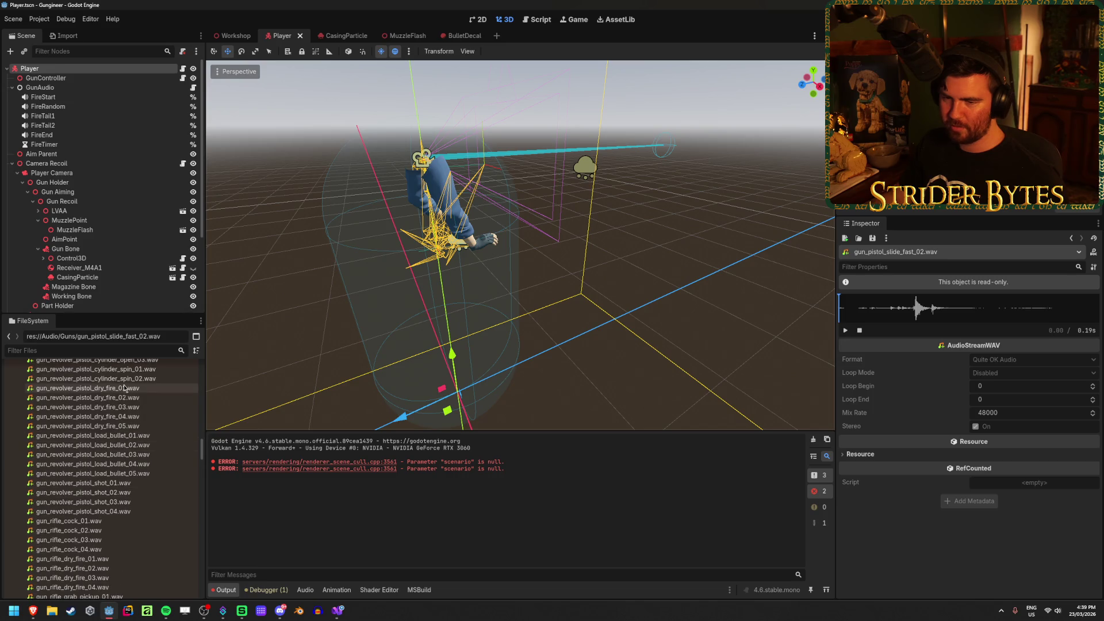
left_click(124, 388)
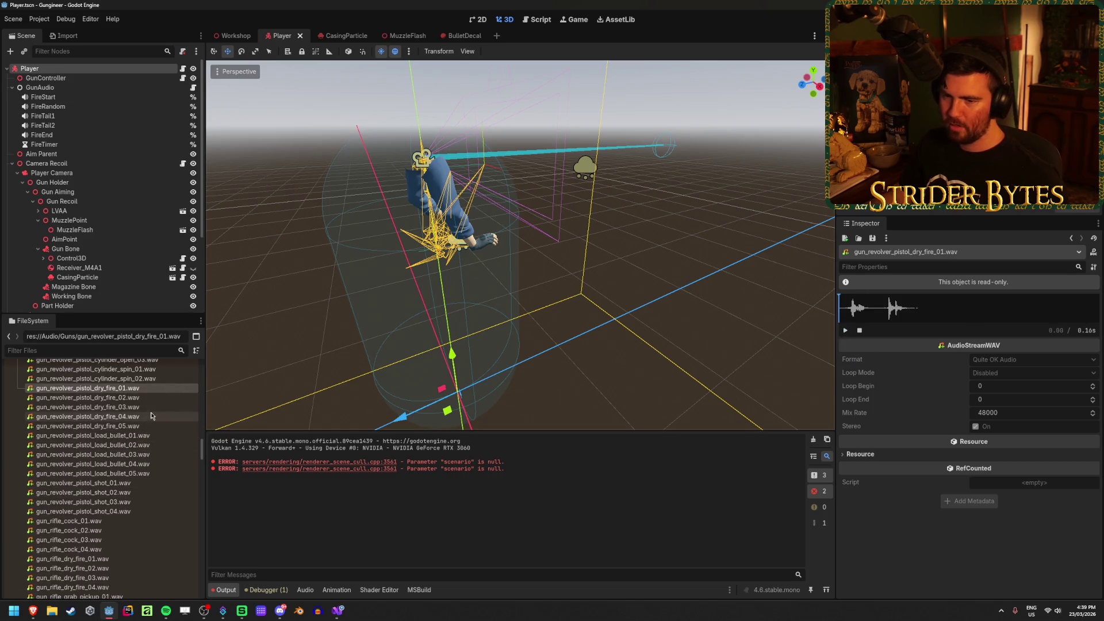
key("Down")
key("Down")
key("Down")
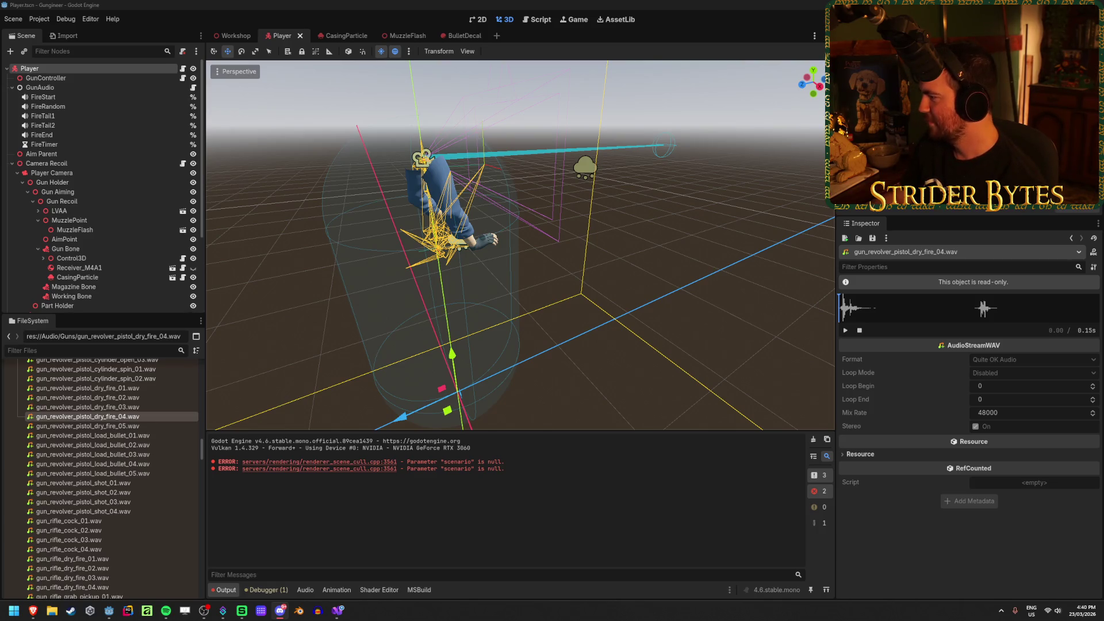
Return to the Godot editor and select the FireRandom audio player node
key("alt+Tab")
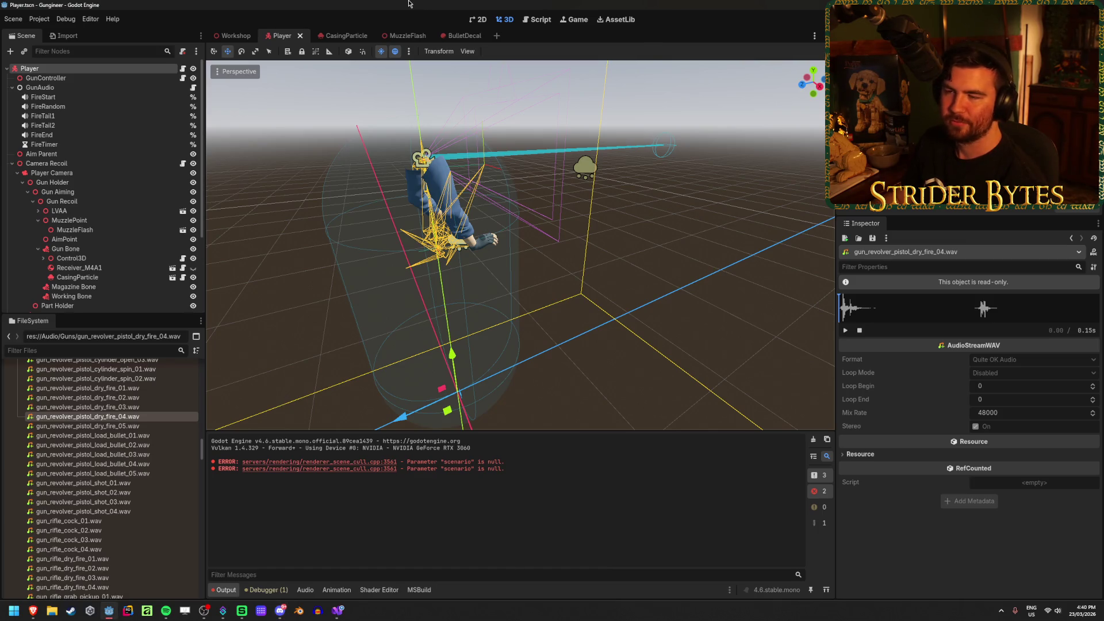
mouse_move(156, 398)
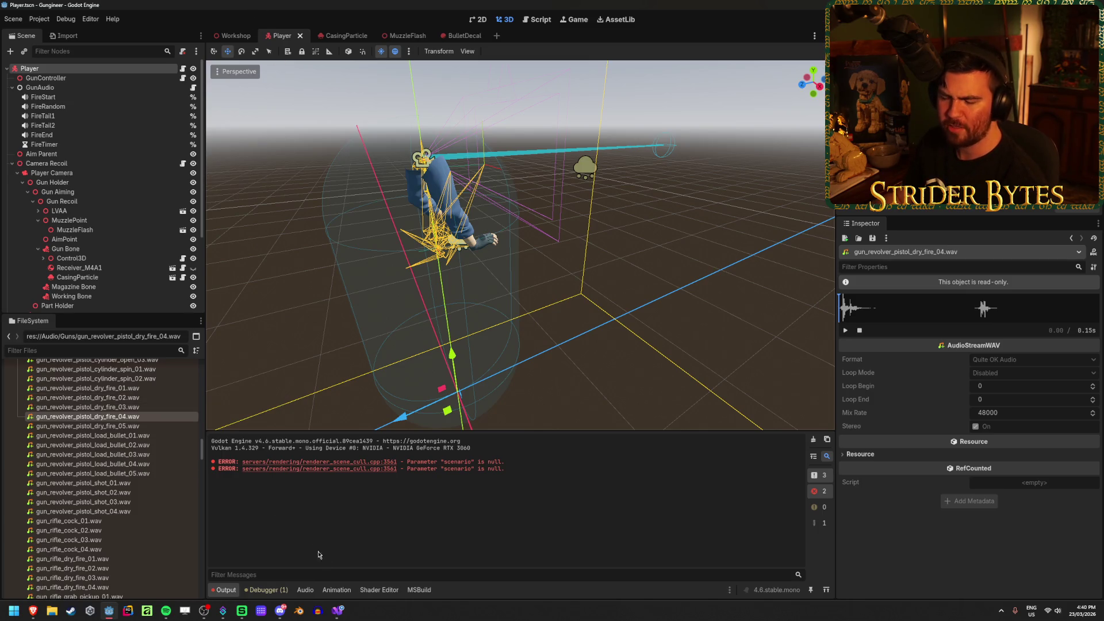
mouse_move(32, 610)
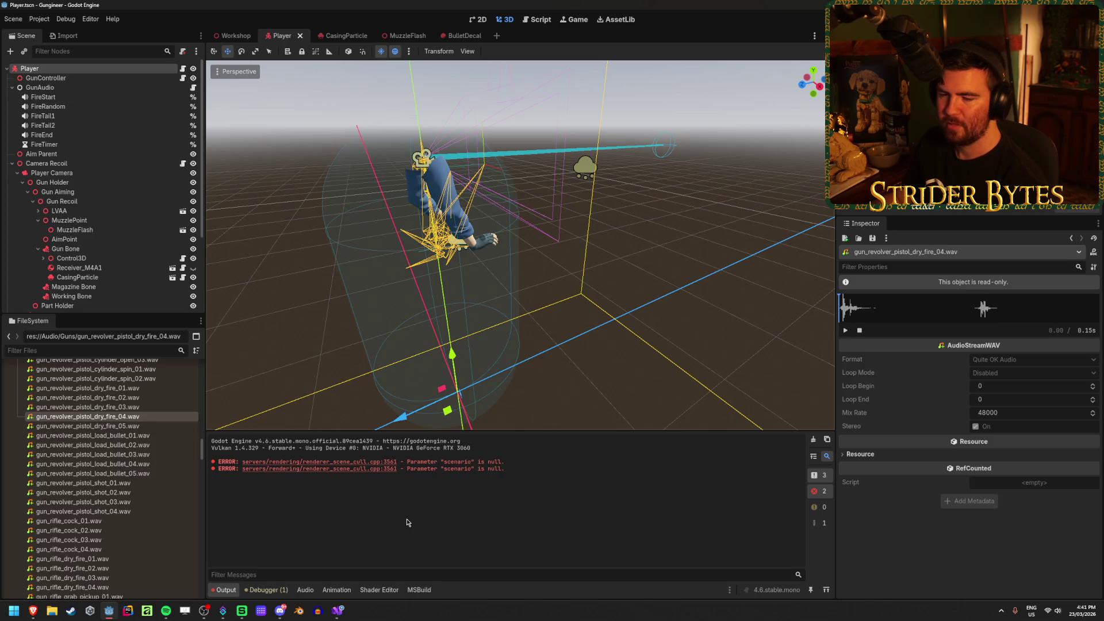
left_click(58, 87)
Inspect FireStart, FireRandom, FireTail1, FireTail2 and FireEnd, then return to GunAudio.cs in Visual Studio
left_click(69, 96)
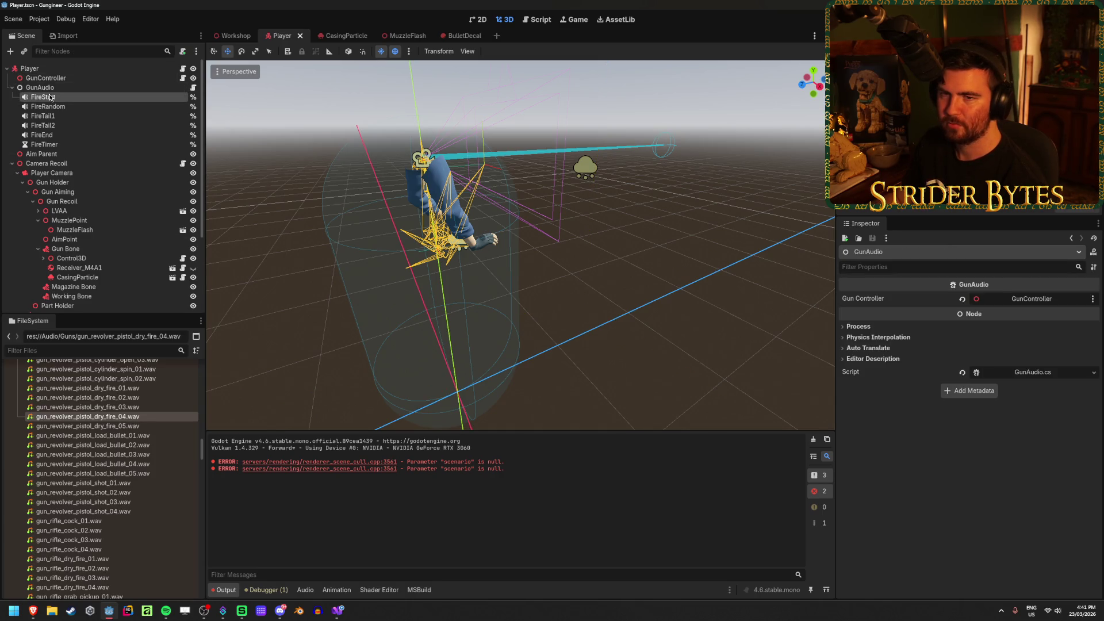
left_click(80, 107)
left_click(79, 115)
left_click(77, 125)
left_click(77, 134)
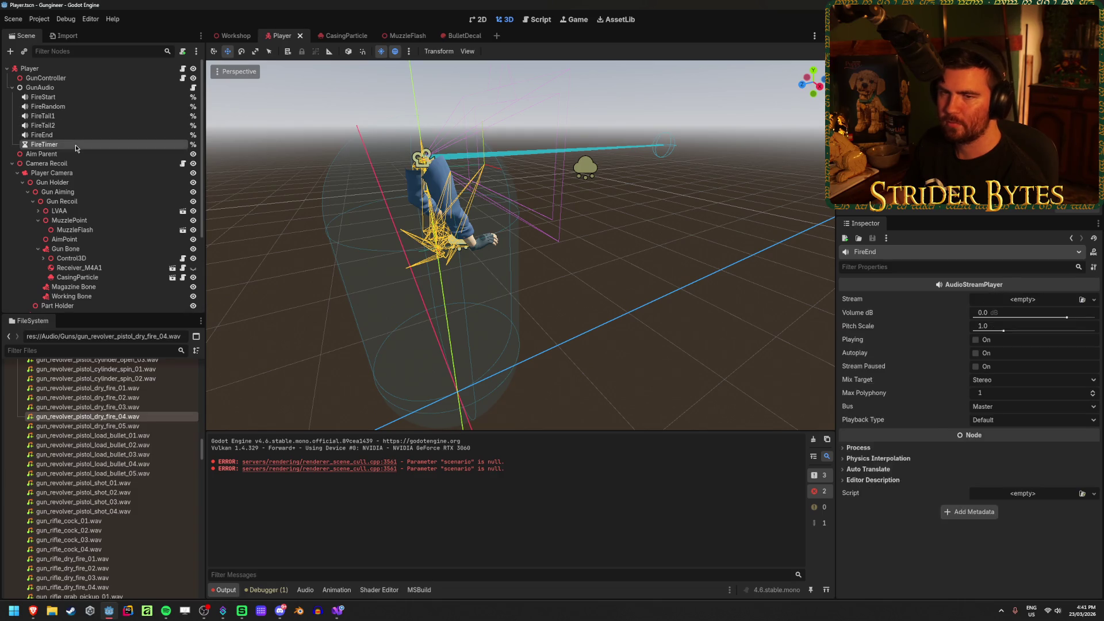
left_click(77, 126)
left_click(78, 116)
left_click(79, 106)
left_click(78, 97)
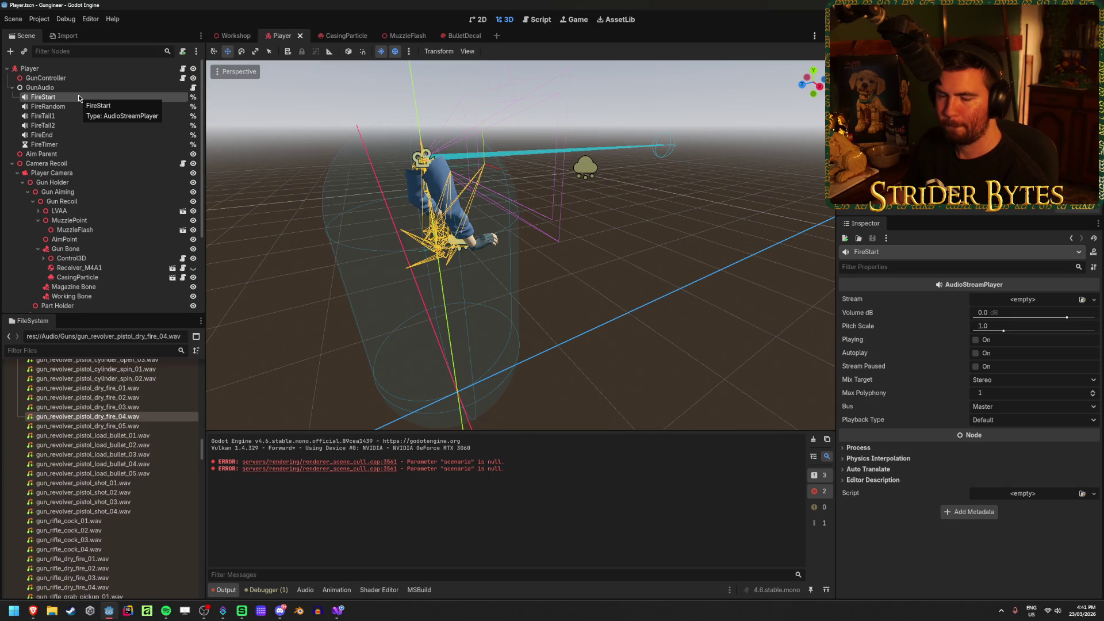
left_click(345, 605)
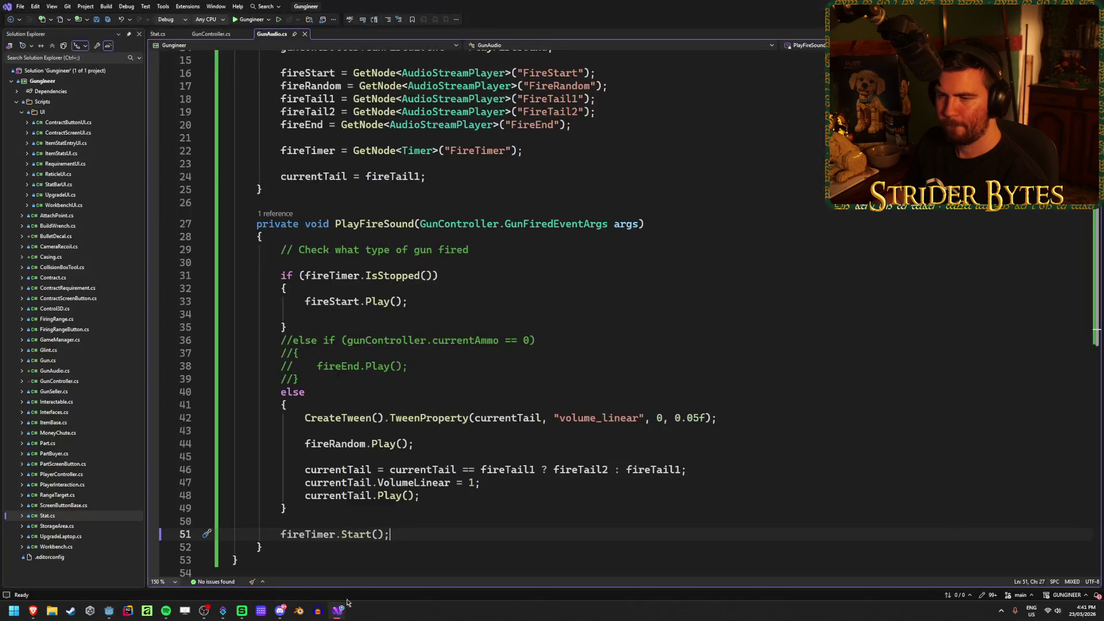
Read through PlayFireSound and the _Ready method of GunAudio.cs, including the GunFiredEvent subscription
left_click(493, 251)
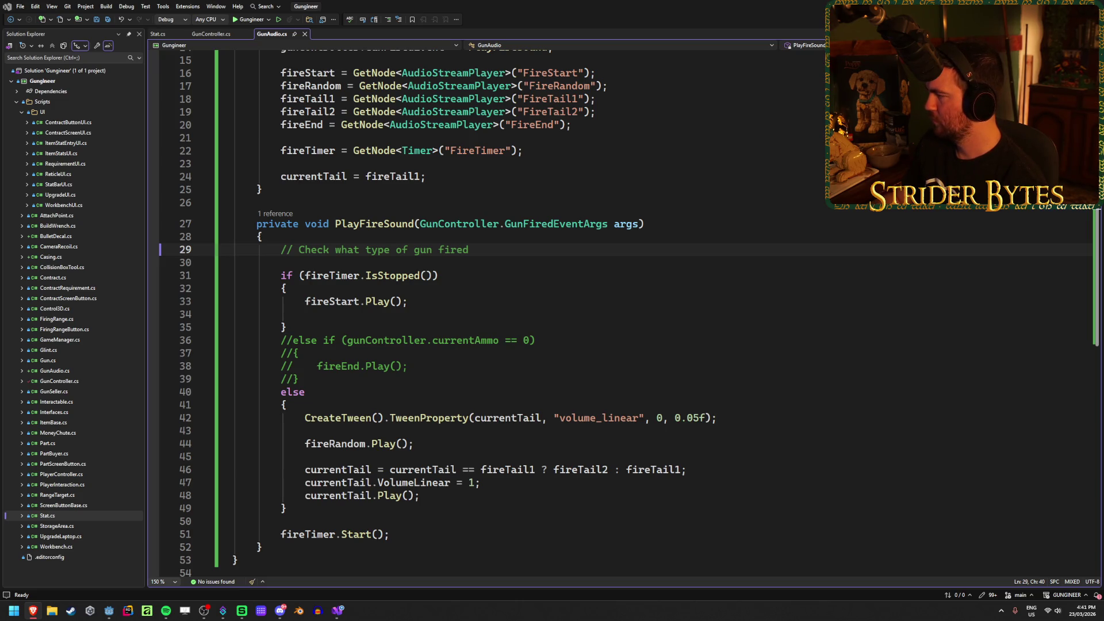
left_click(521, 254)
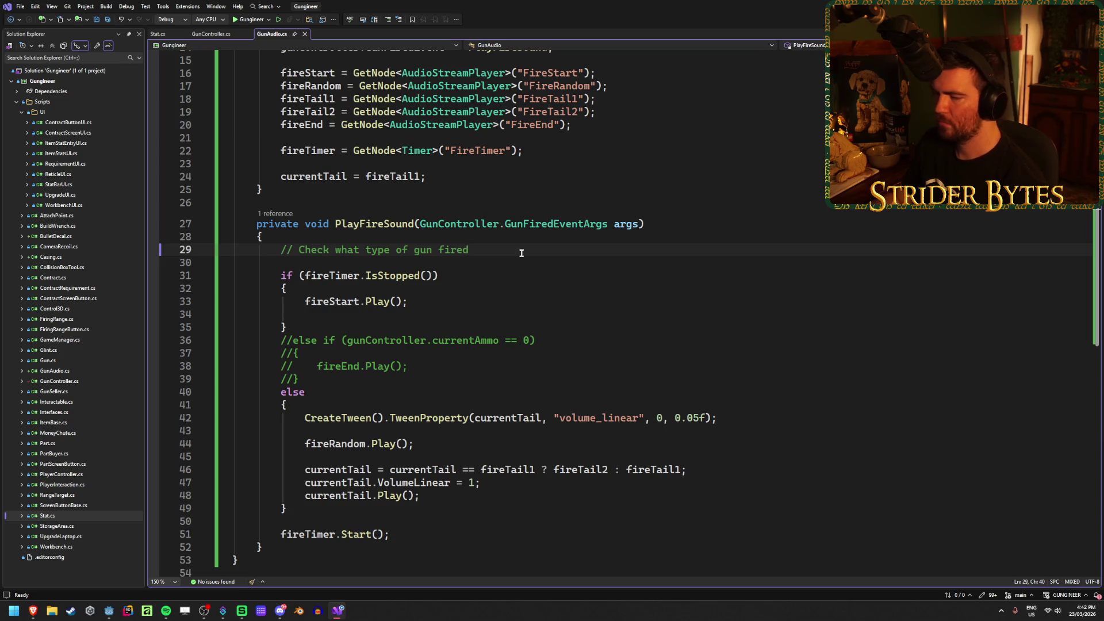
scroll(521, 253, "up", 5)
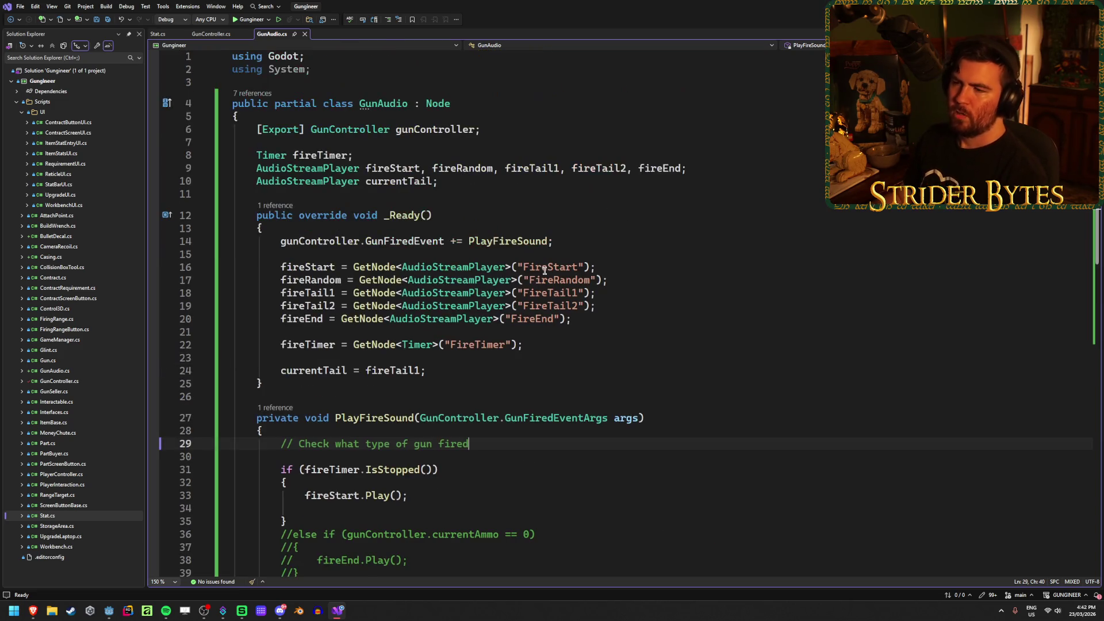
left_click(579, 241)
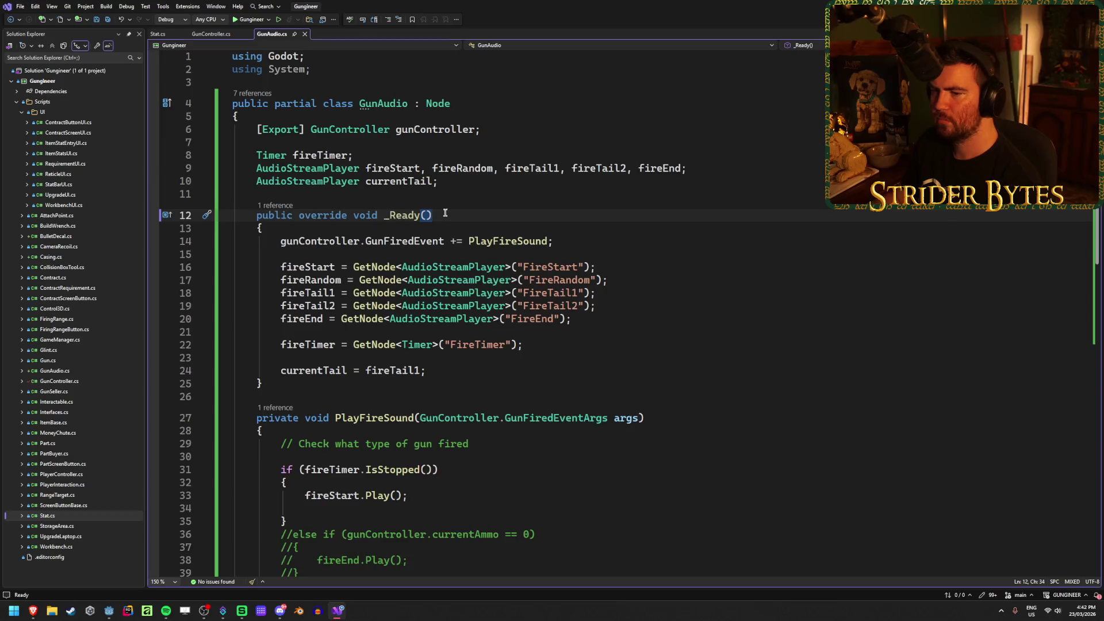
left_click(429, 383)
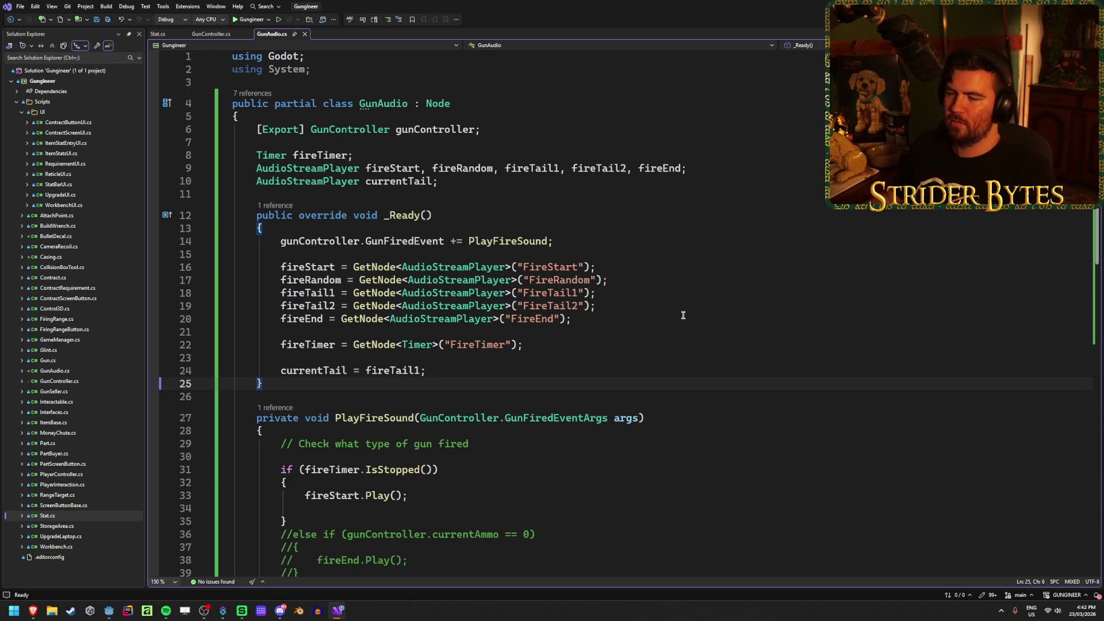
scroll(684, 315, "down", 1)
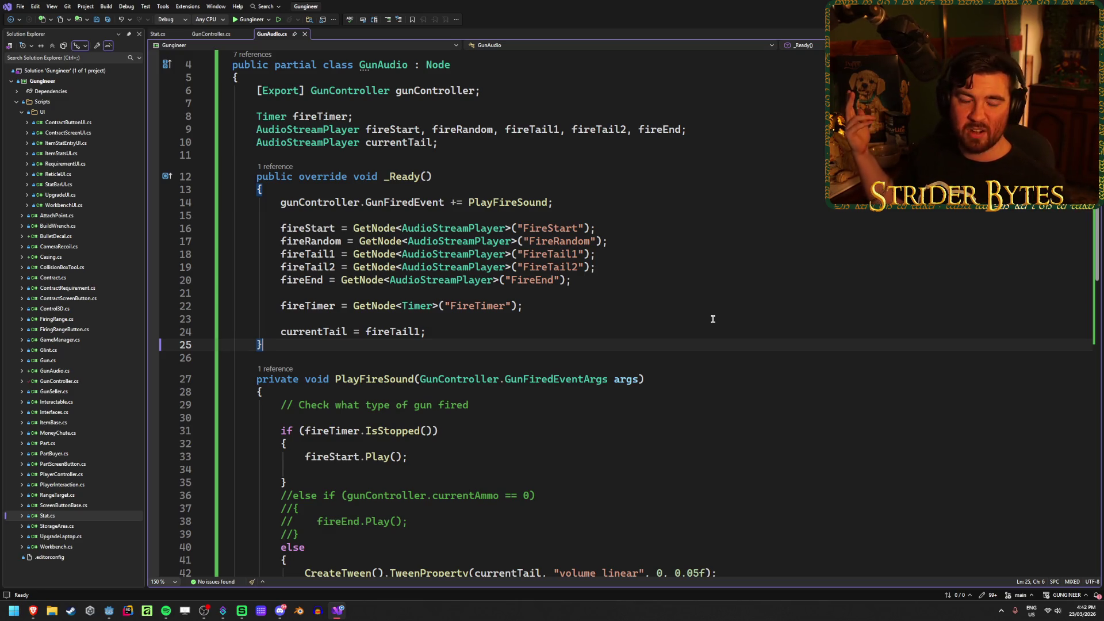
Add and remove blank lines after _Ready, save GunAudio.cs unchanged, and return to Godot
key("Return")
key("Return")
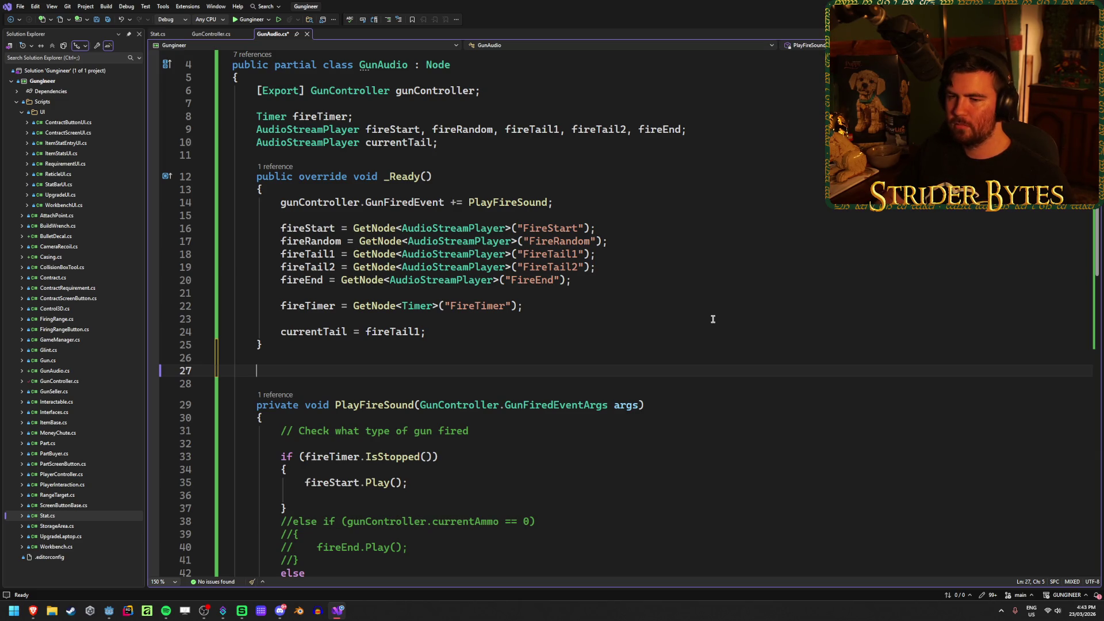
key("BackSpace")
key("BackSpace")
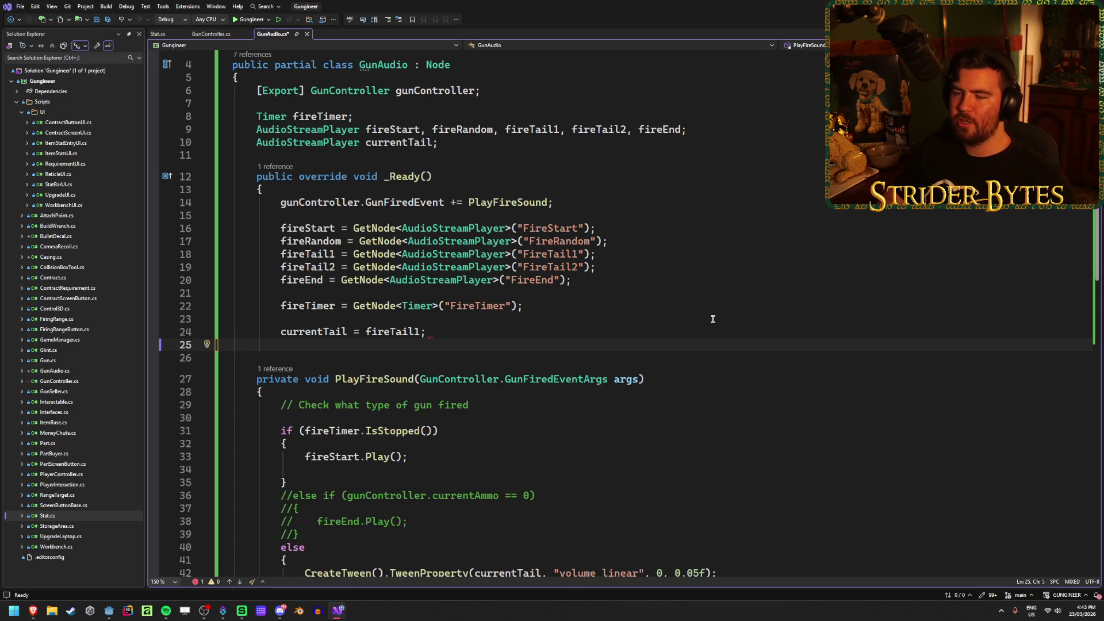
type("}")
key("Return")
key("ctrl+s")
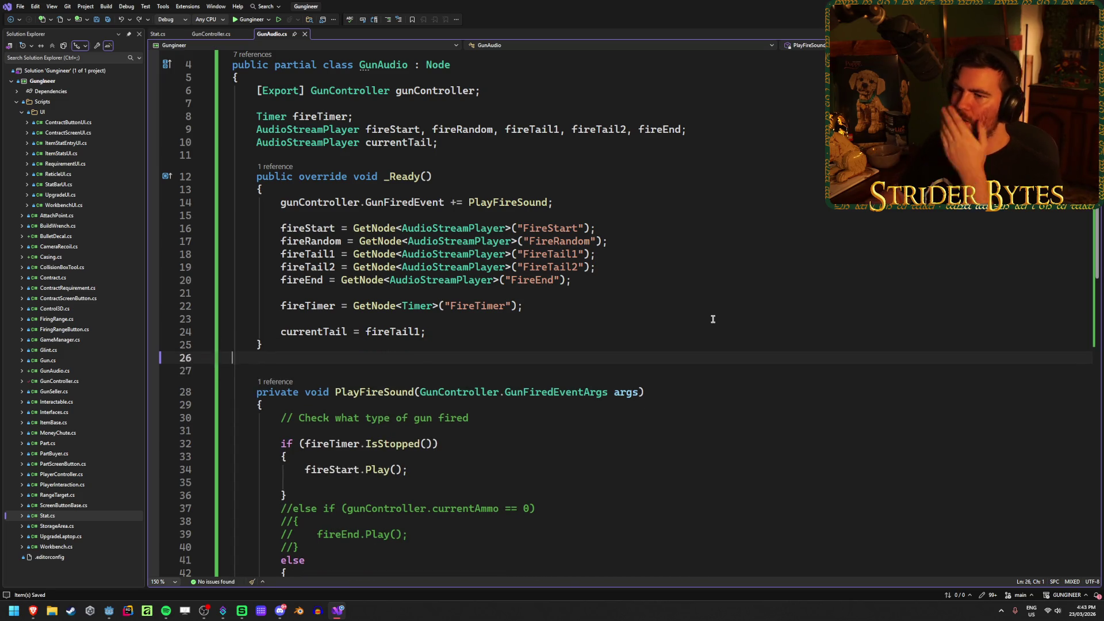
key("BackSpace")
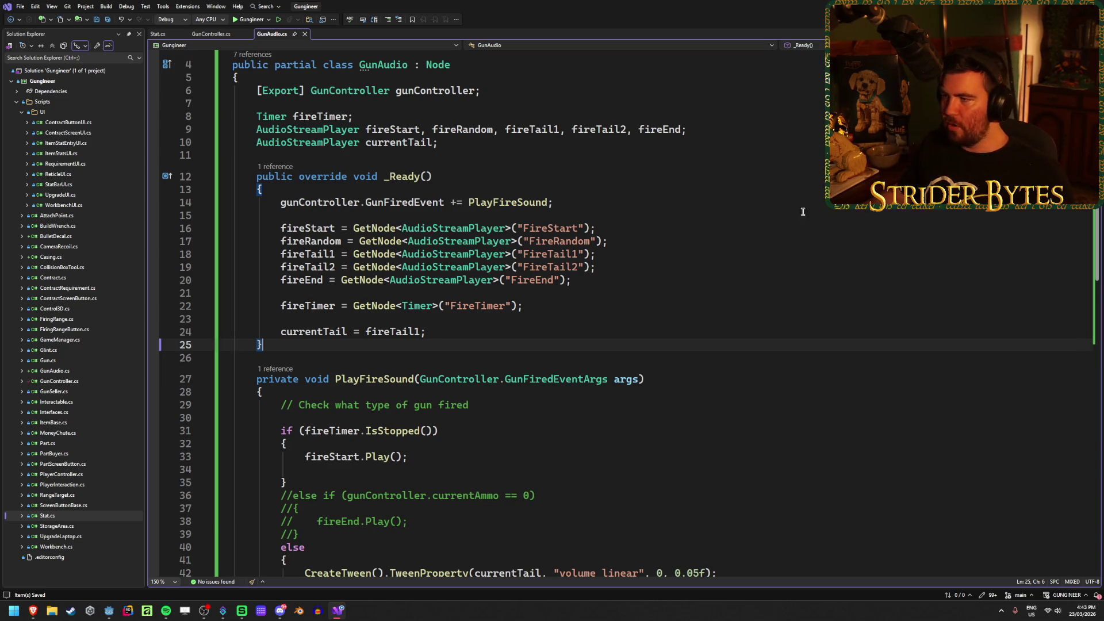
left_click(109, 610)
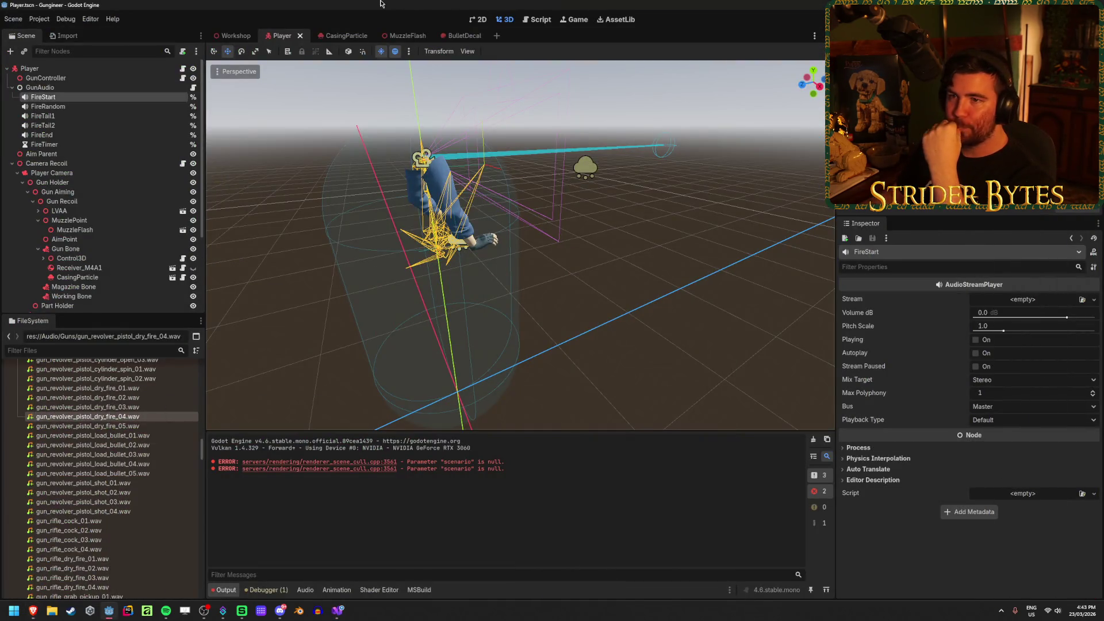
Run the game from the Workshop scene and walk the player up to the range
left_click(234, 34)
left_click_drag(402, 299, 497, 308)
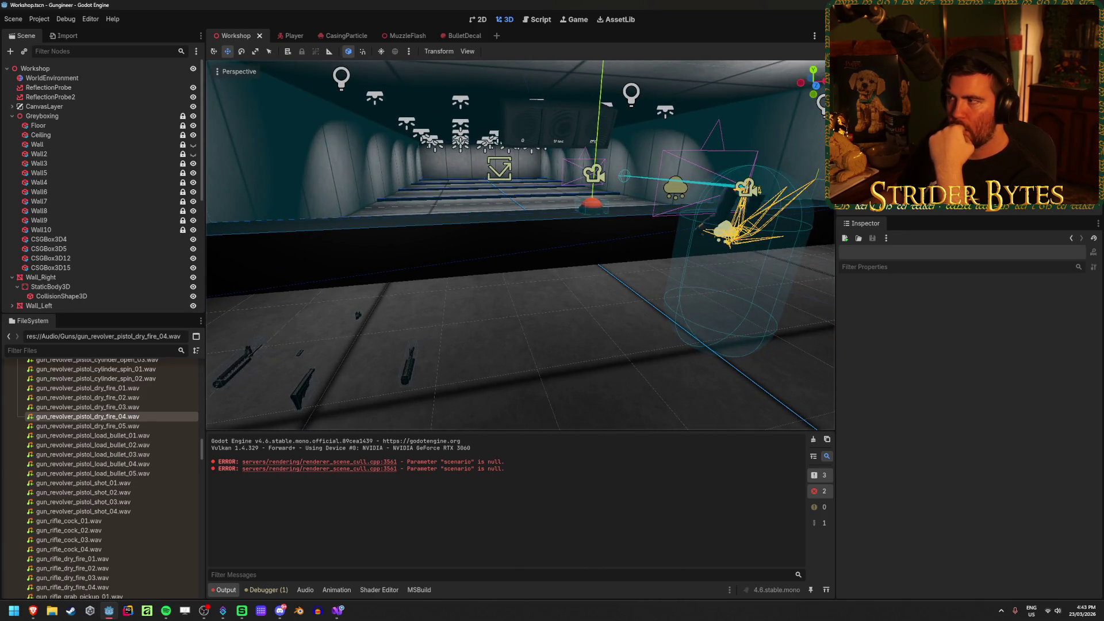
key("F5")
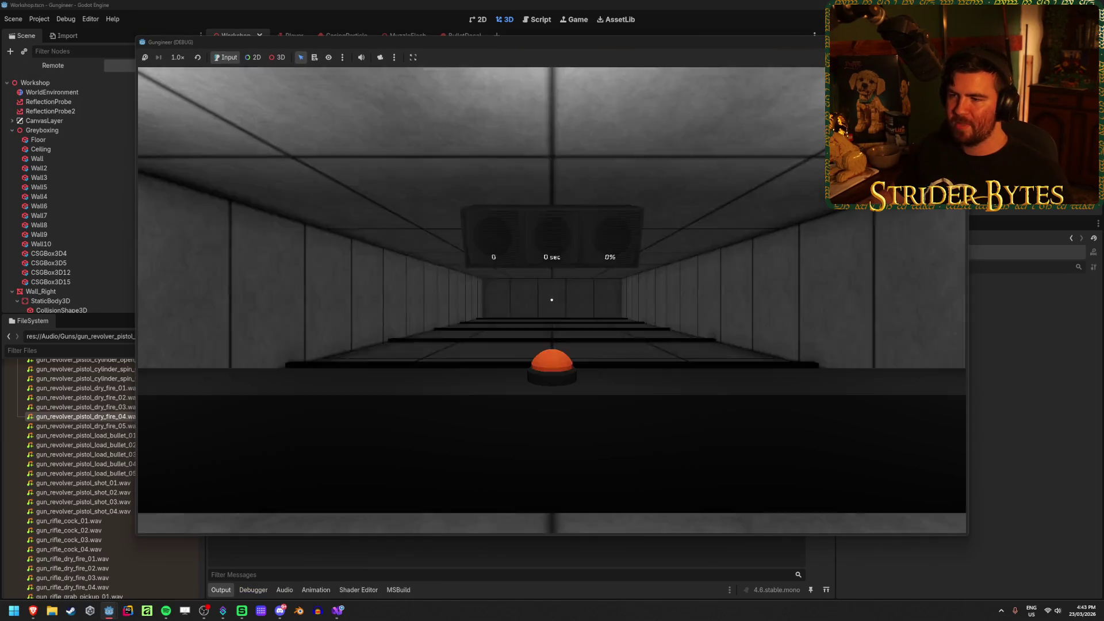
key("w")
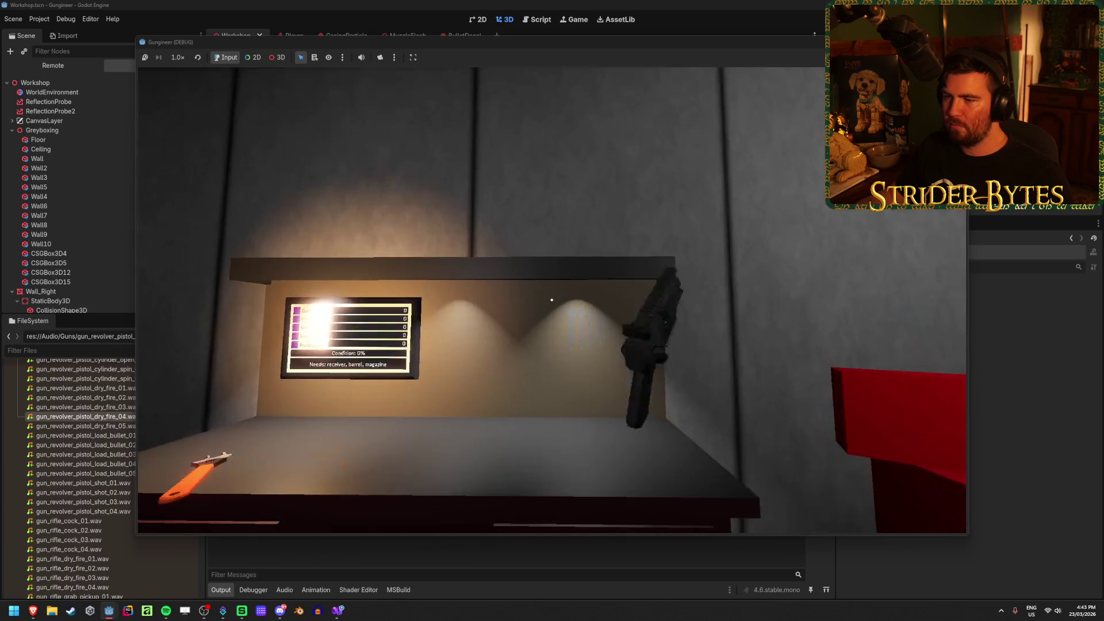
key("w")
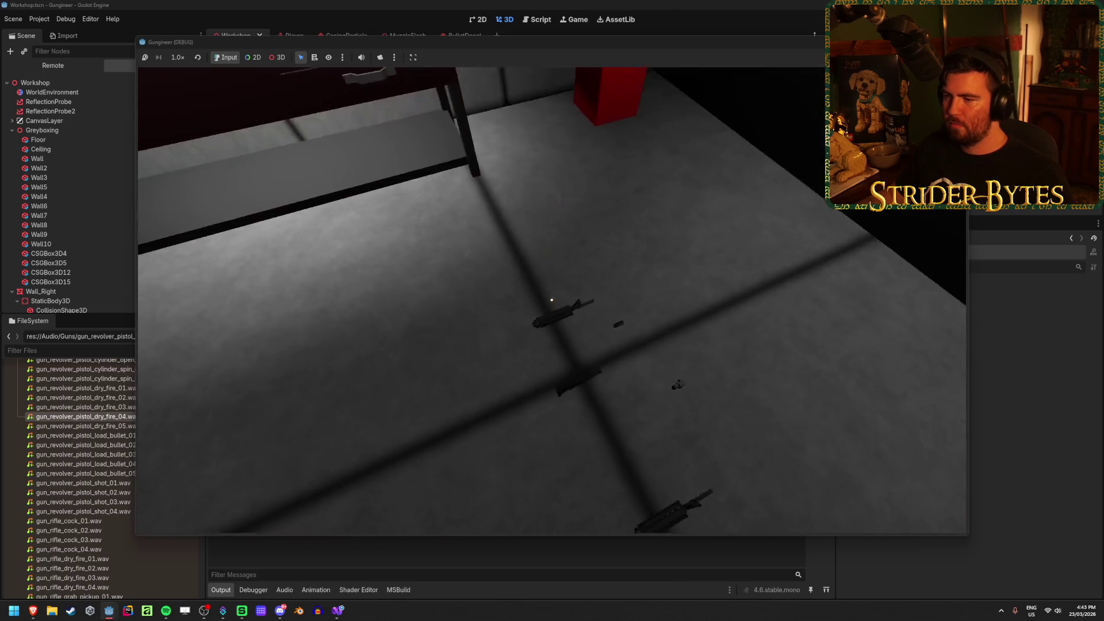
key("w")
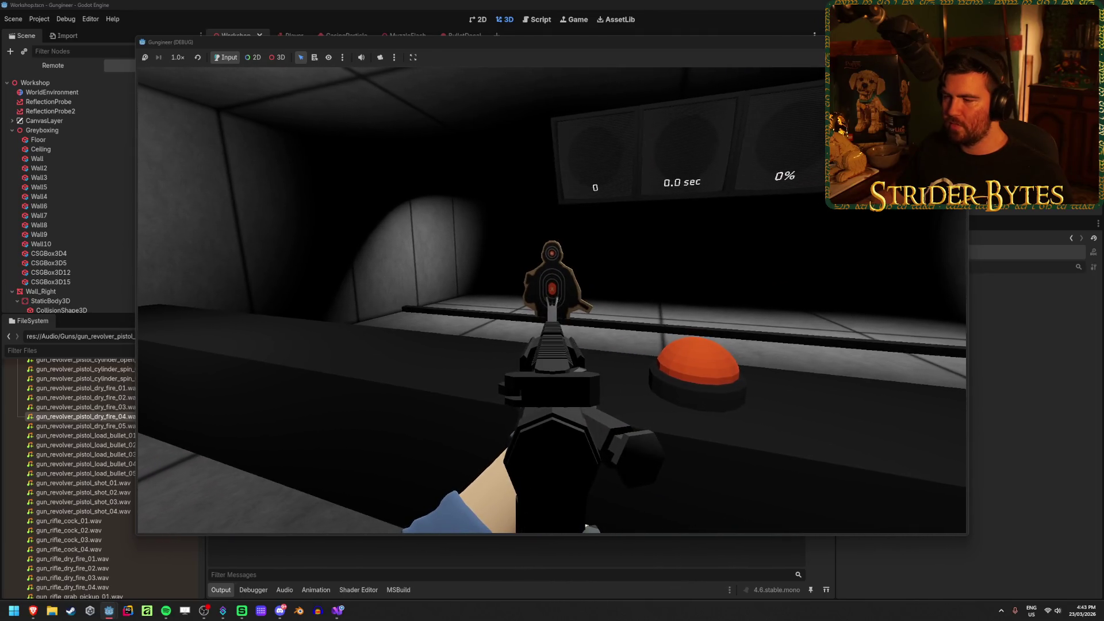
key("s")
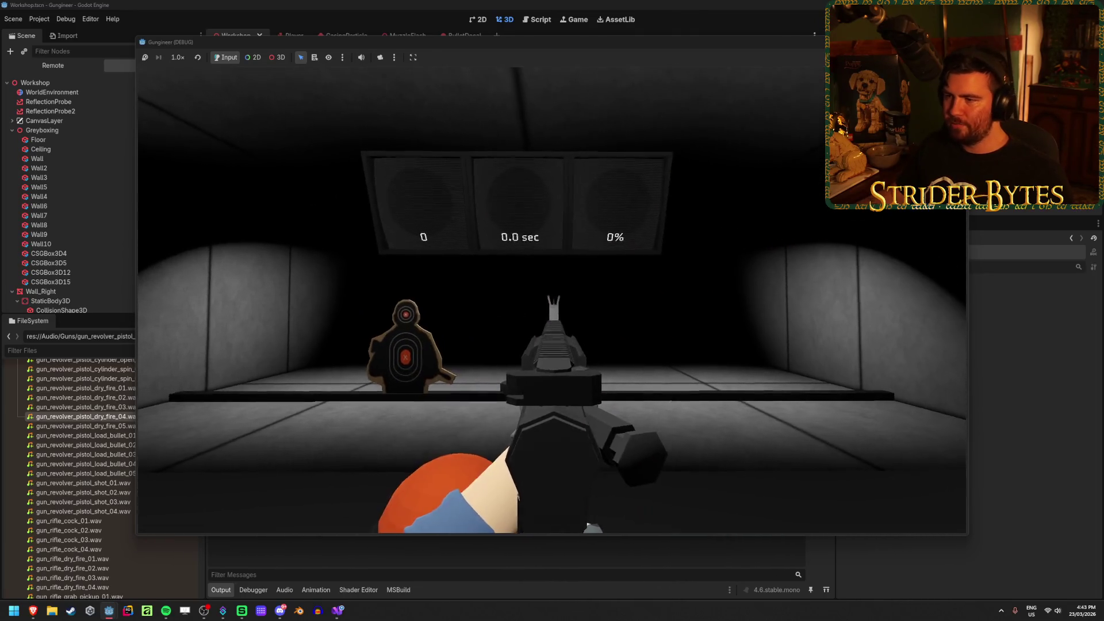
key("w")
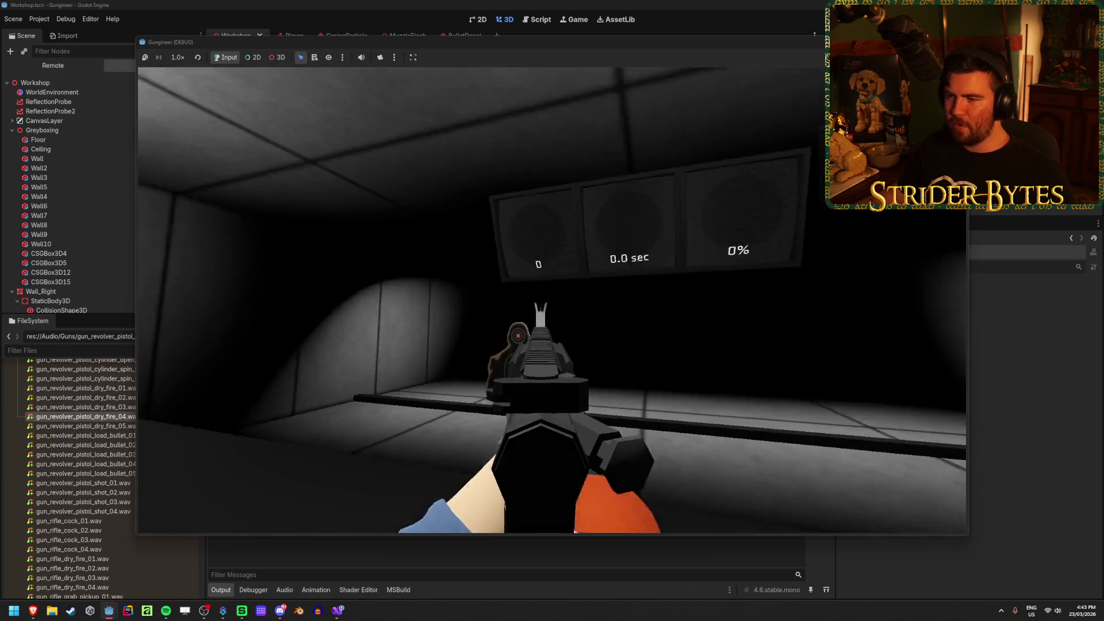
Fire repeatedly at the range targets and scoreboard, then stop the game with F8
left_click(552, 299)
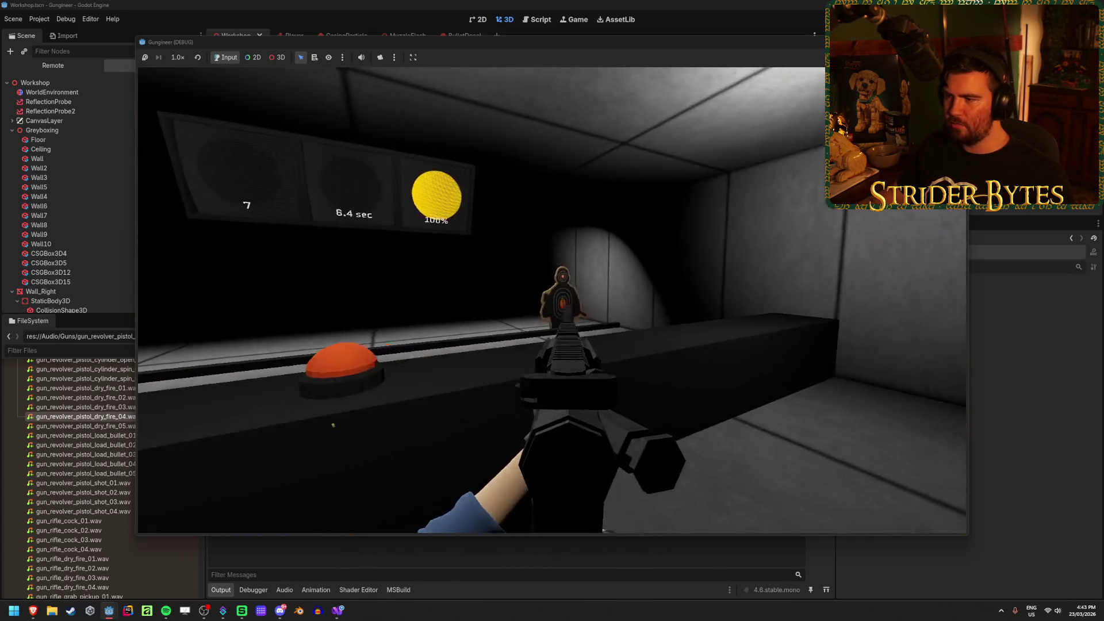
left_click(552, 299)
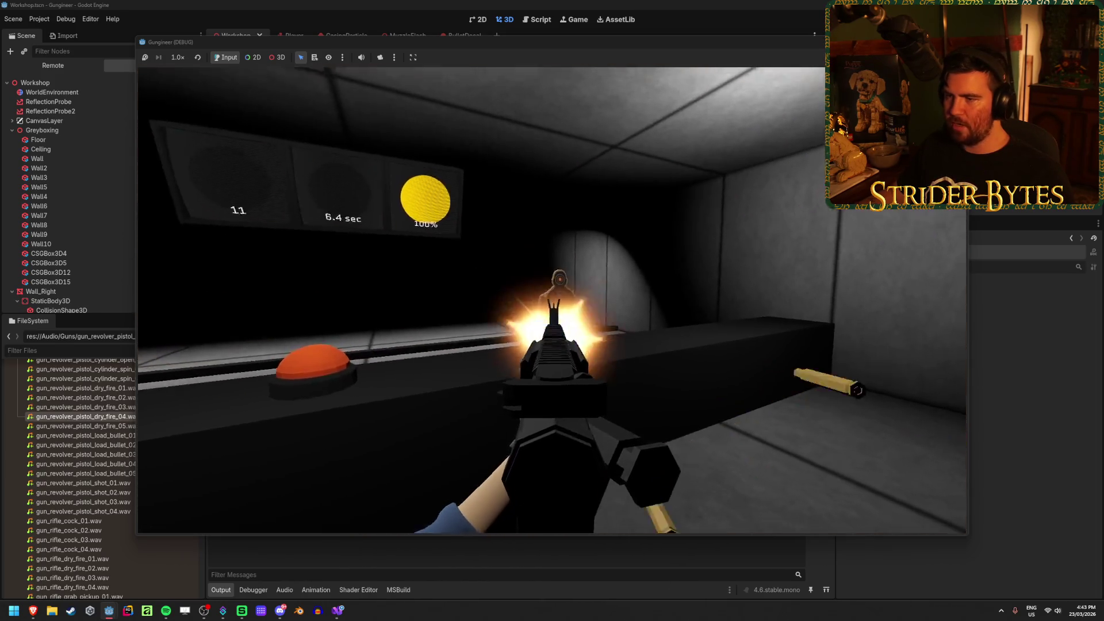
left_click(552, 299)
left_click(552, 299)
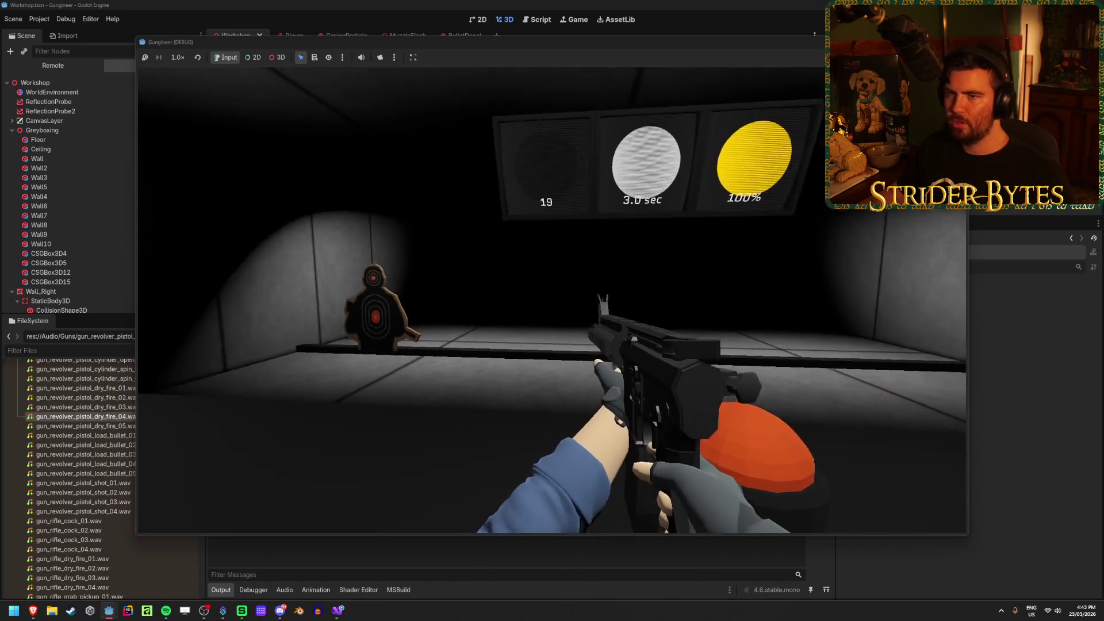
key("Escape")
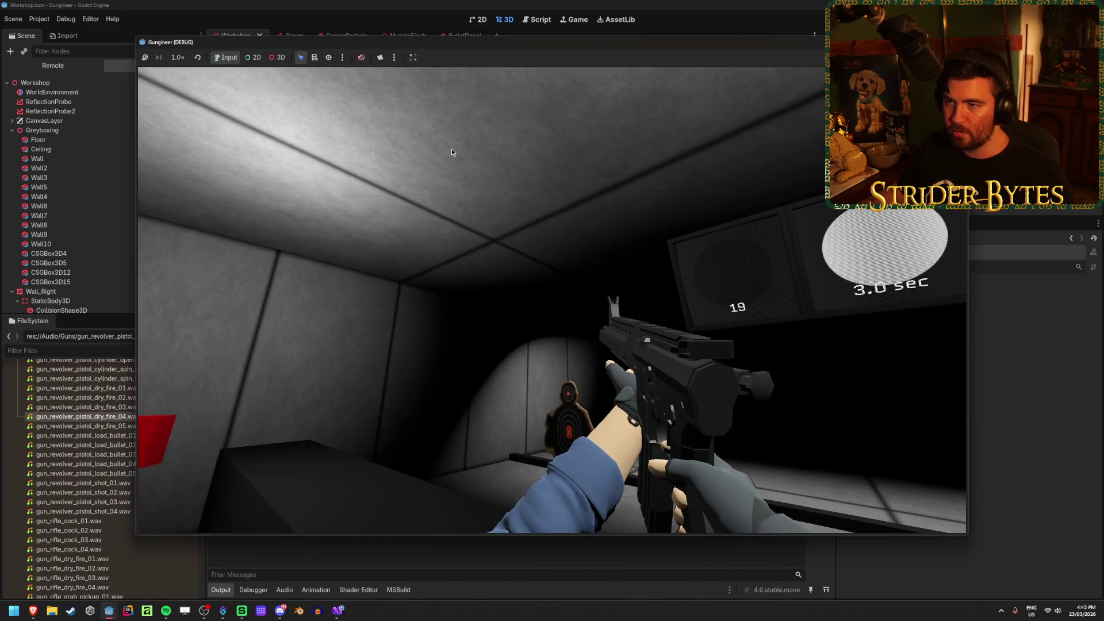
left_click(452, 152)
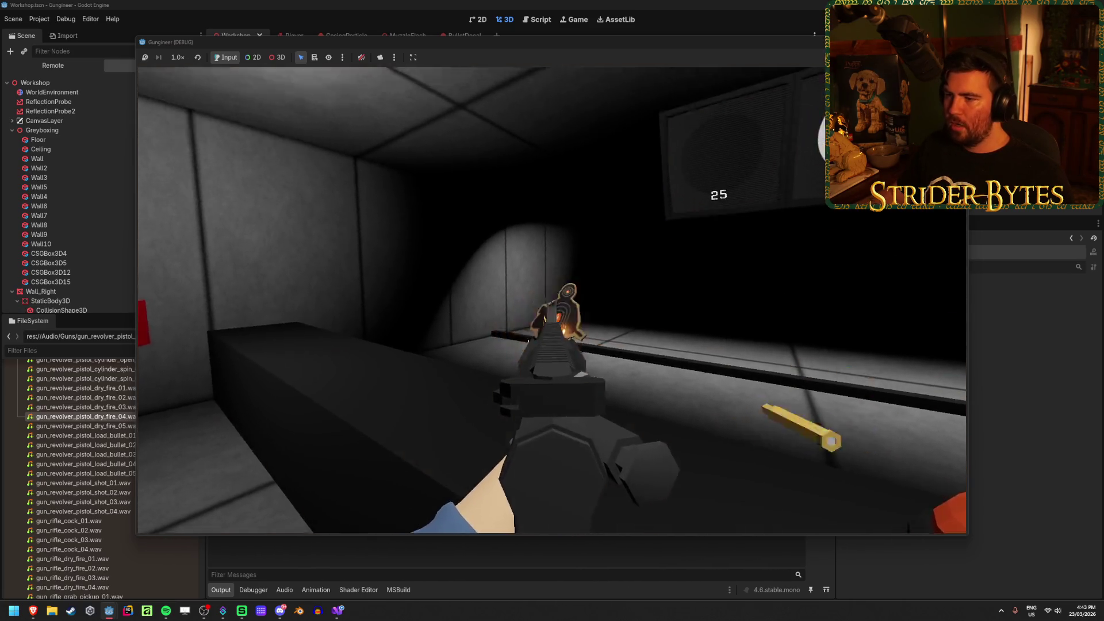
left_click(552, 299)
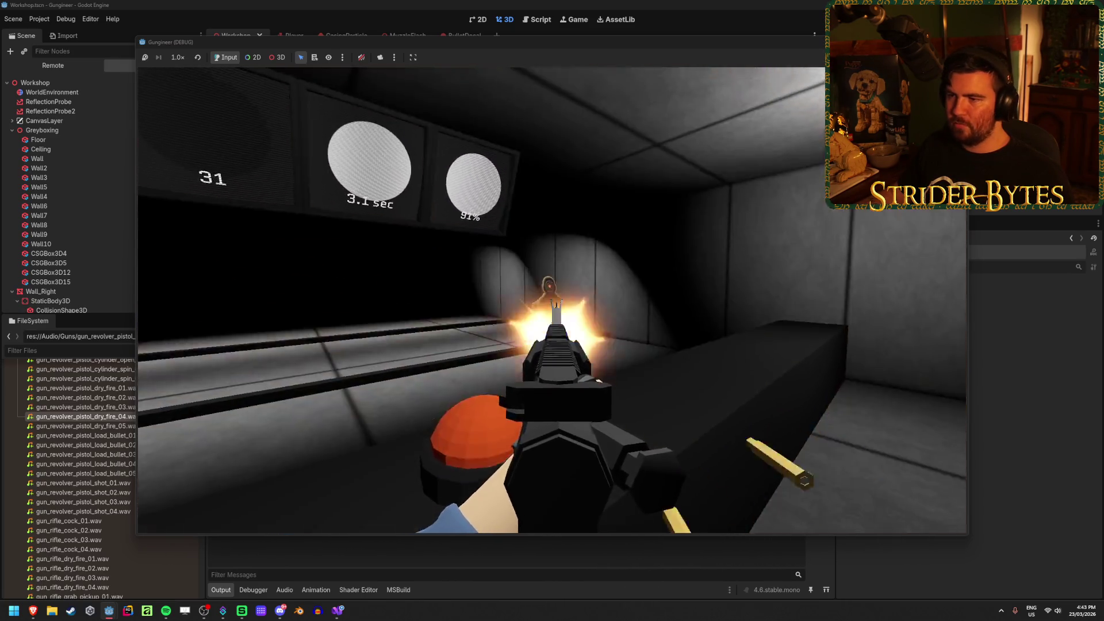
left_click(552, 300)
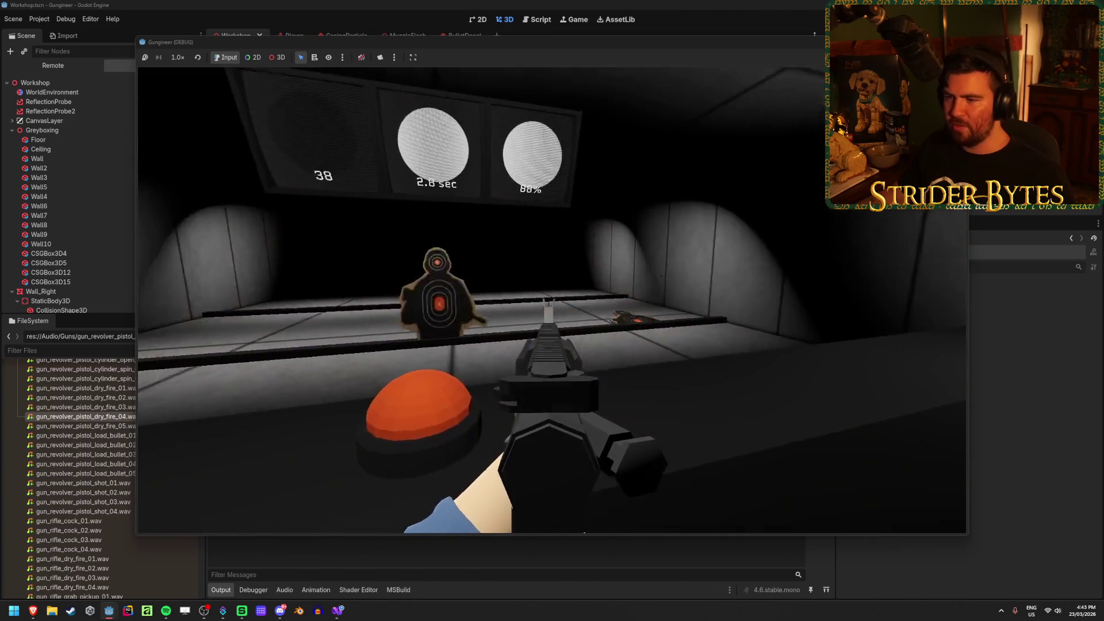
left_click(551, 299)
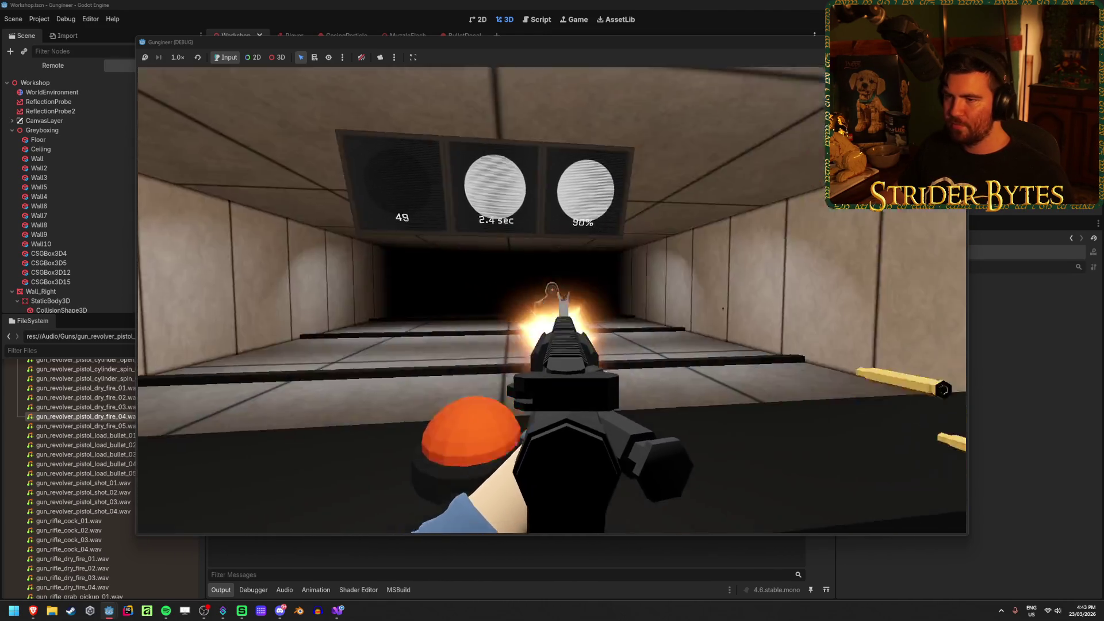
left_click(552, 299)
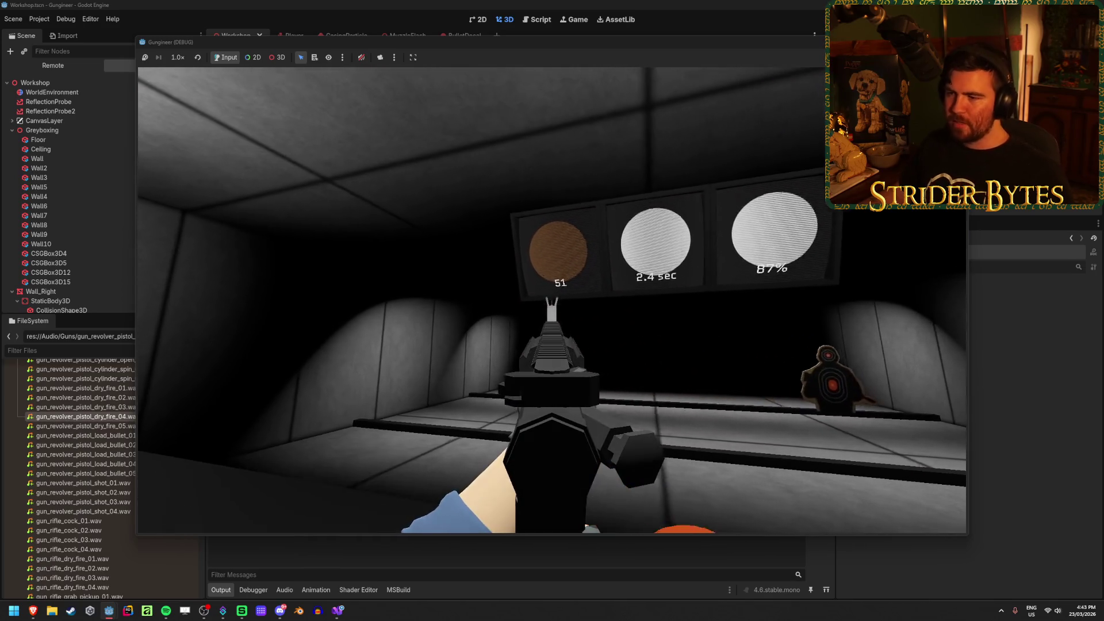
key("F8")
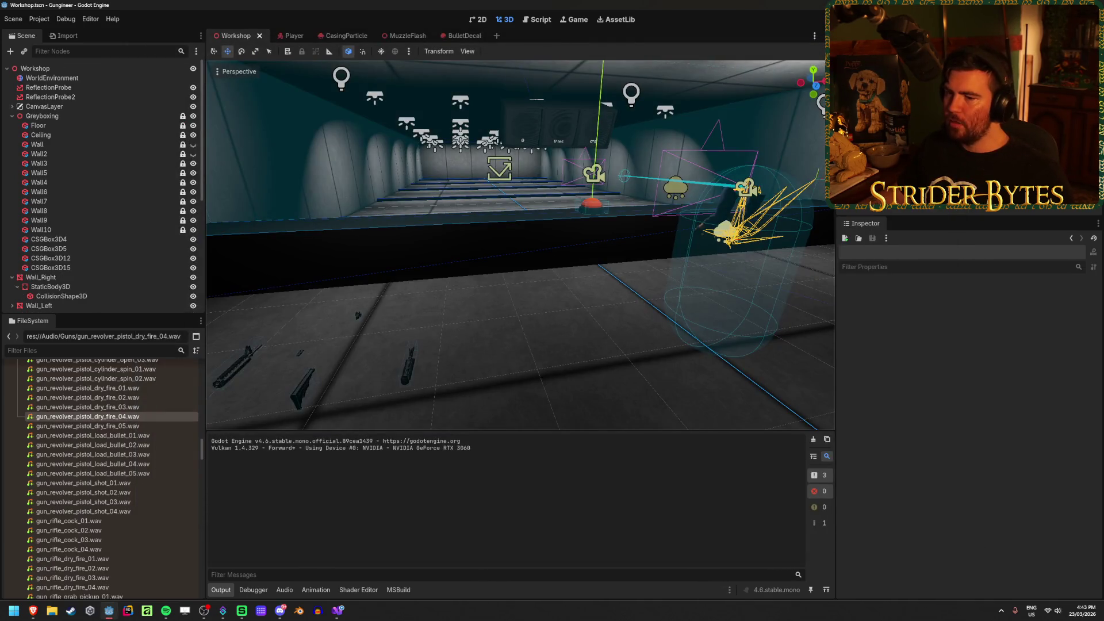
Launch Notepad from Start search and start a new blank note
left_click(16, 613)
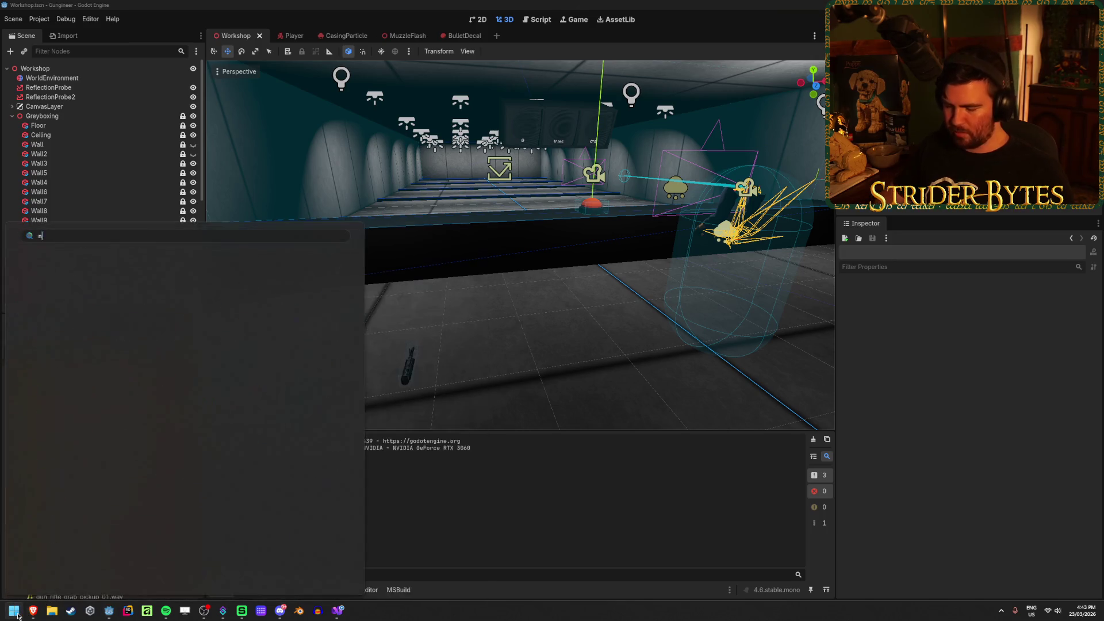
type("notepad")
key("Return")
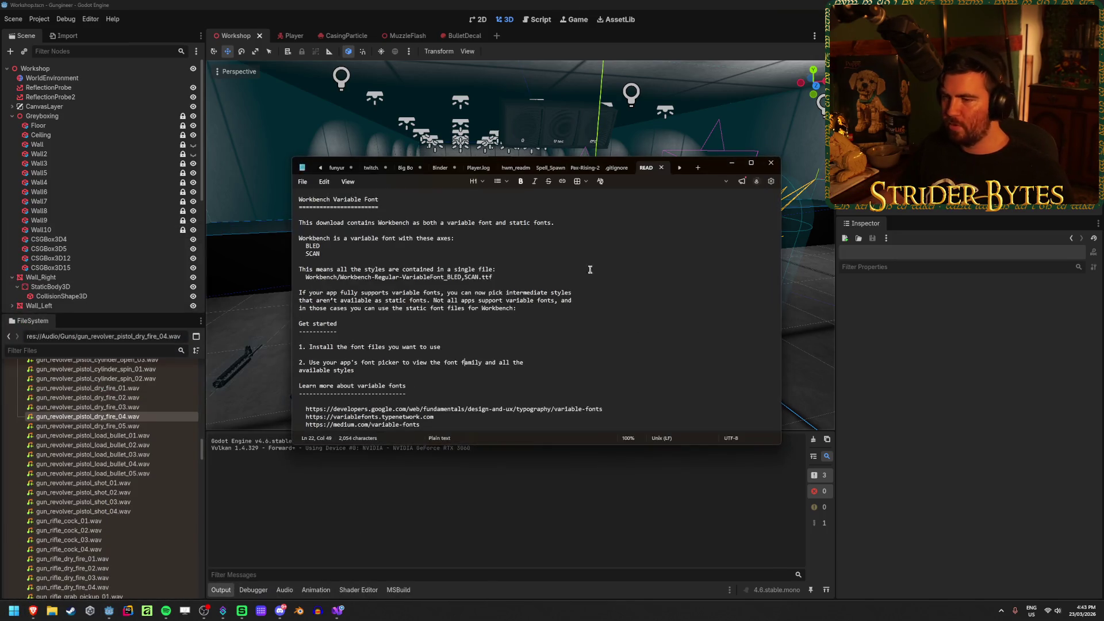
left_click(698, 168)
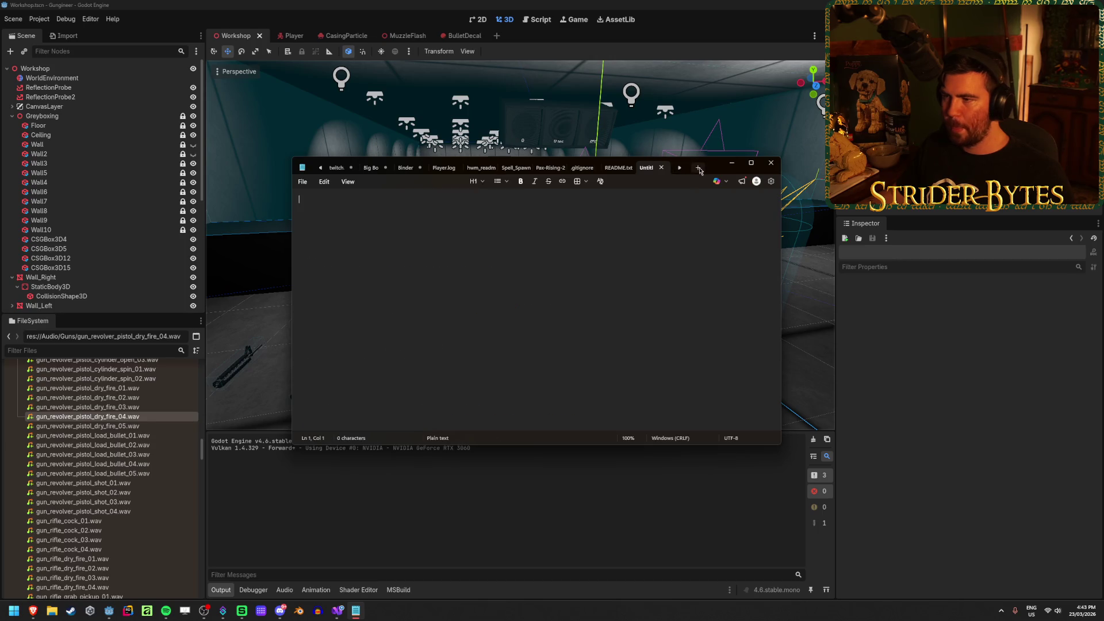
scroll(416, 251, "up", 6)
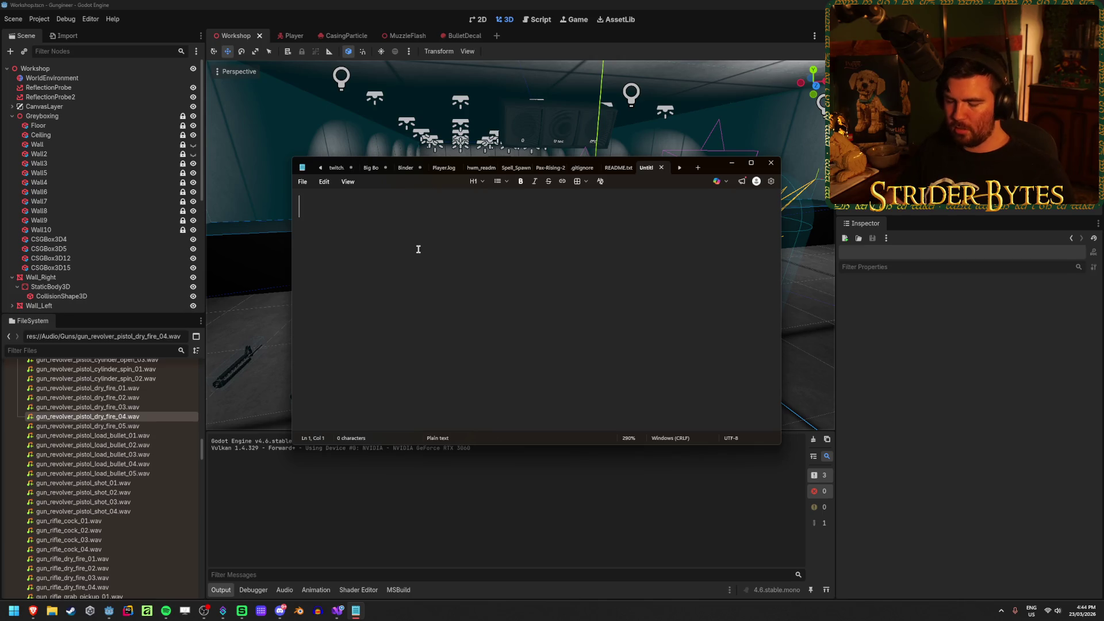
Type 'target: 100hp', 'gun: 25dmg', '50 for headshot', '2 headshots -> 100dmg' and '1 head -> 125dmg'
type("target: 100hp")
key("Return")
key("Return")
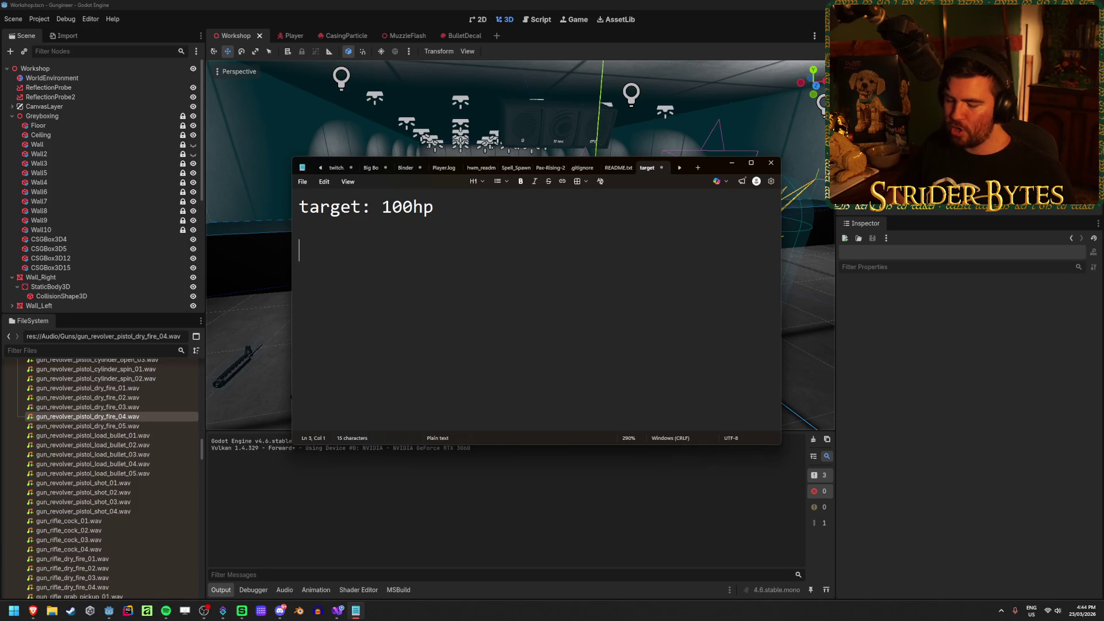
type("gun: ")
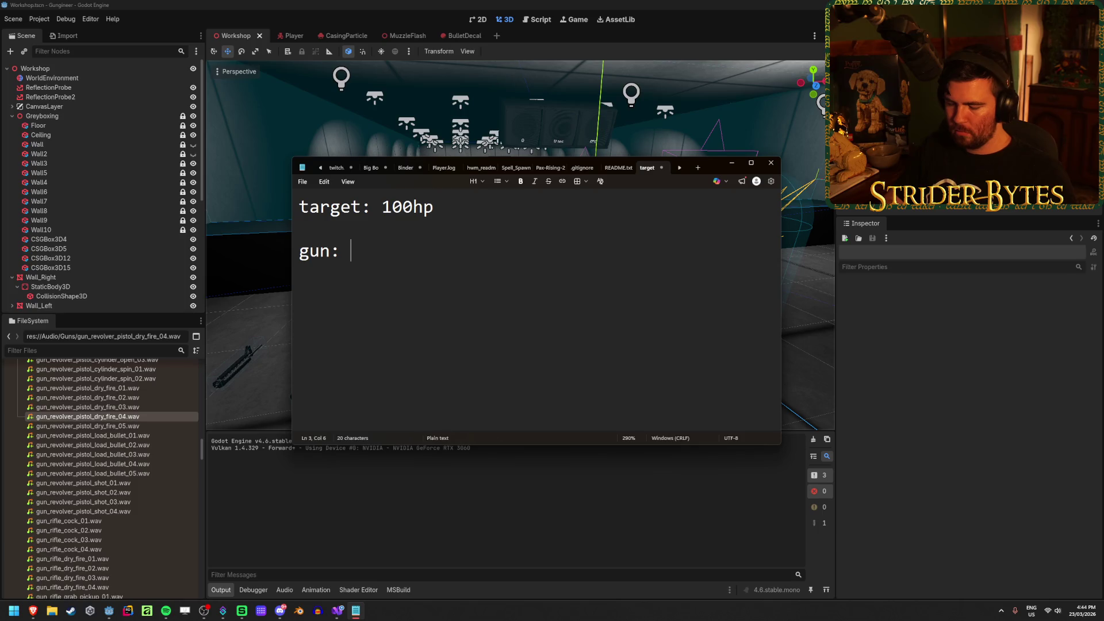
type("25")
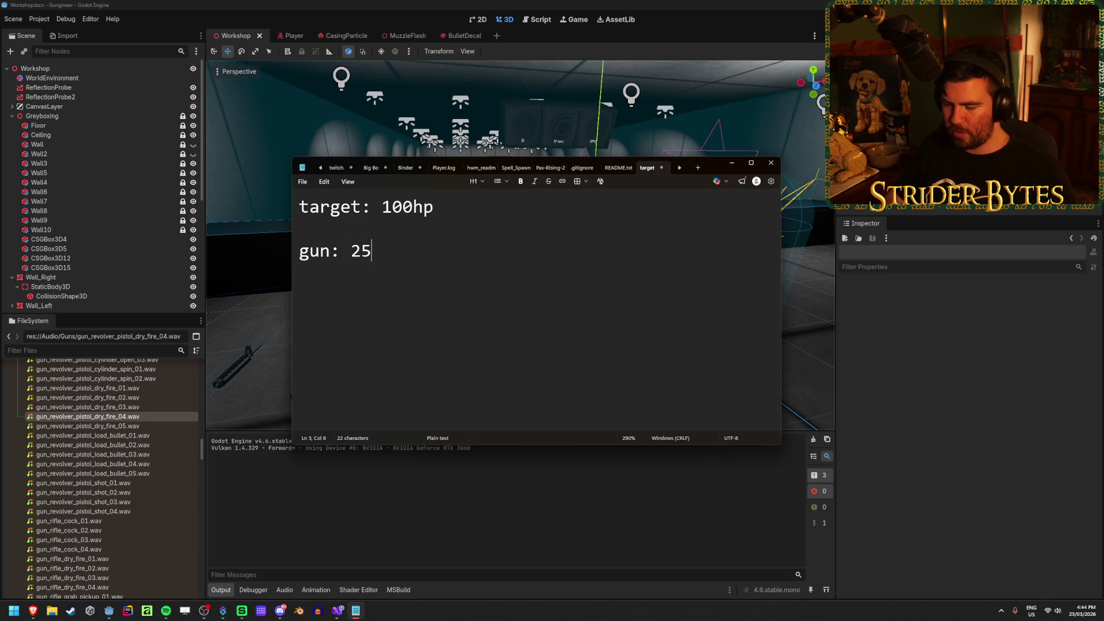
type("dmg")
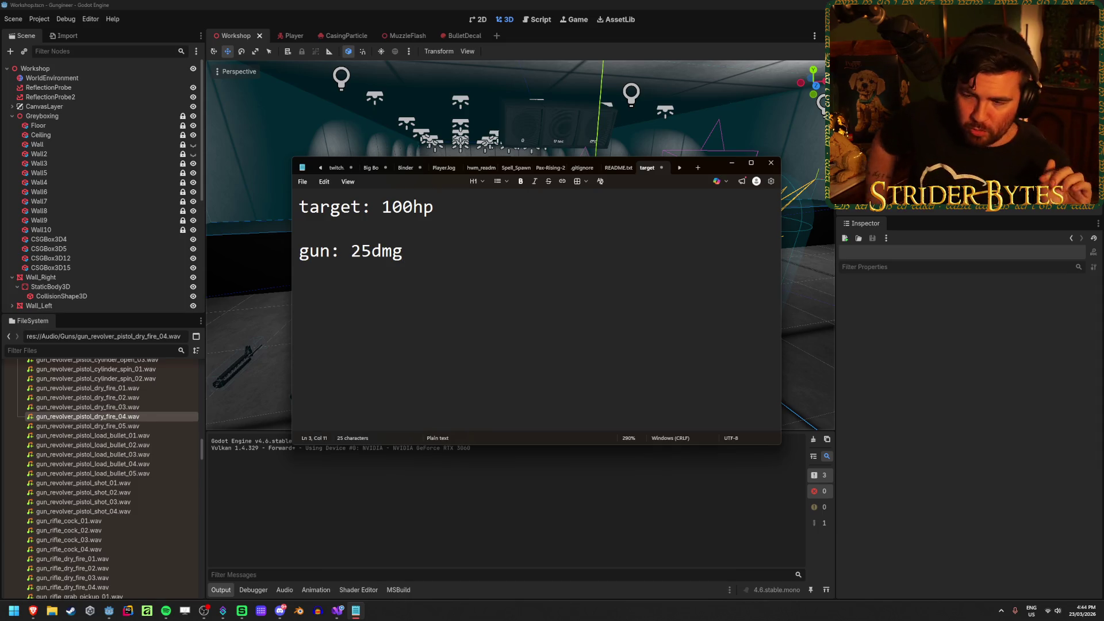
type("50 for headshot")
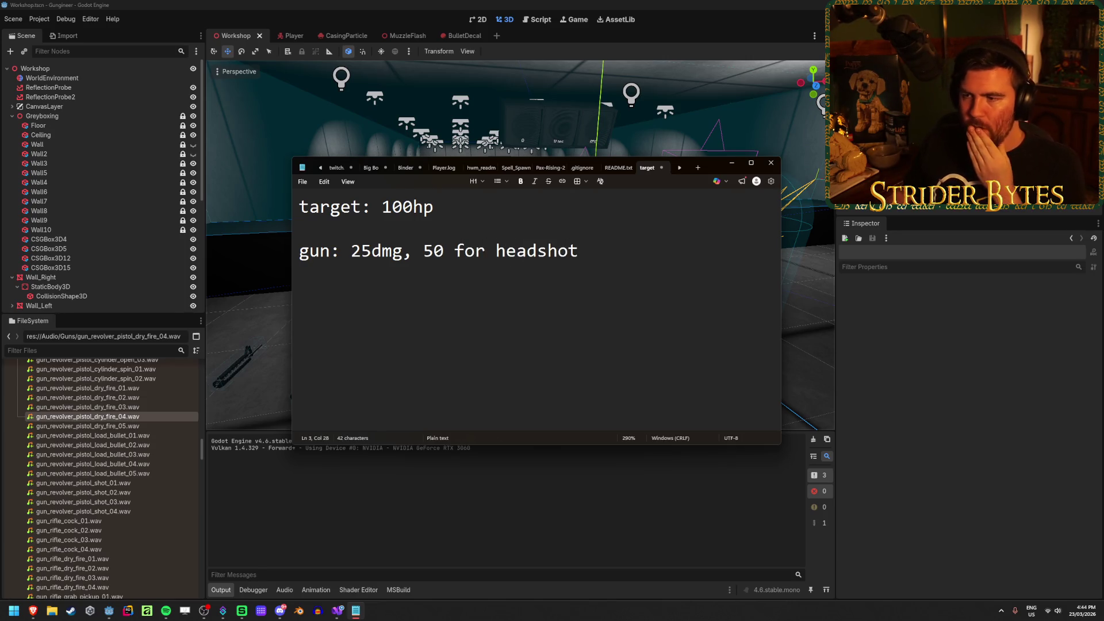
key("Return")
key("Return")
type("2 headshots -> 100dmg")
type("3 body +")
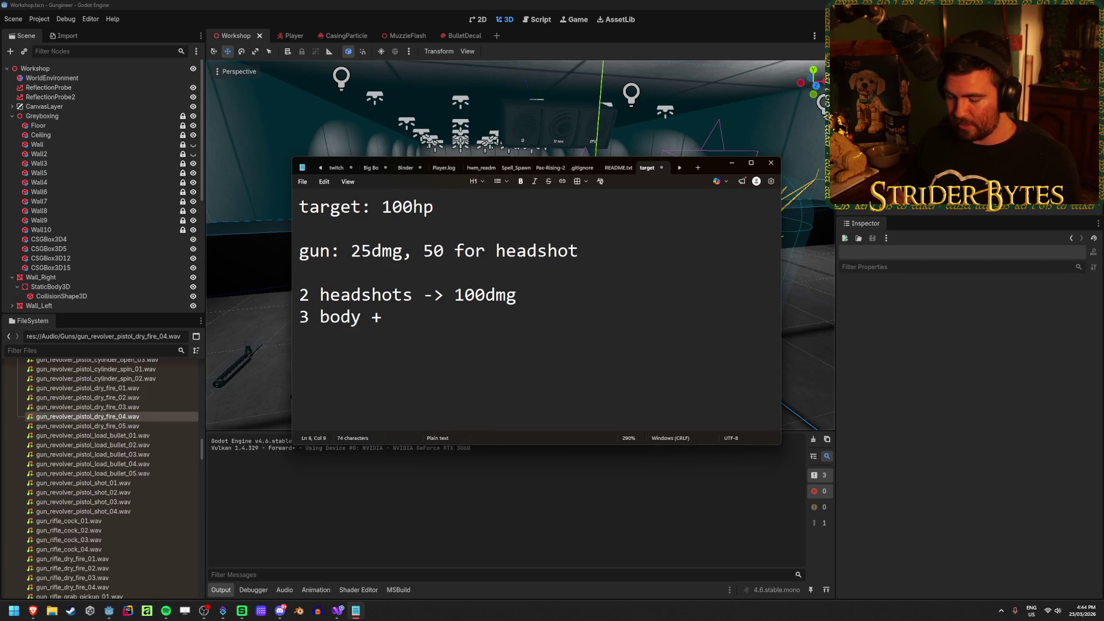
type("1 head ")
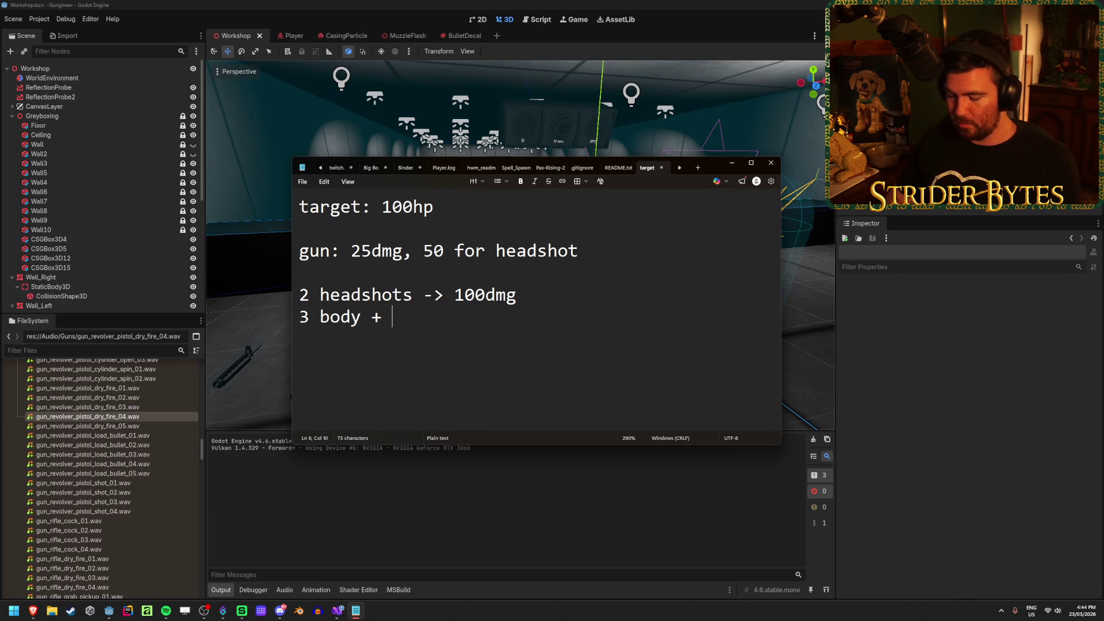
type("-> 125dmg")
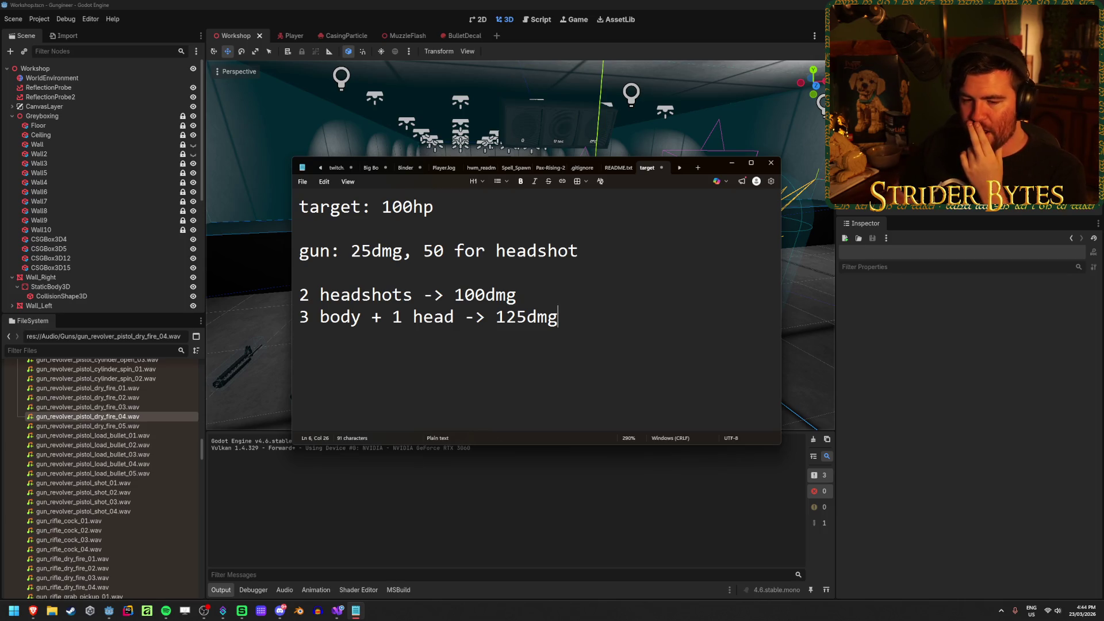
left_click(516, 295)
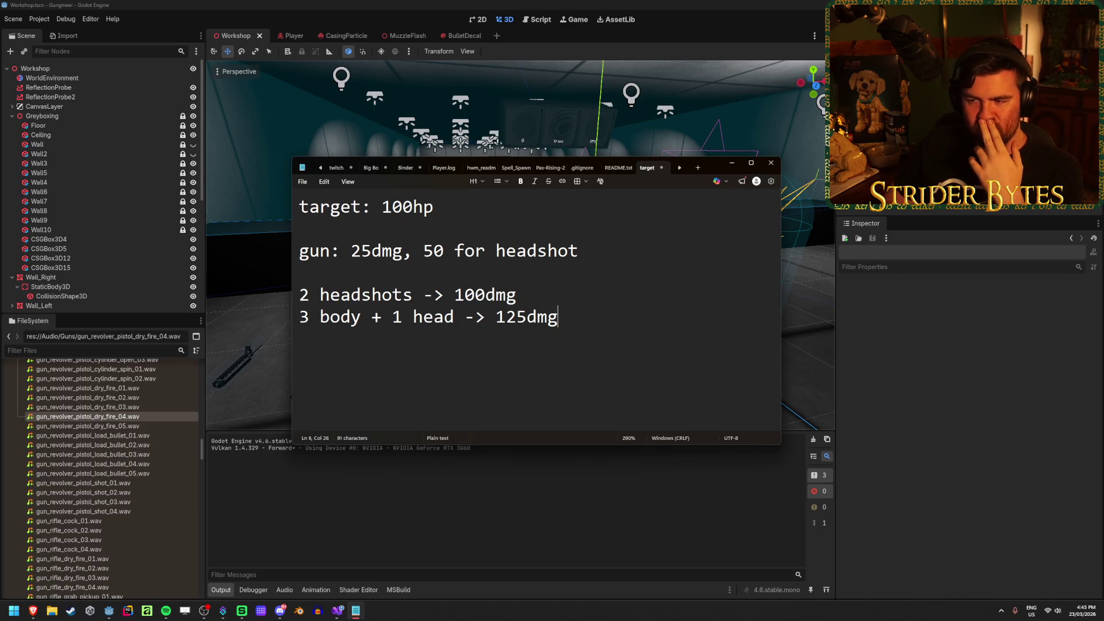
key("Return")
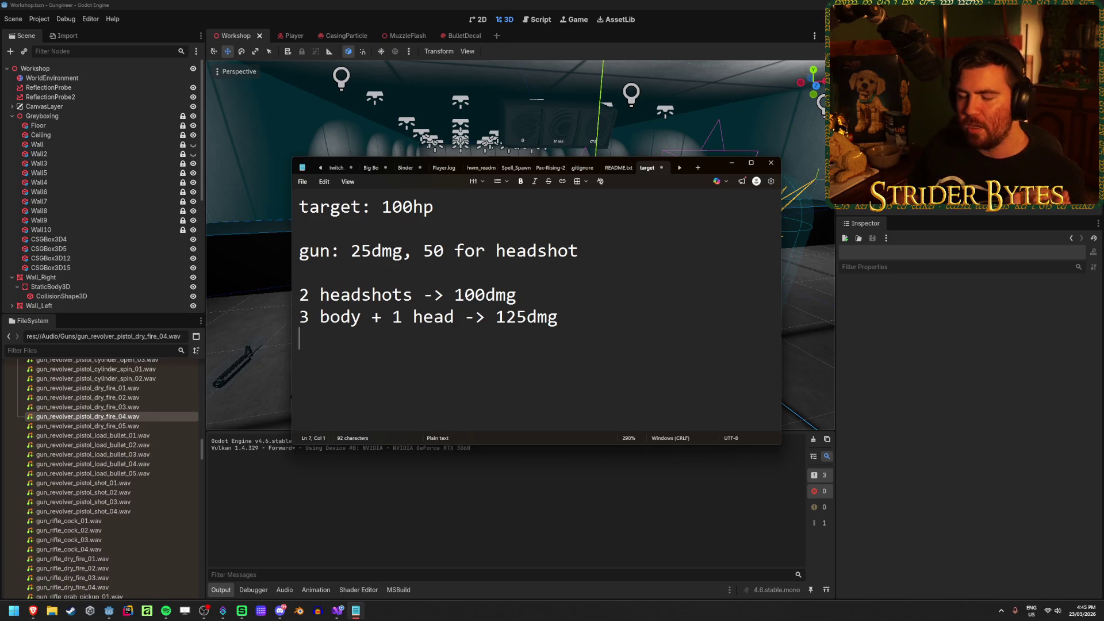
Remove the extra empty lines below 125dmg and check the '3 body + 1 head' line
key("BackSpace")
key("BackSpace")
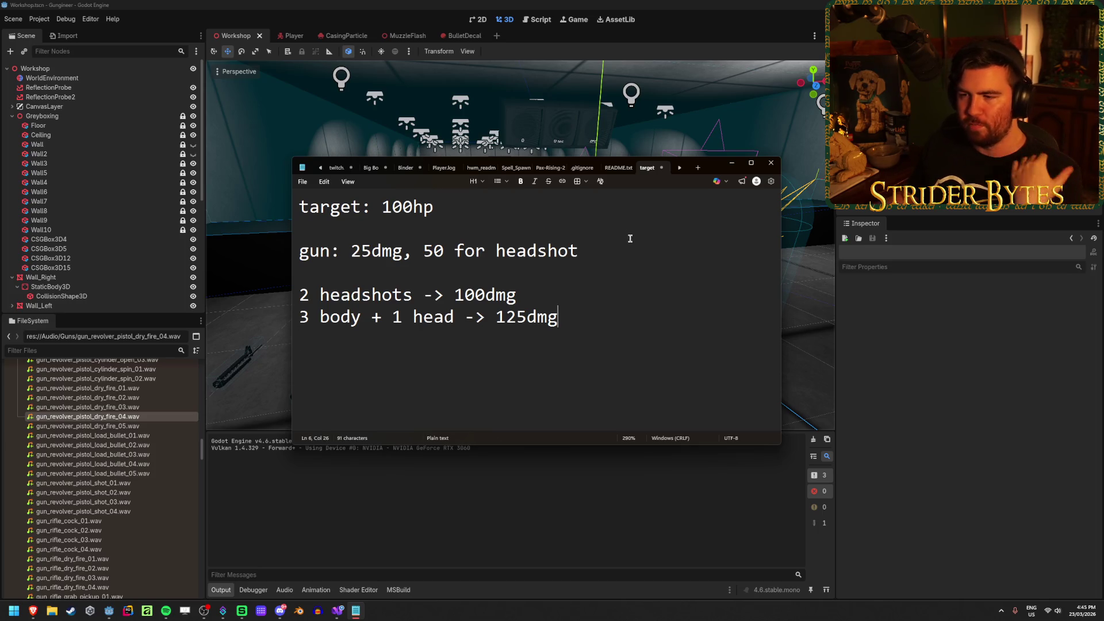
left_click_drag(303, 317, 371, 317)
double_click(342, 316)
left_click(421, 317)
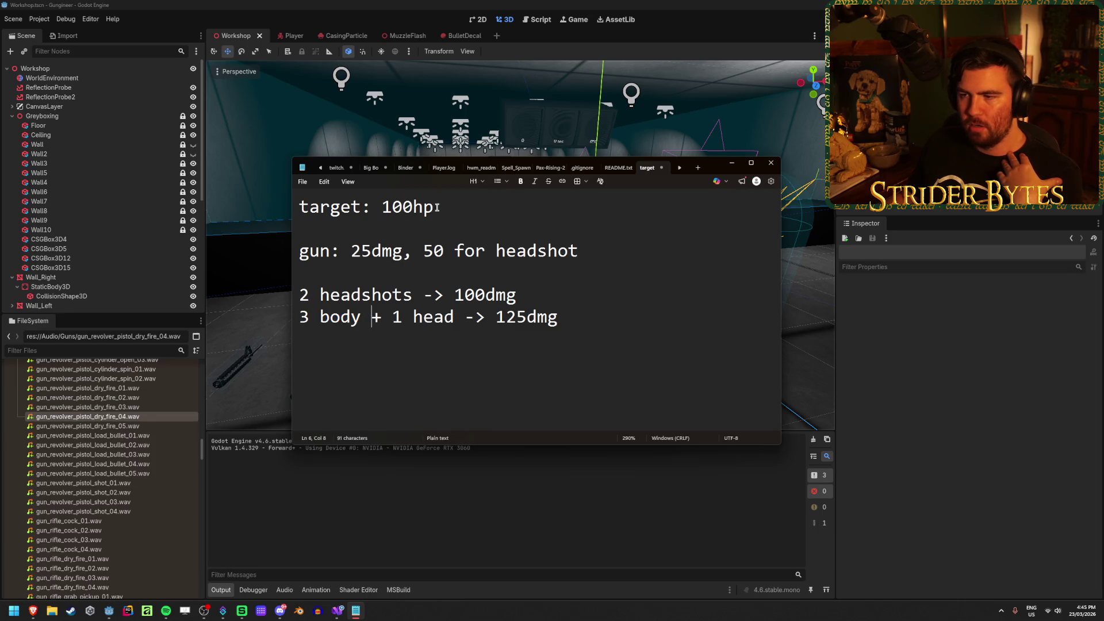
left_click_drag(436, 208, 388, 211)
left_click(363, 317)
key("shift+Left")
key("shift+Left")
key("shift+Left")
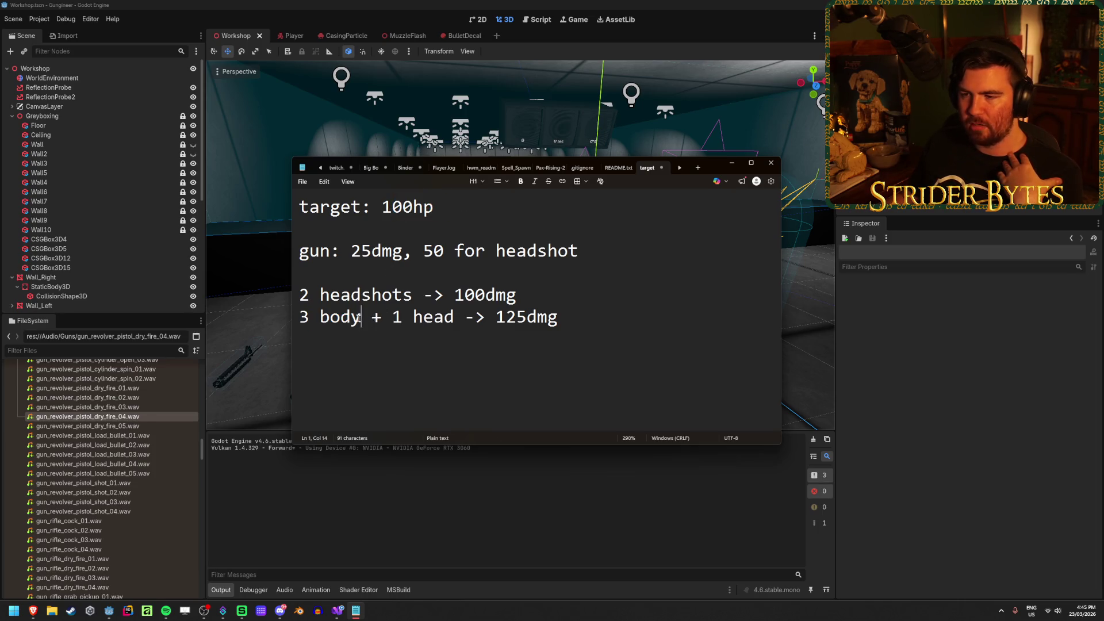
key("Right")
key("Right")
key("Right")
Delete the stray backslash line, start a new 'gu' line, and open Stat.cs in Visual Studio
left_click(371, 319)
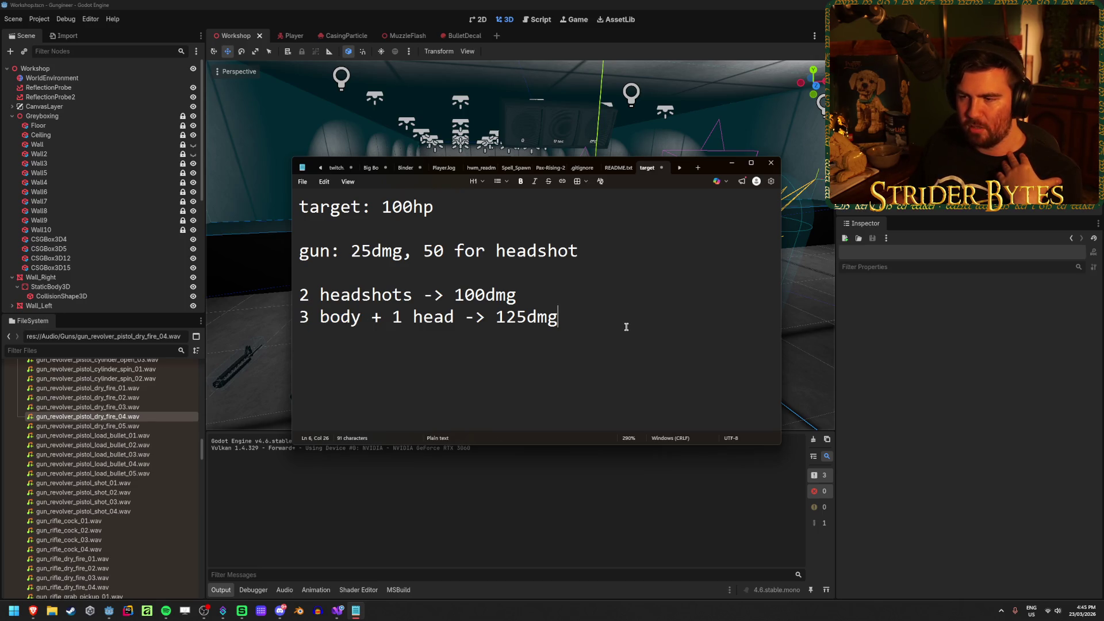
key("BackSpace")
key("BackSpace")
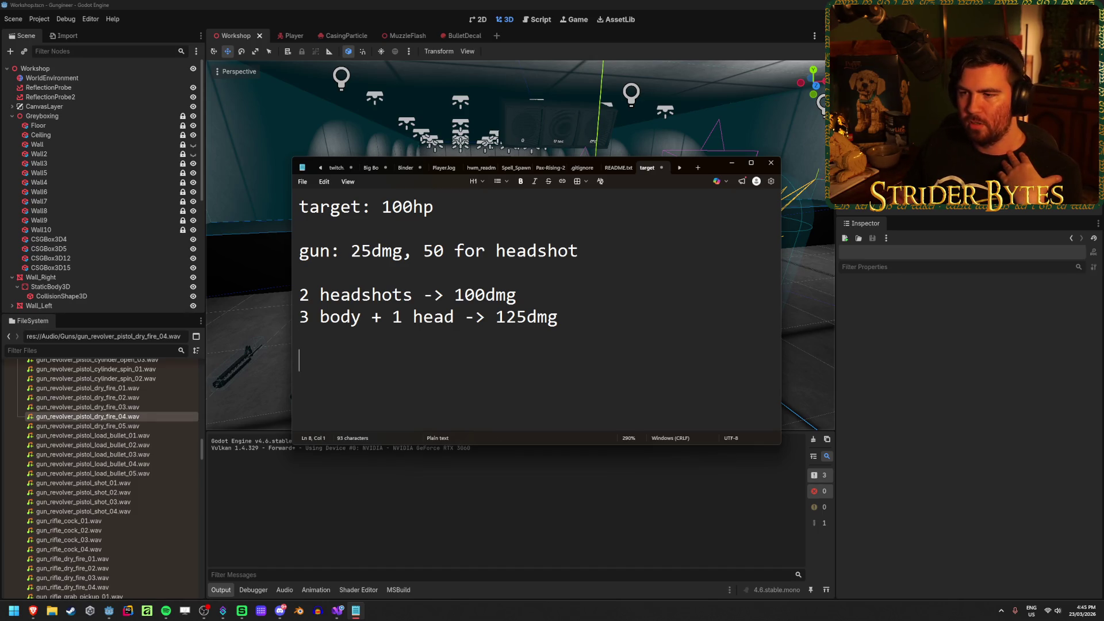
type("gun")
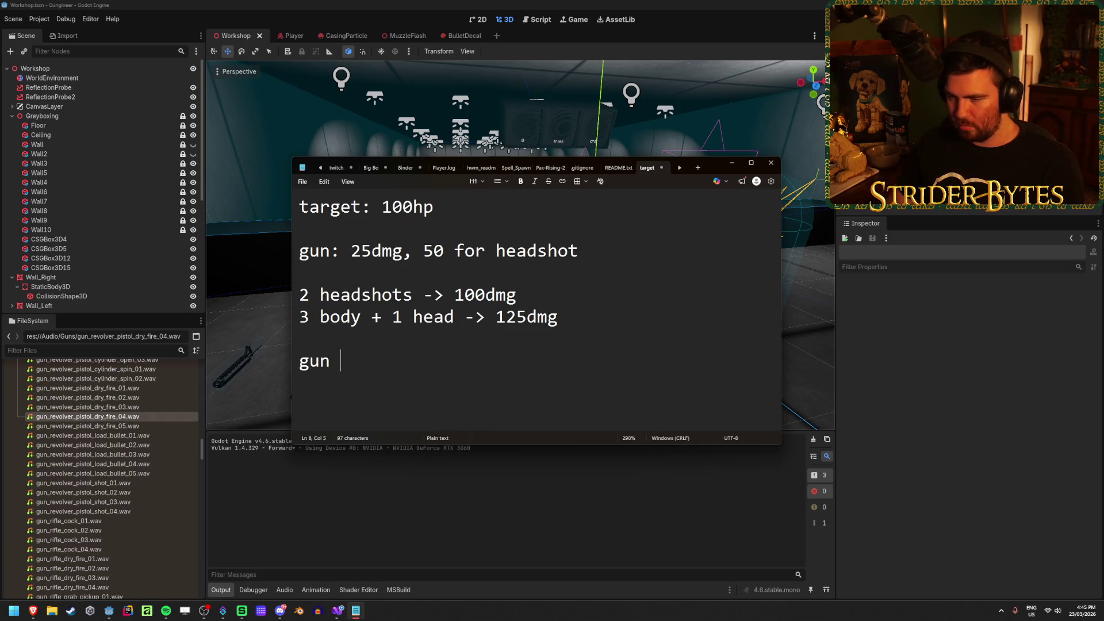
left_click(337, 610)
double_click(47, 516)
Scroll through GetMaxValue in Stat.cs, then switch back to the Notepad damage note
scroll(457, 440, "down", 13)
scroll(454, 441, "up", 6)
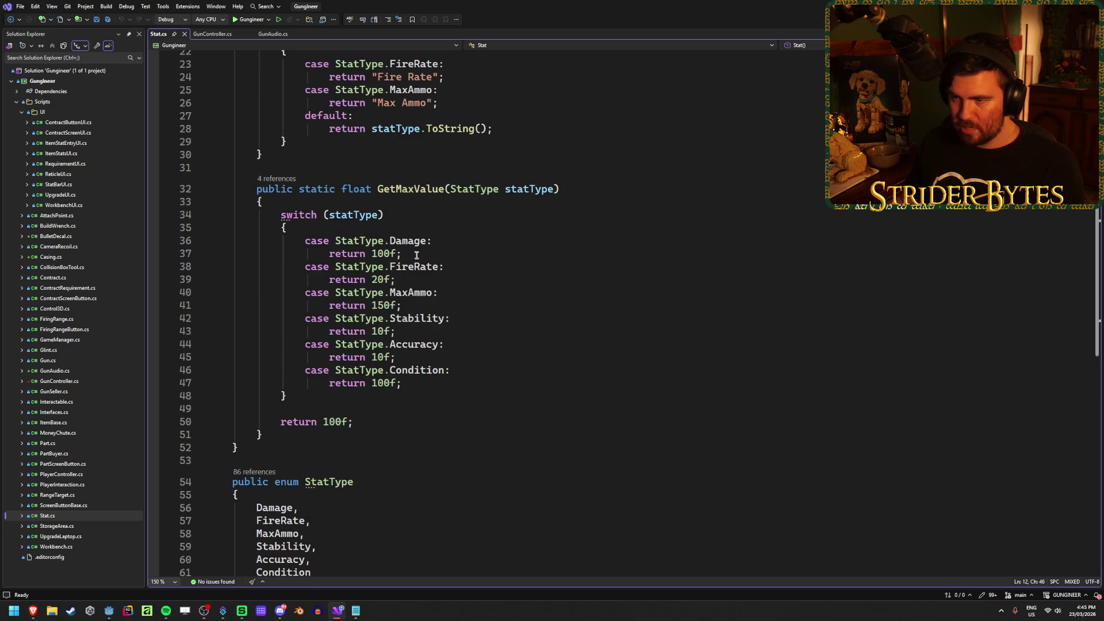
key("alt+Tab")
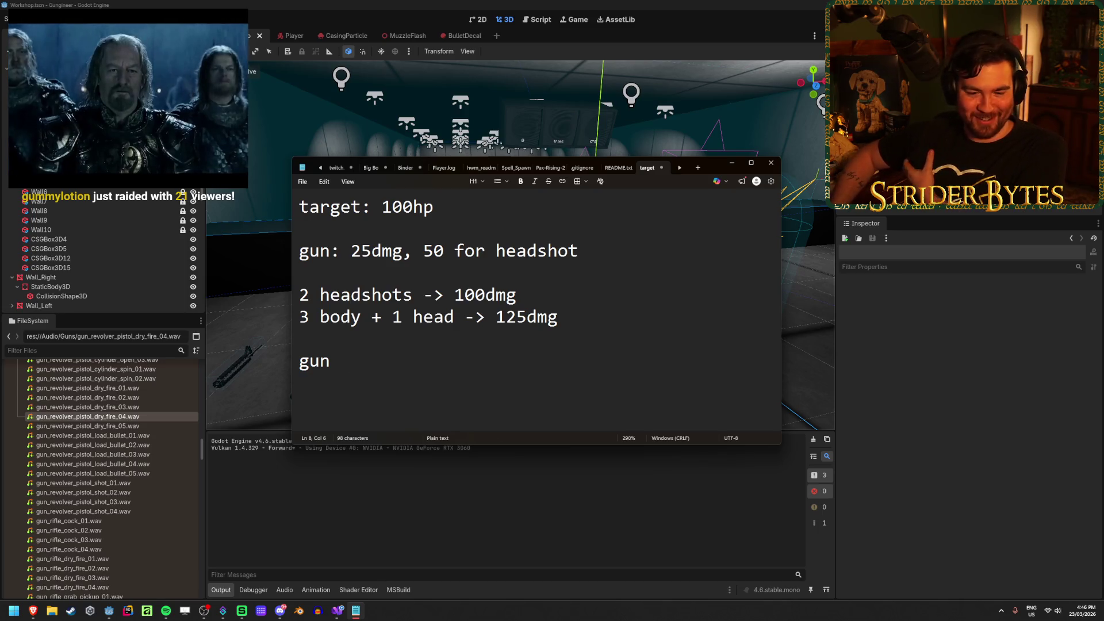
Remove the trailing space after 'gun', hide Notepad, and launch a debug run from Godot
key("BackSpace")
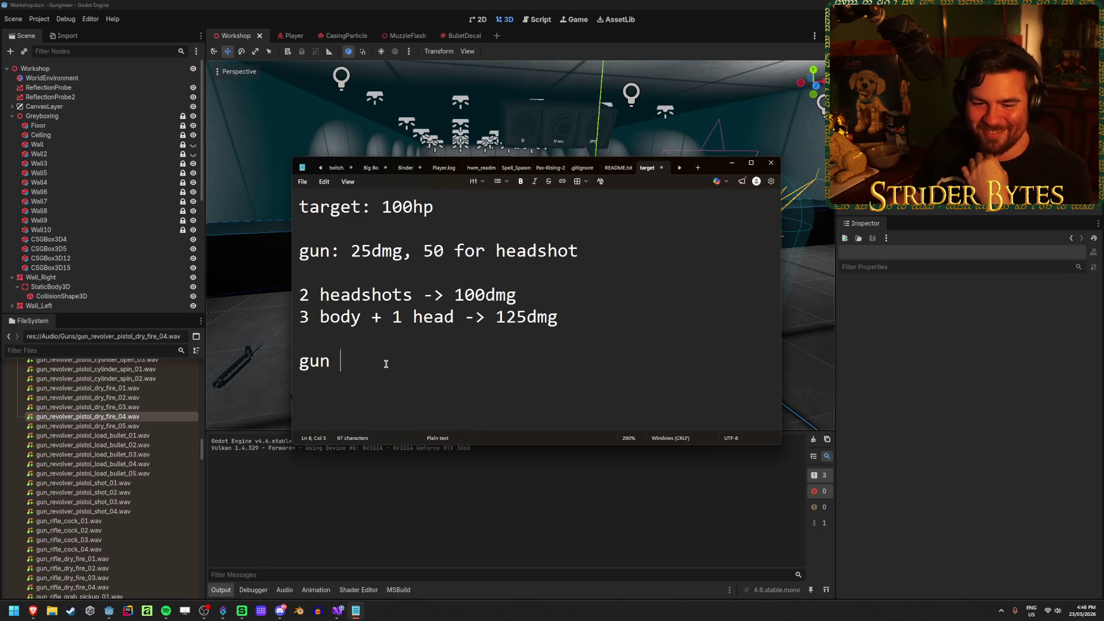
right_click(331, 385)
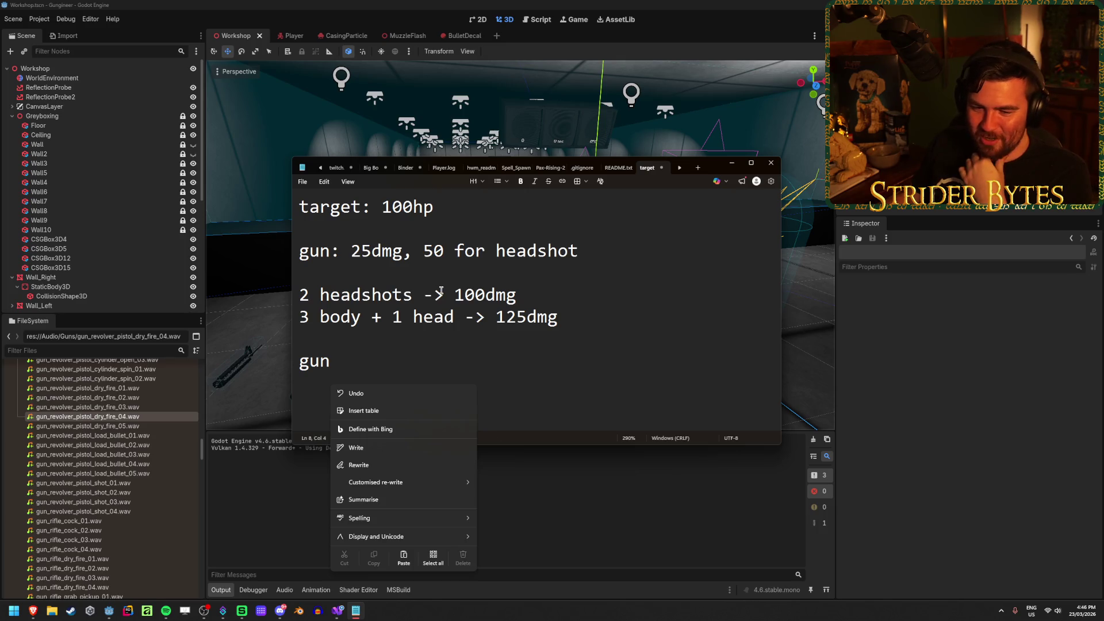
left_click(427, 356)
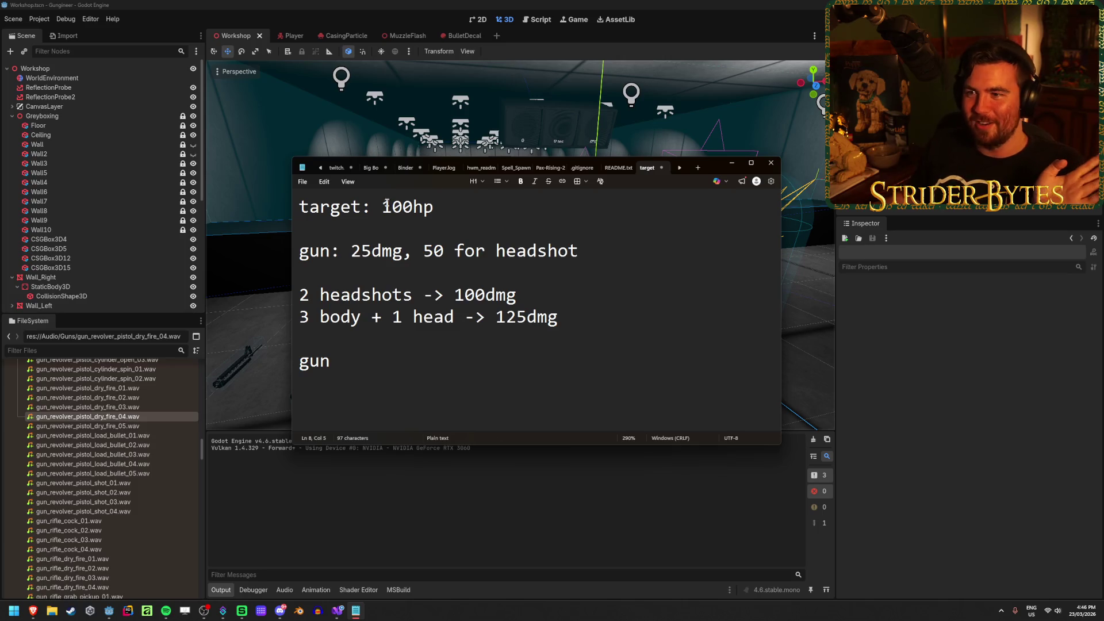
key("alt+Tab")
key("F5")
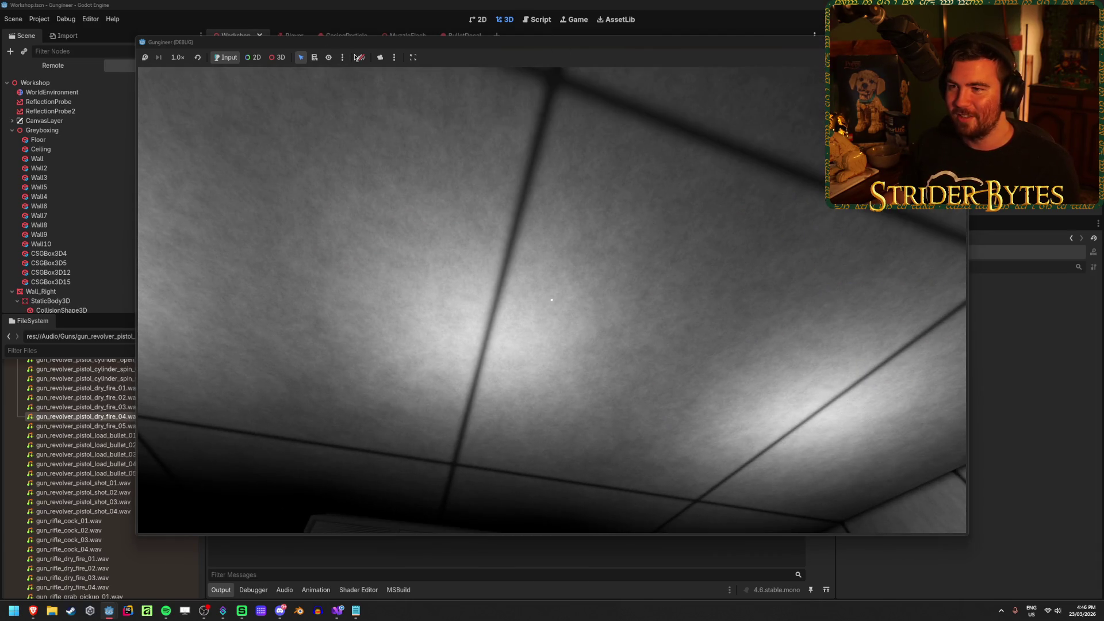
Focus the running game, pick up the rifle and fire a burst at the range targets
left_click(356, 57)
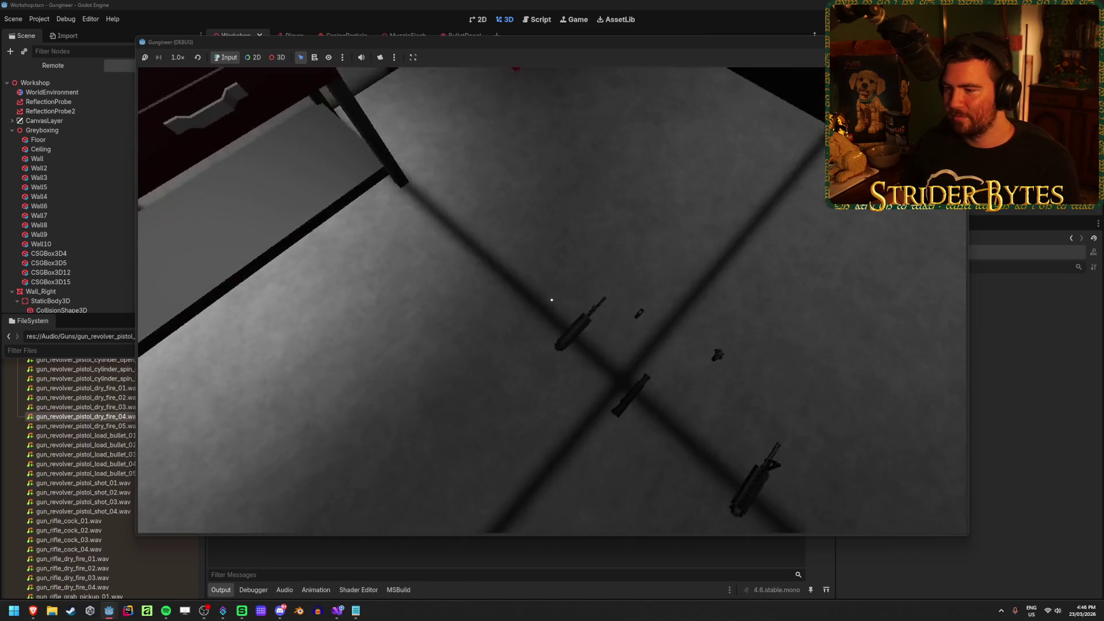
key("e")
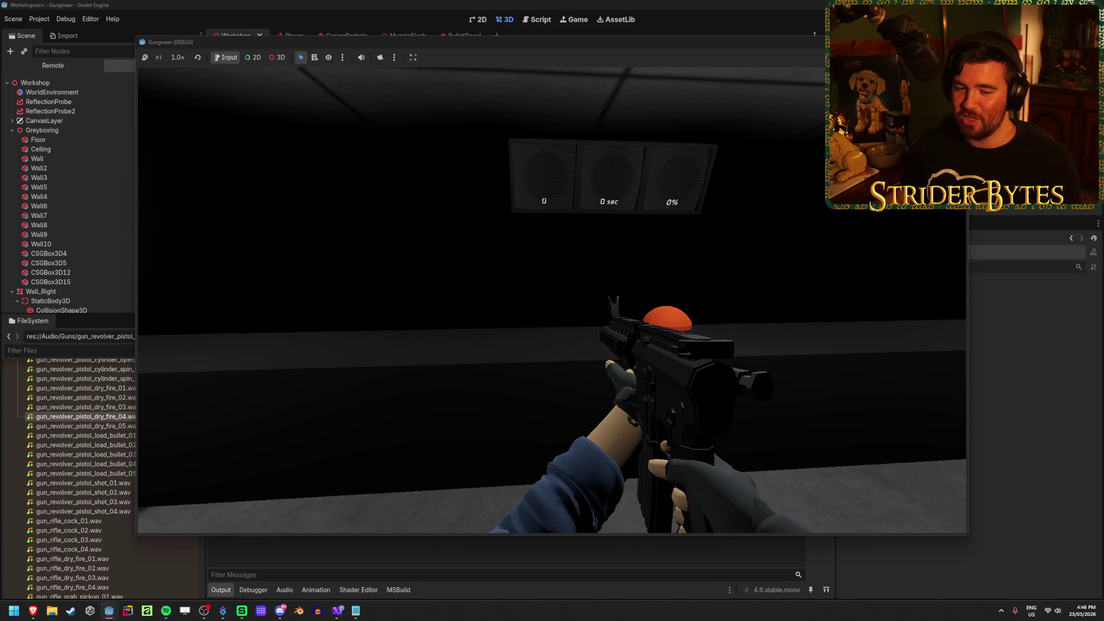
key("e")
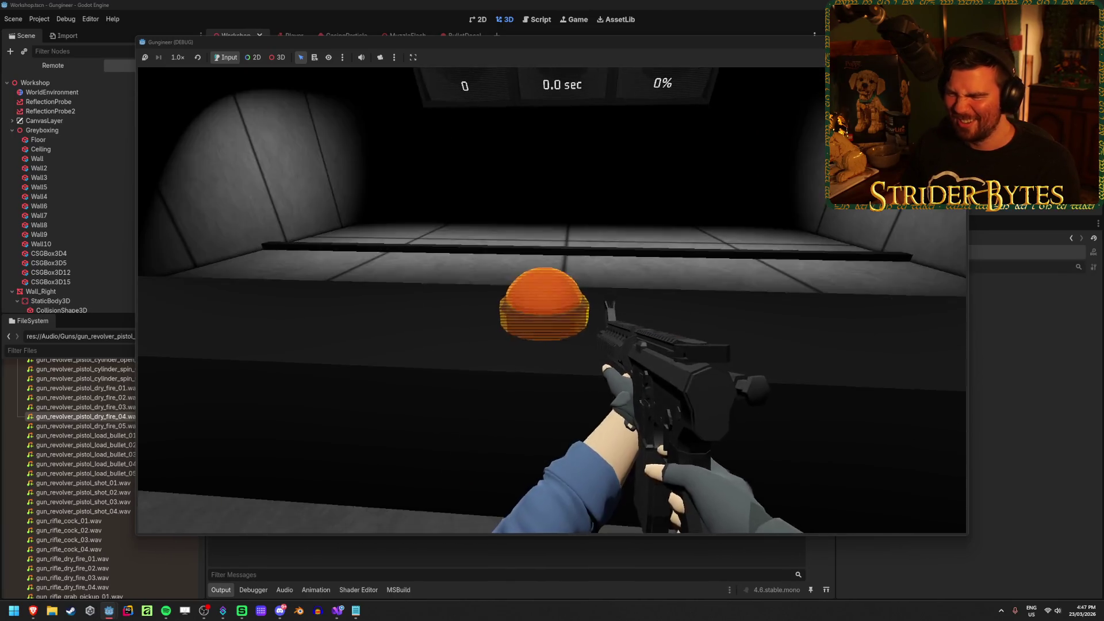
left_click(552, 299)
left_click(552, 300)
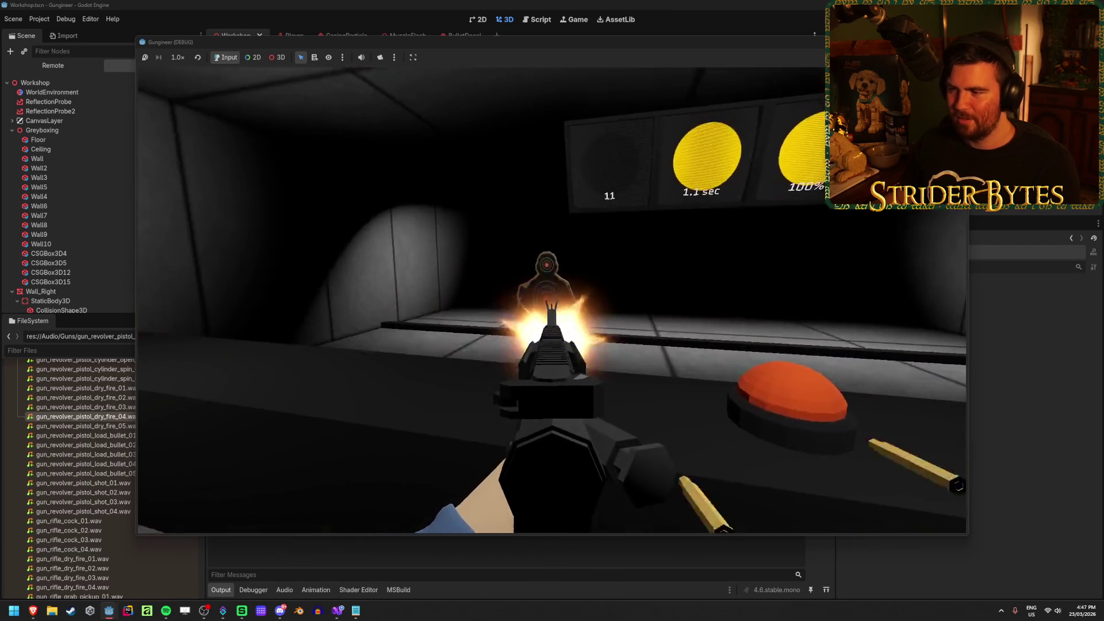
left_click(552, 299)
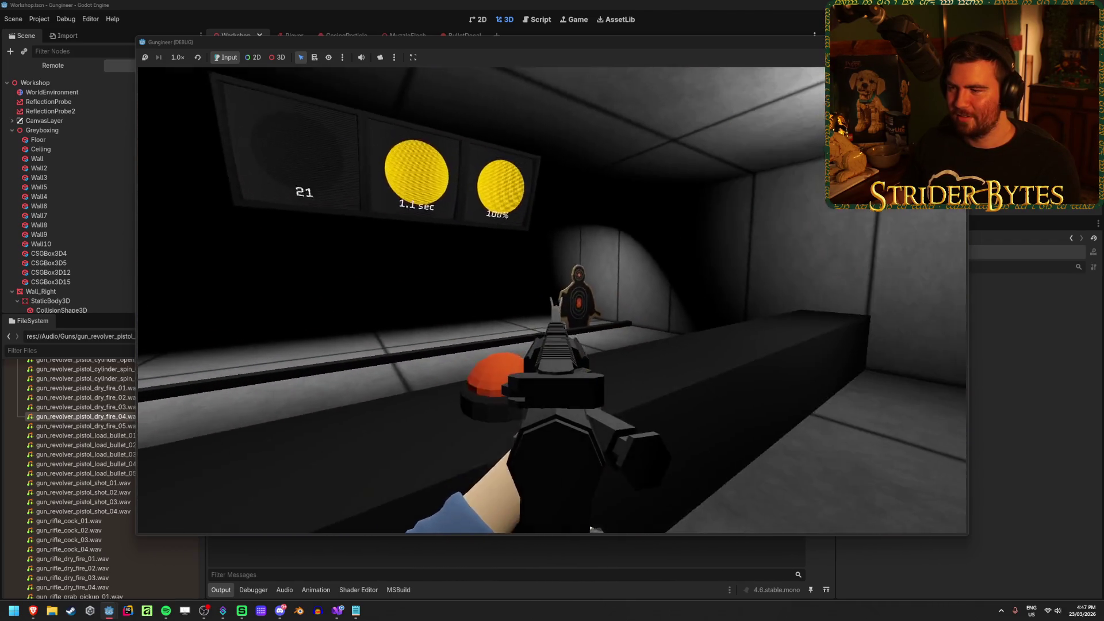
left_click(552, 299)
left_click(551, 299)
left_click(552, 299)
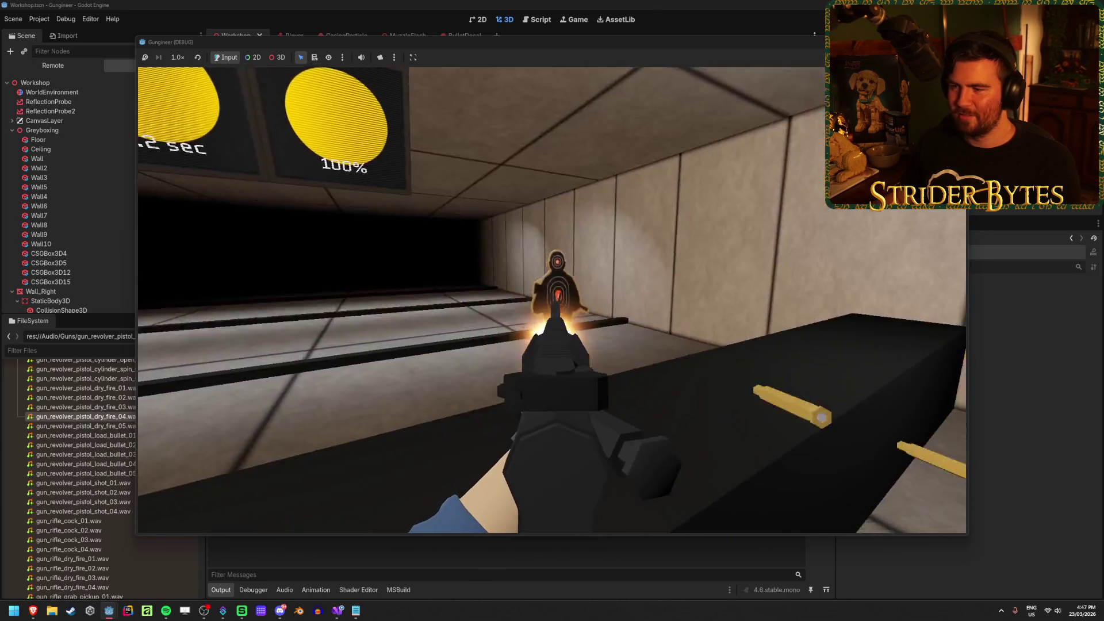
left_click(551, 299)
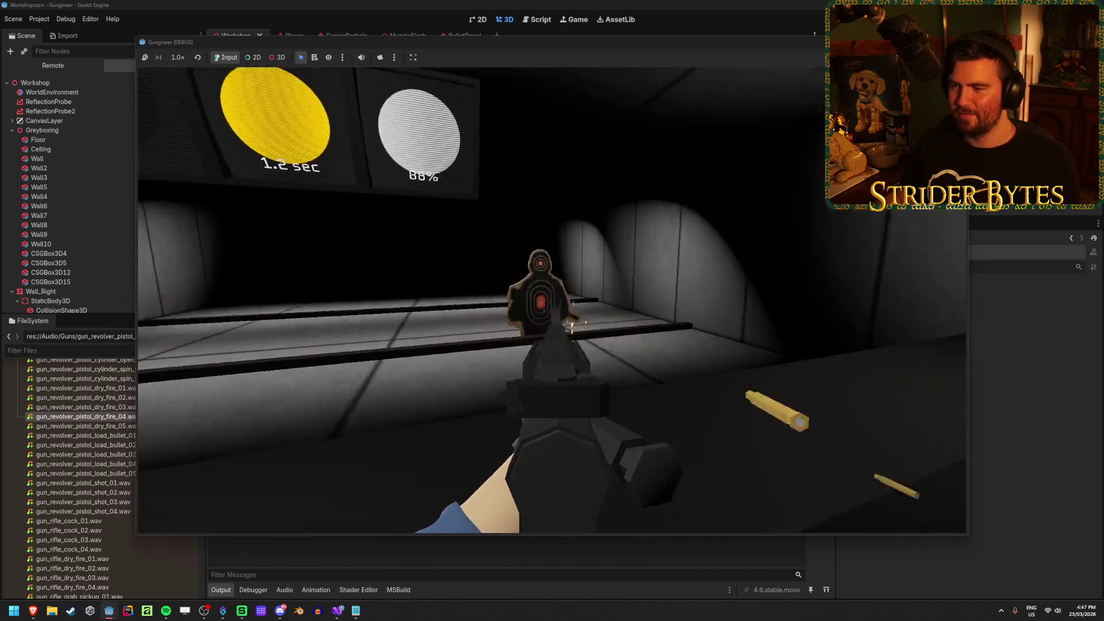
left_click(552, 299)
Reload the rifle, shoot the right, left and far targets, then stop the game
key("r")
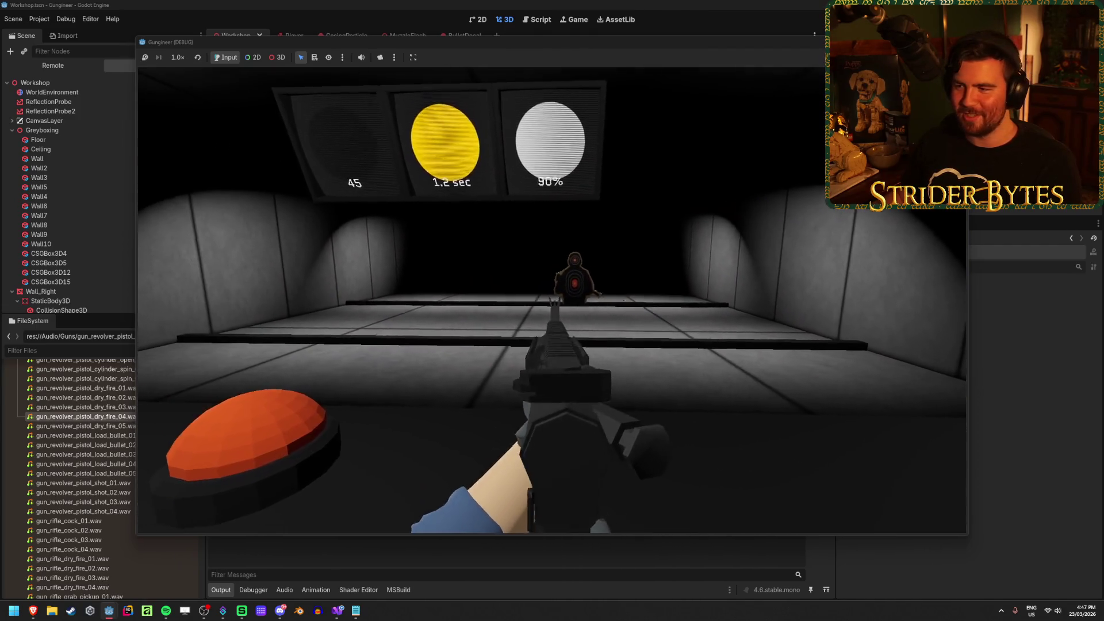
left_click(552, 299)
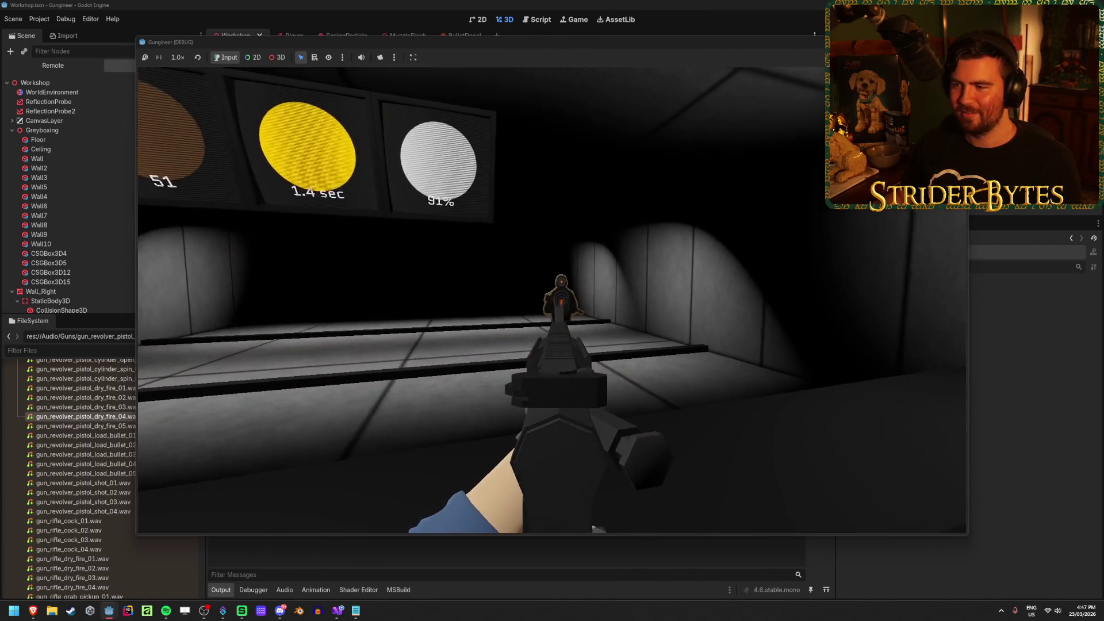
left_click(552, 299)
left_click(552, 298)
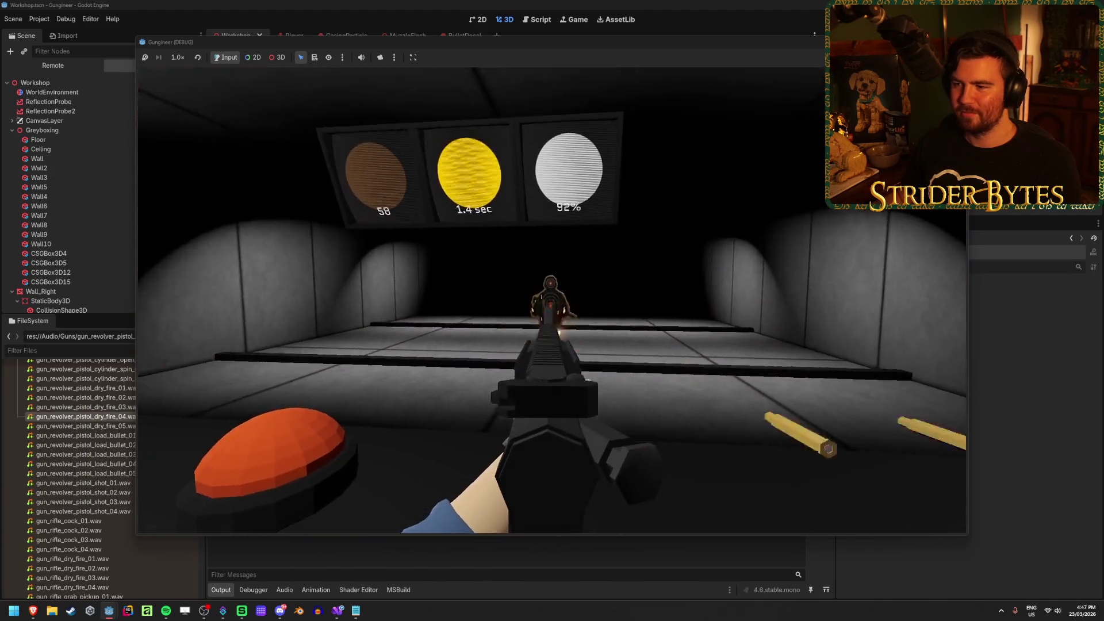
left_click(552, 299)
left_click(552, 299)
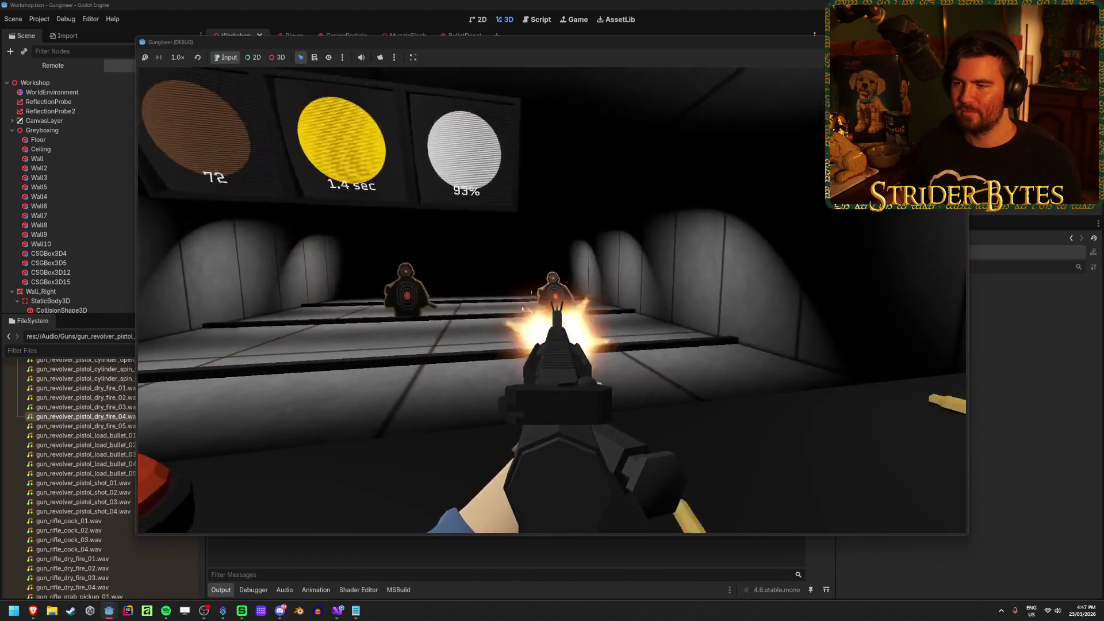
left_click(552, 299)
left_click(552, 299)
left_click(552, 299)
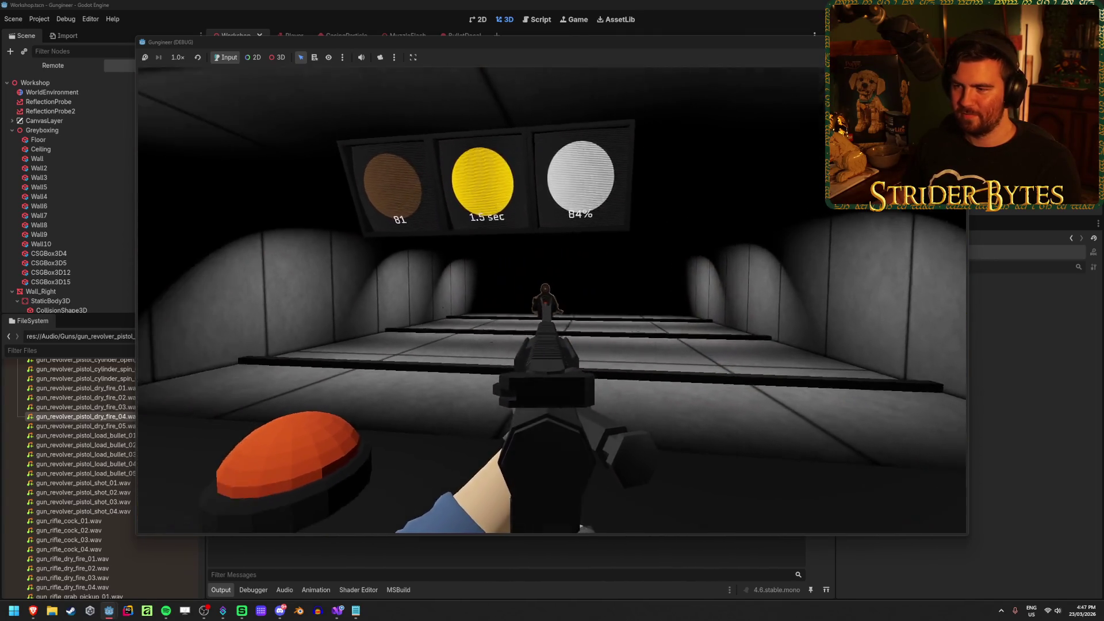
left_click(552, 299)
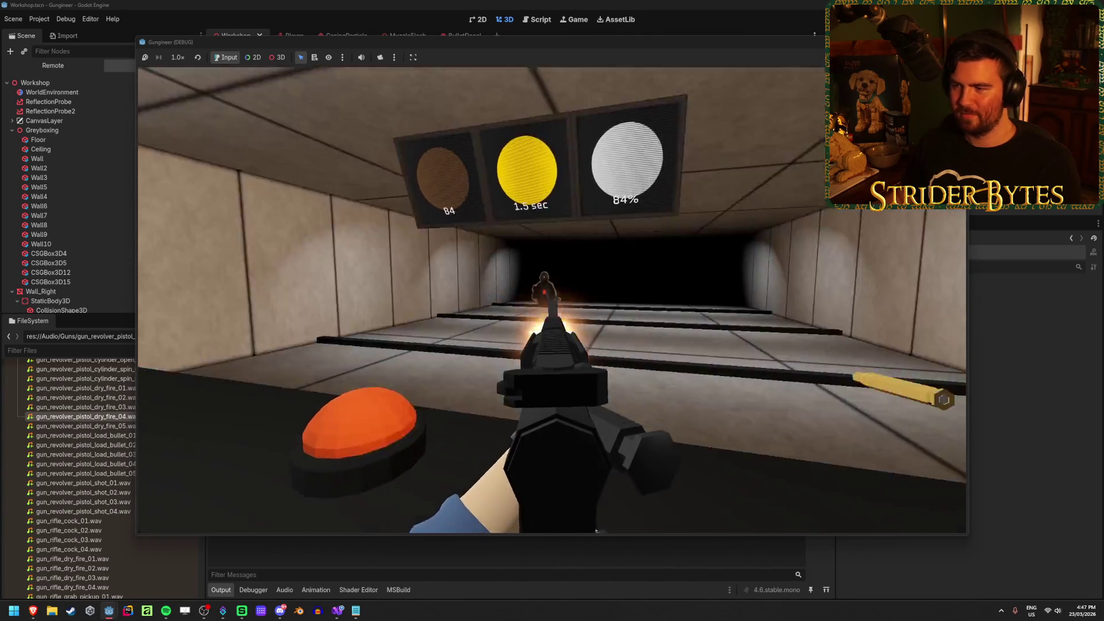
left_click(552, 299)
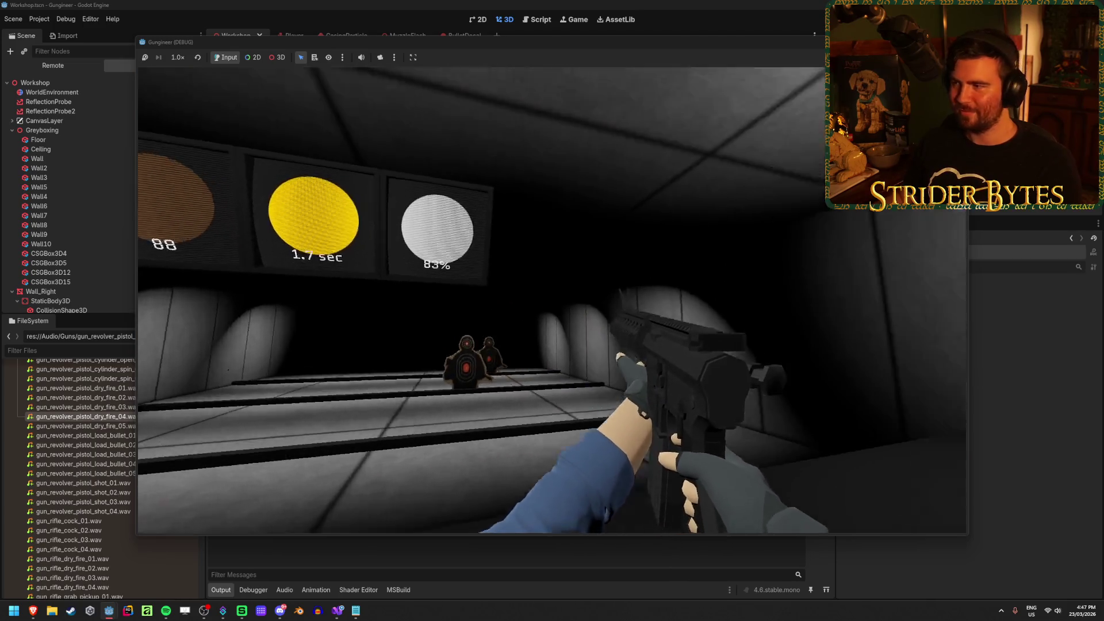
key("F8")
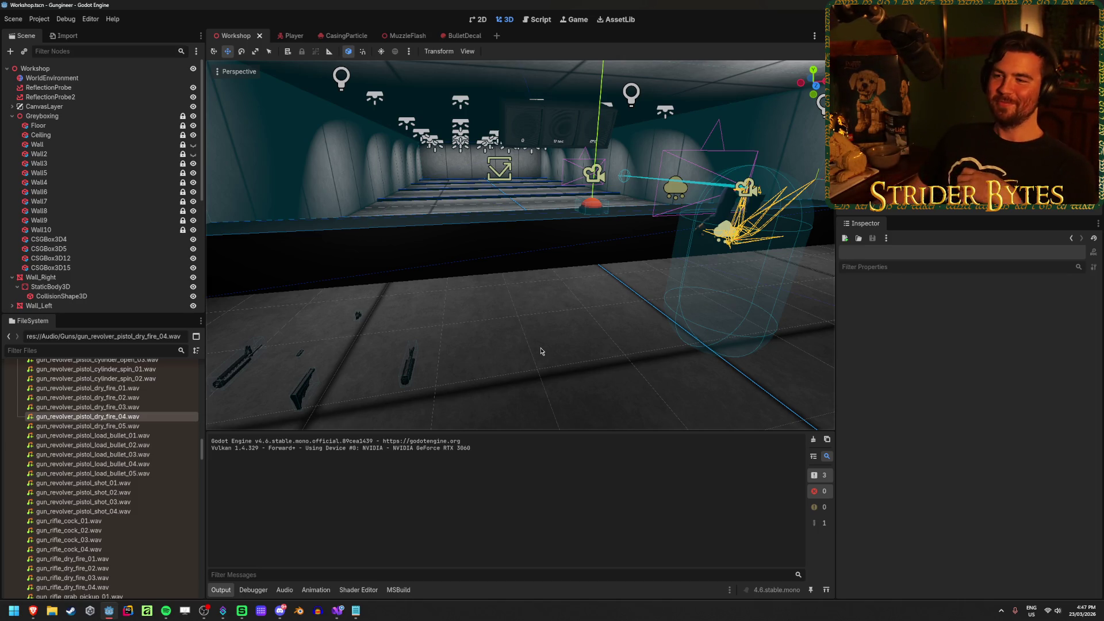
scroll(161, 406, "down", 10)
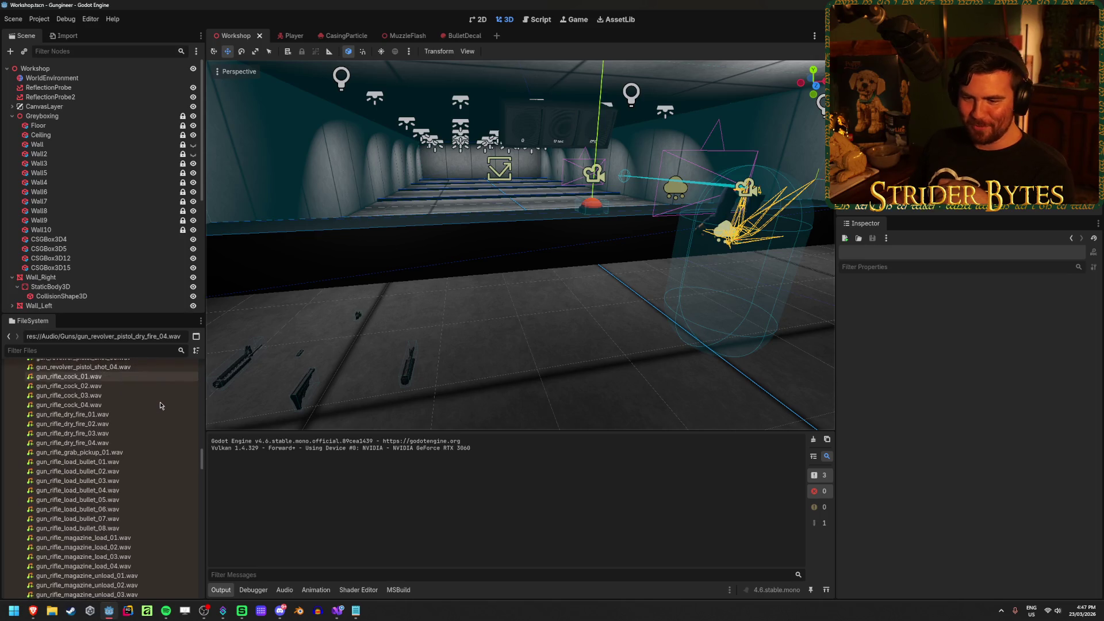
scroll(161, 406, "down", 5)
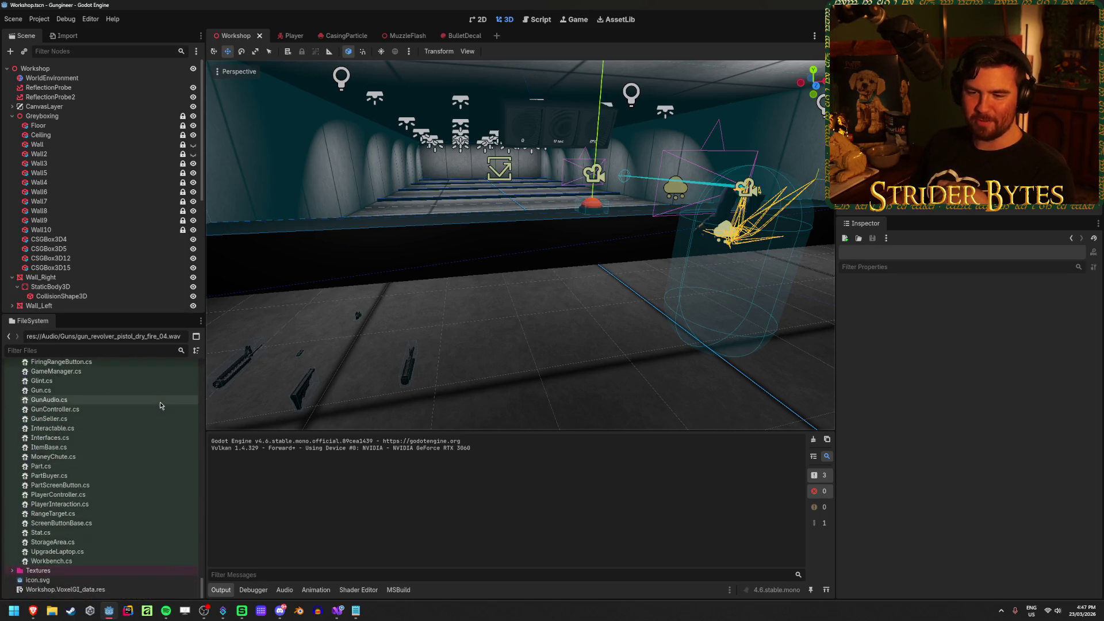
scroll(160, 406, "up", 5)
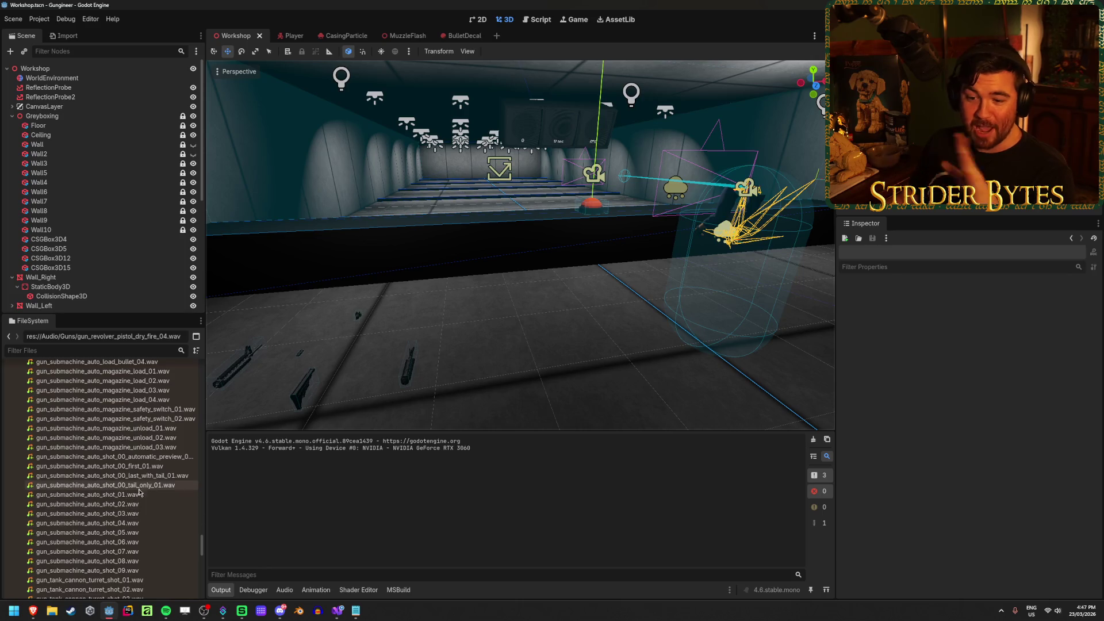
scroll(136, 537, "up", 5)
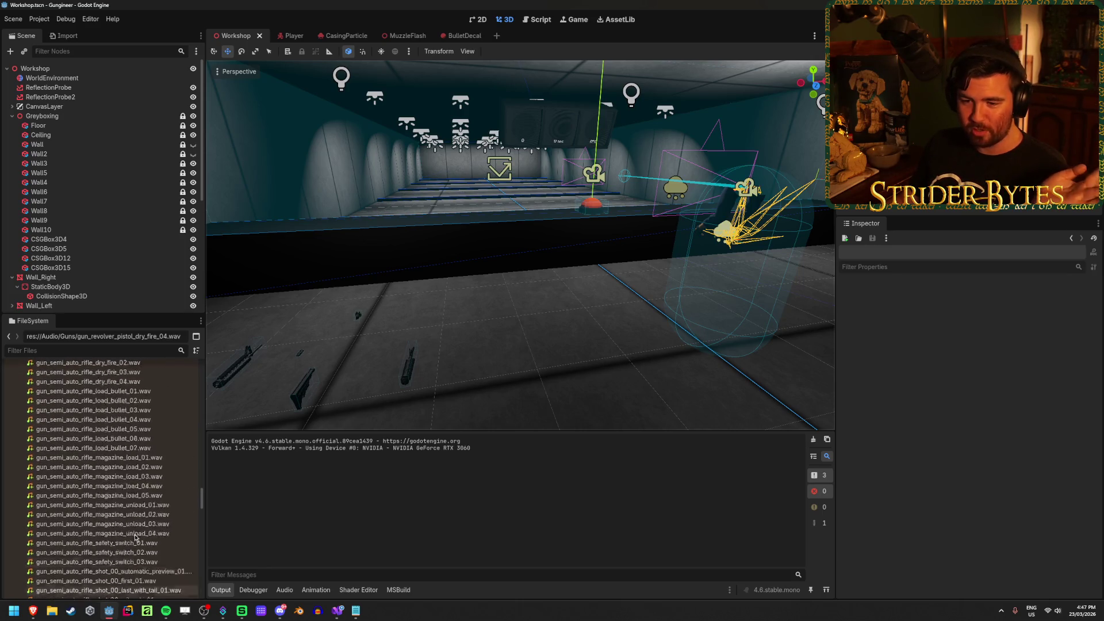
scroll(136, 537, "up", 8)
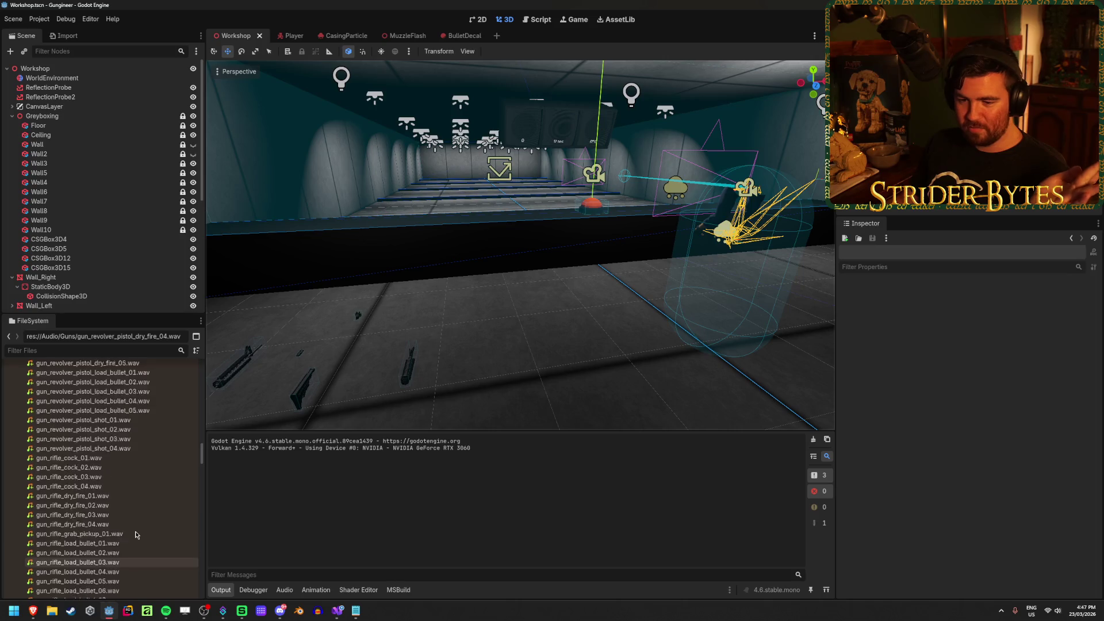
scroll(148, 508, "up", 10)
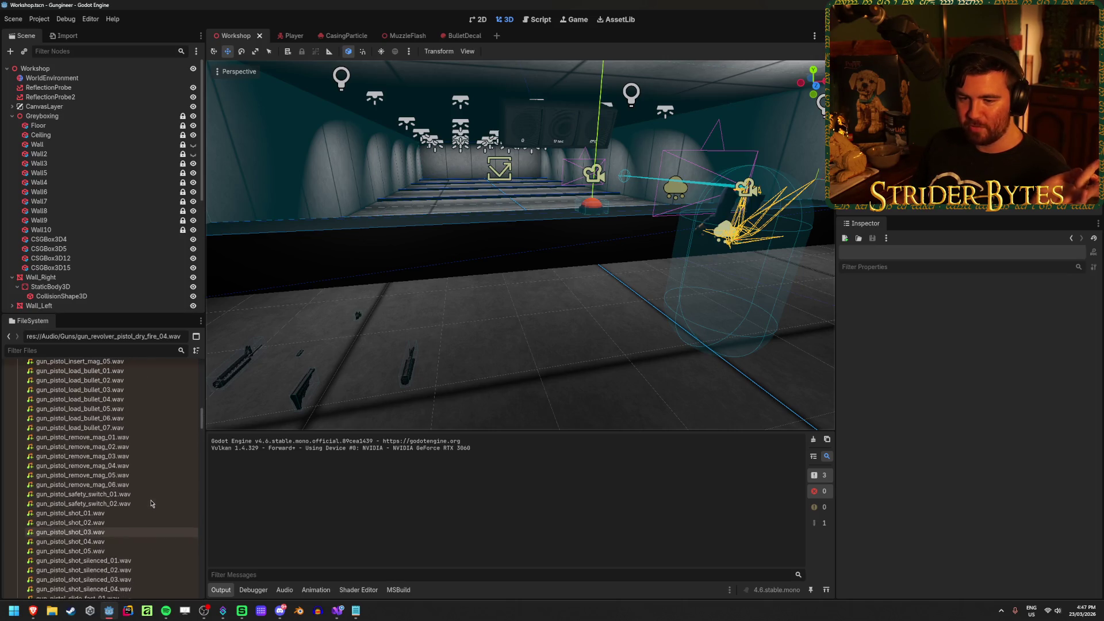
scroll(151, 504, "up", 4)
scroll(151, 504, "up", 3)
scroll(152, 502, "down", 15)
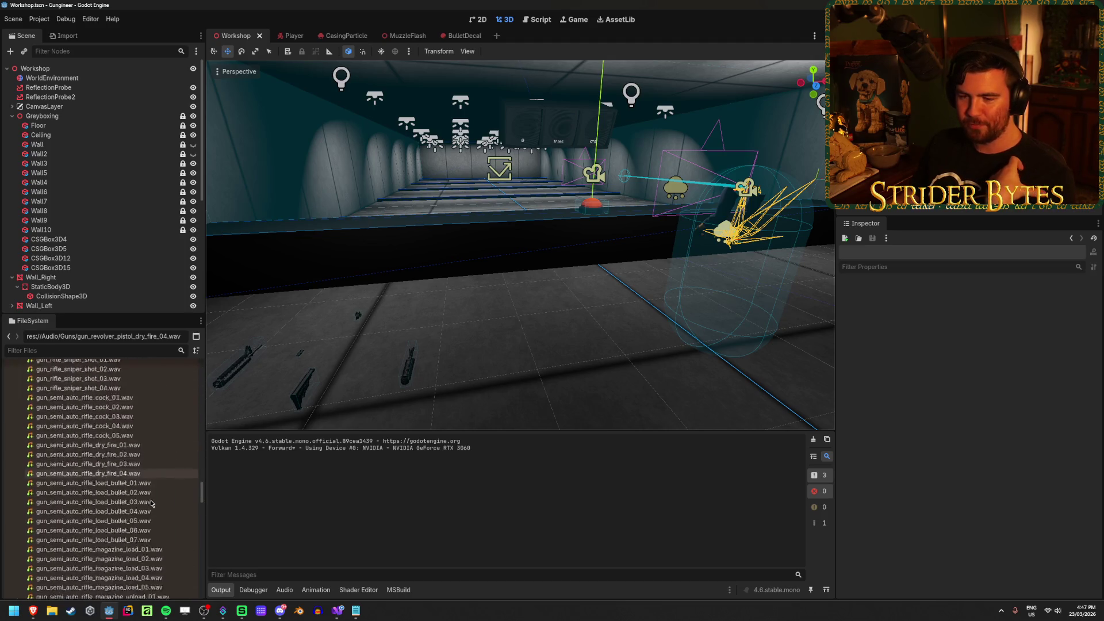
scroll(151, 503, "down", 15)
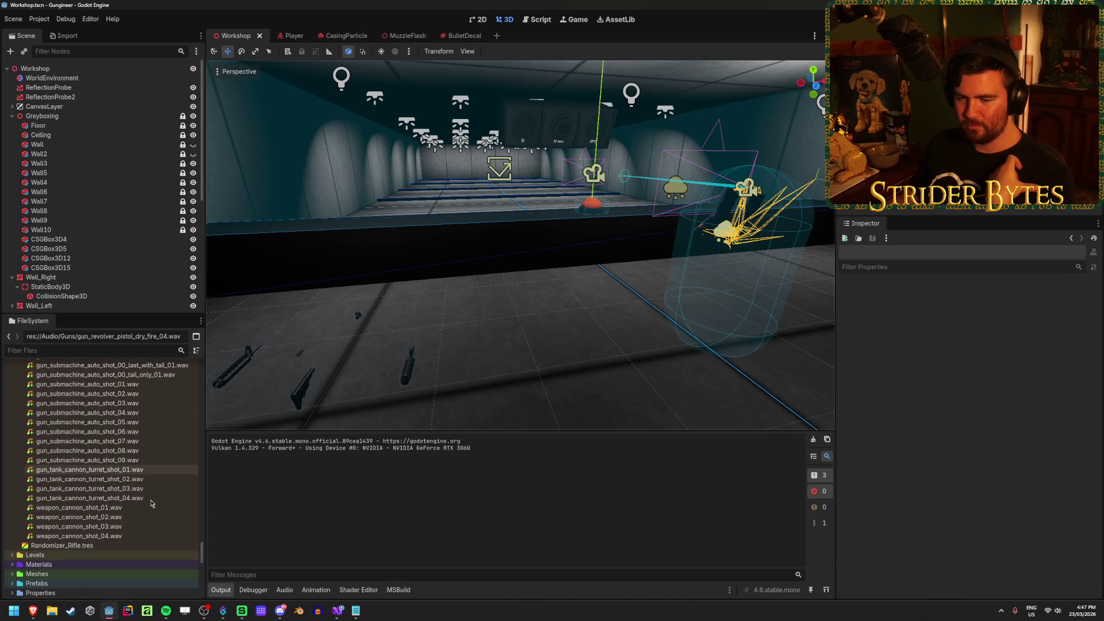
scroll(151, 504, "up", 20)
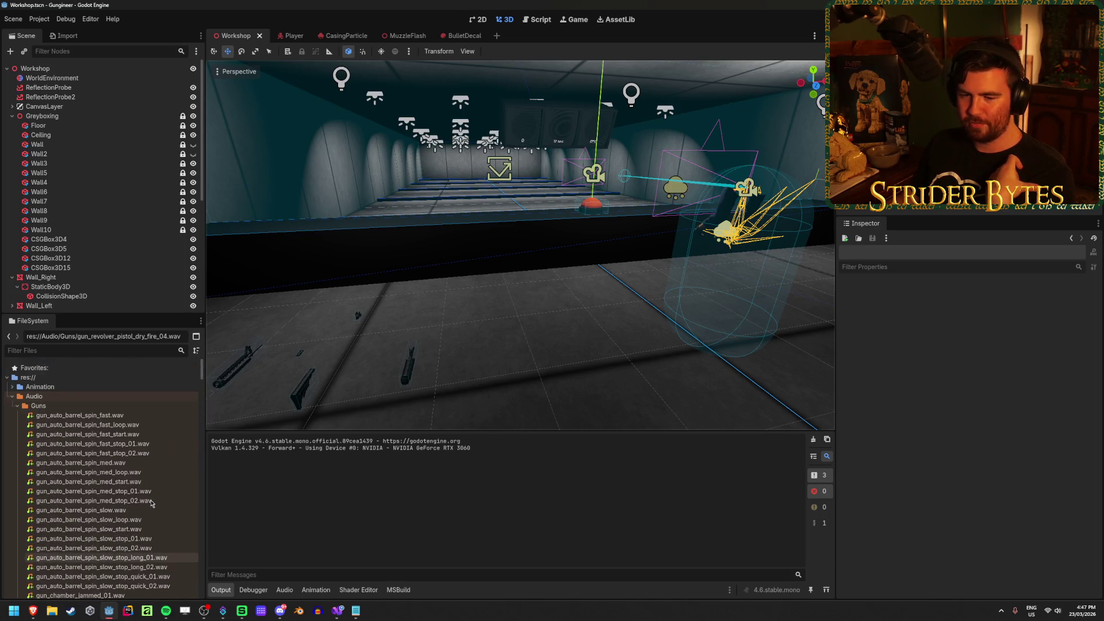
scroll(152, 504, "down", 10)
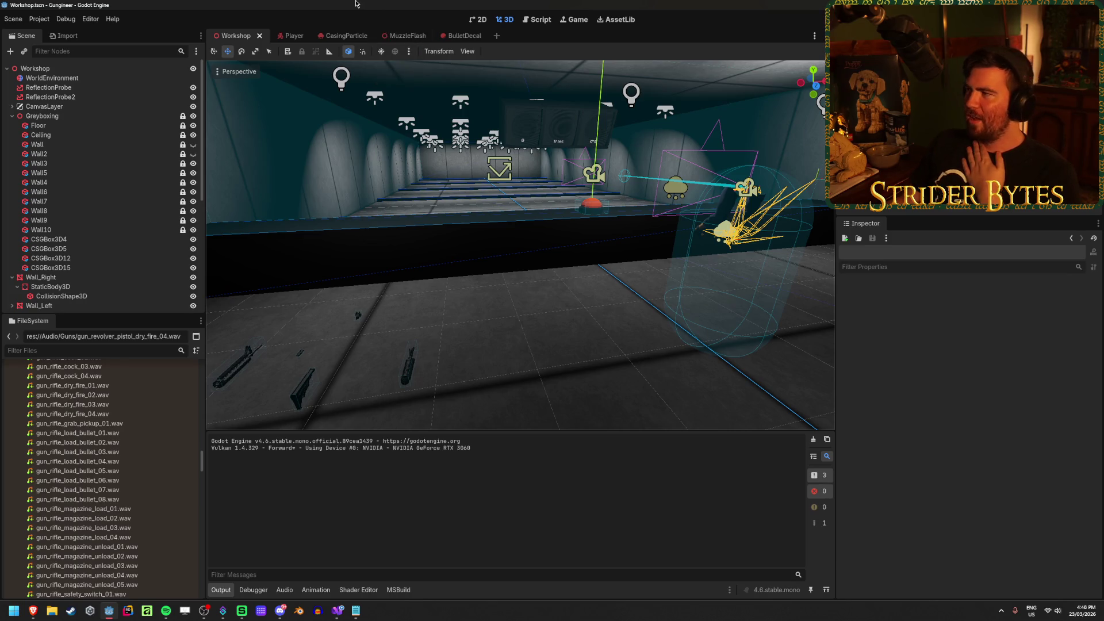
Frame the CasingParticle emitter, enable Emitting, save it, and run the game from Workshop
left_click(345, 36)
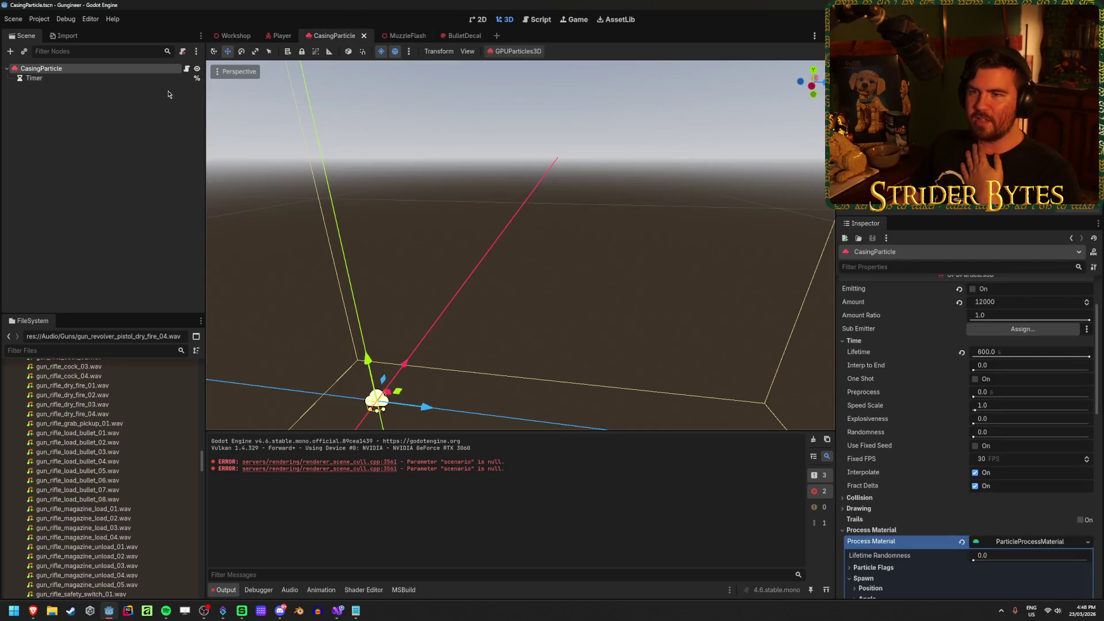
key("f")
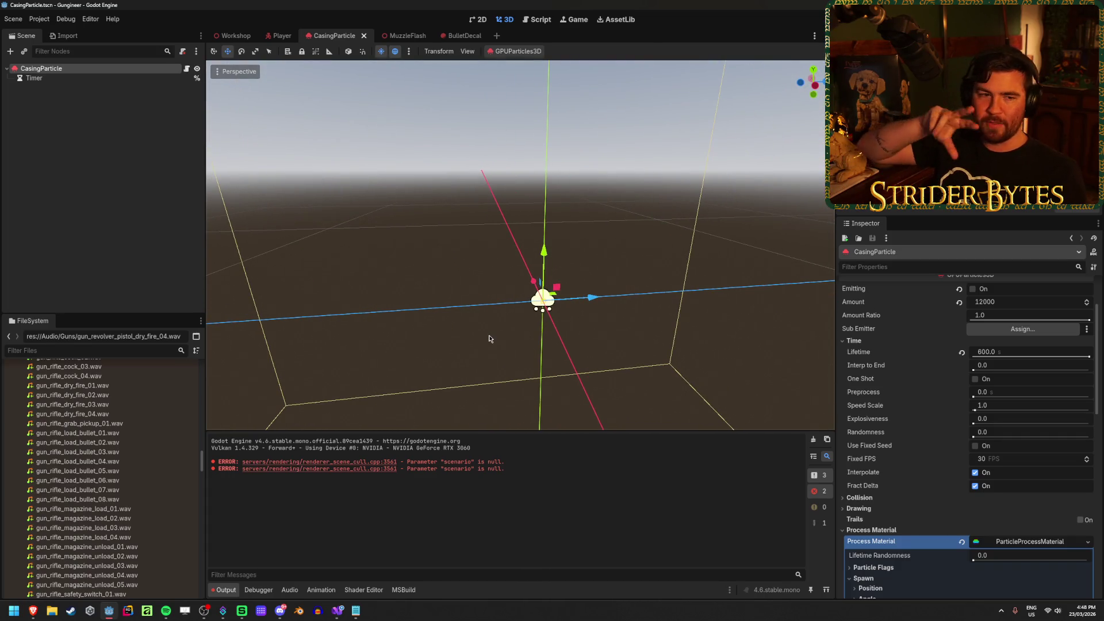
left_click(973, 289)
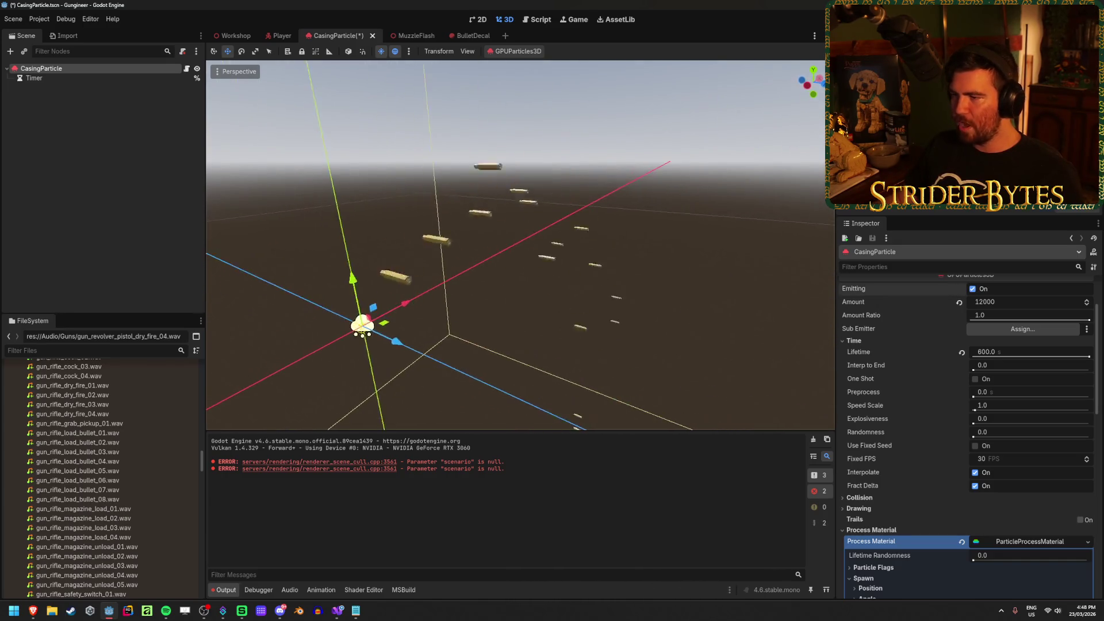
key("ctrl+s")
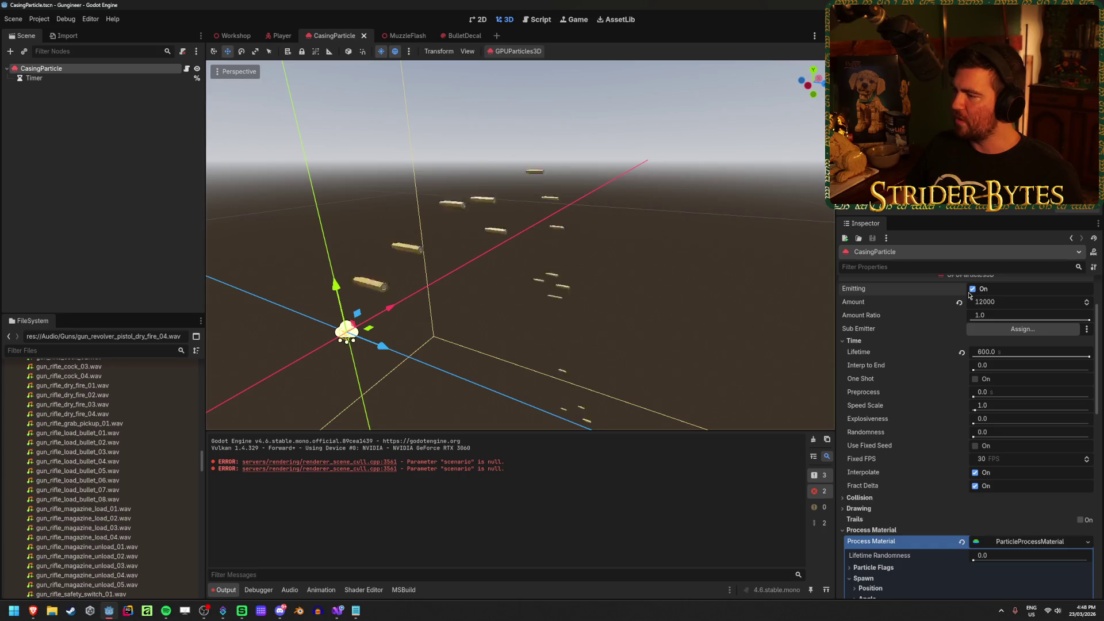
left_click(236, 35)
key("F5")
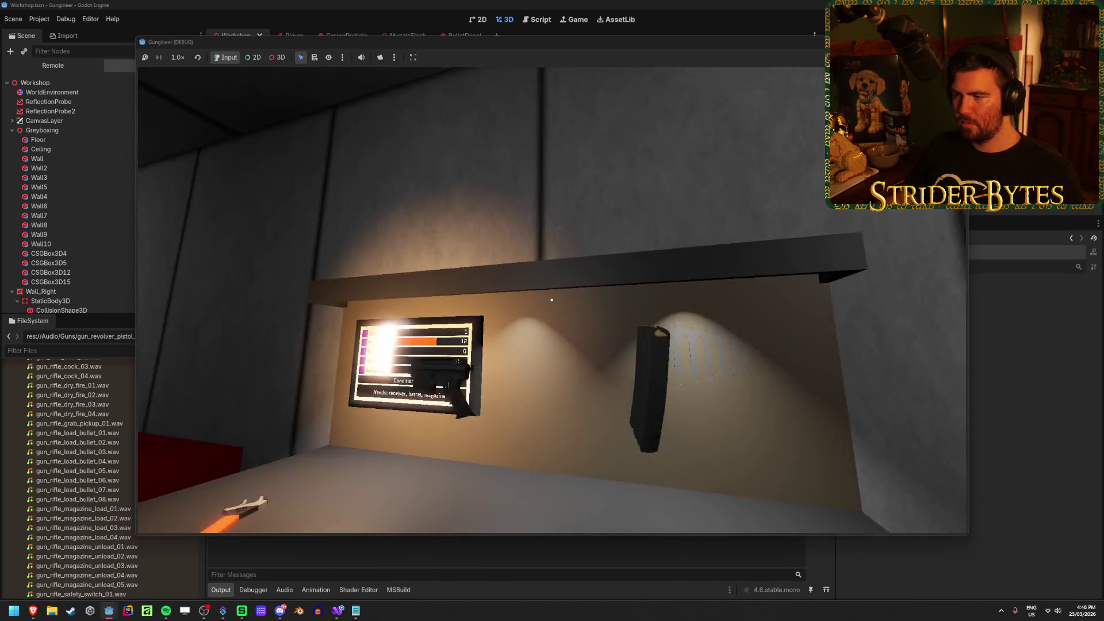
Pick up the rifle, fire several shots at the floor to watch casings eject, reload, and stop
key("e")
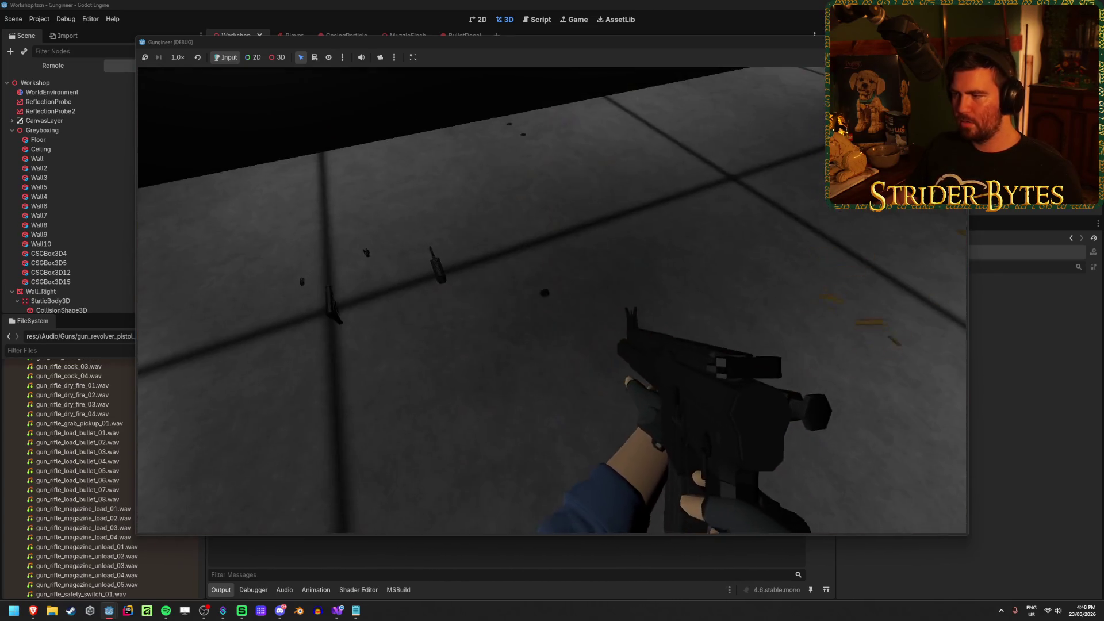
left_click(552, 299)
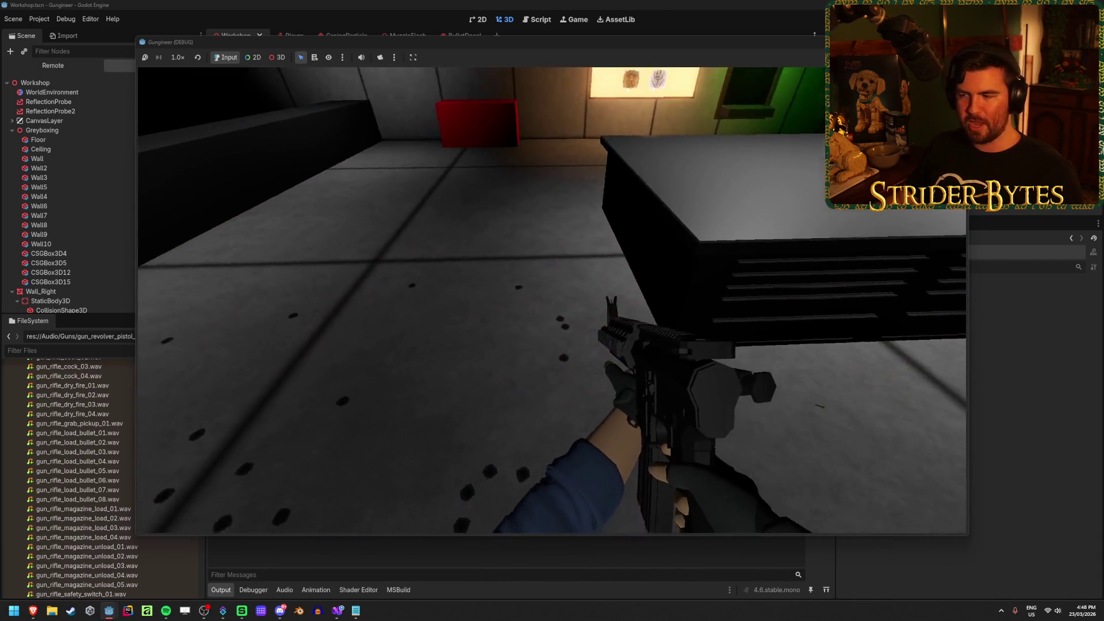
left_click(552, 299)
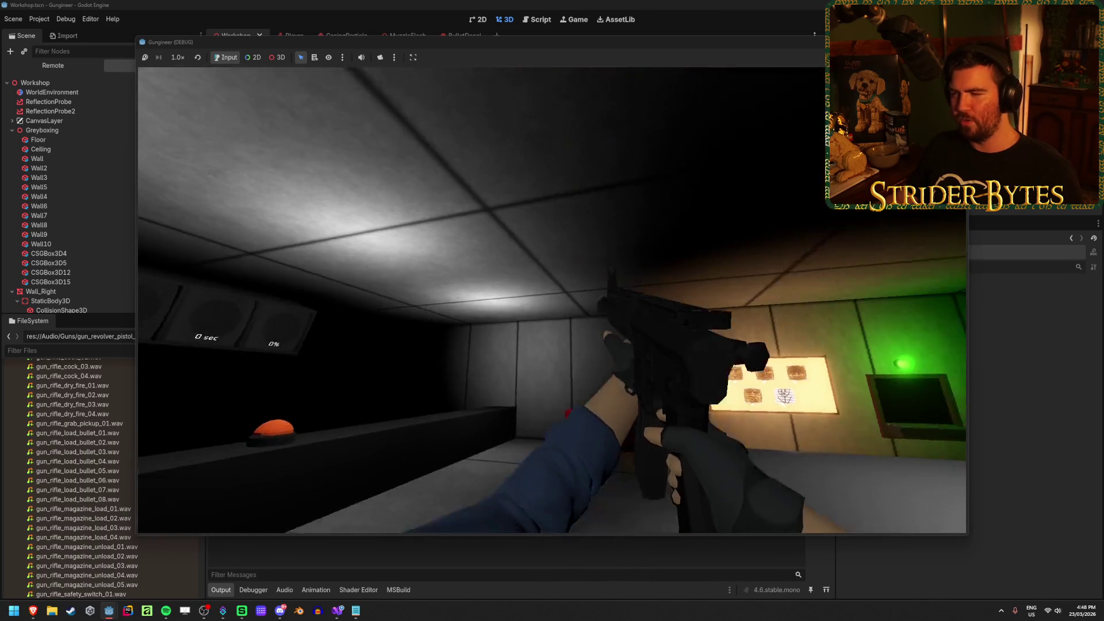
left_click(552, 299)
left_click(552, 299)
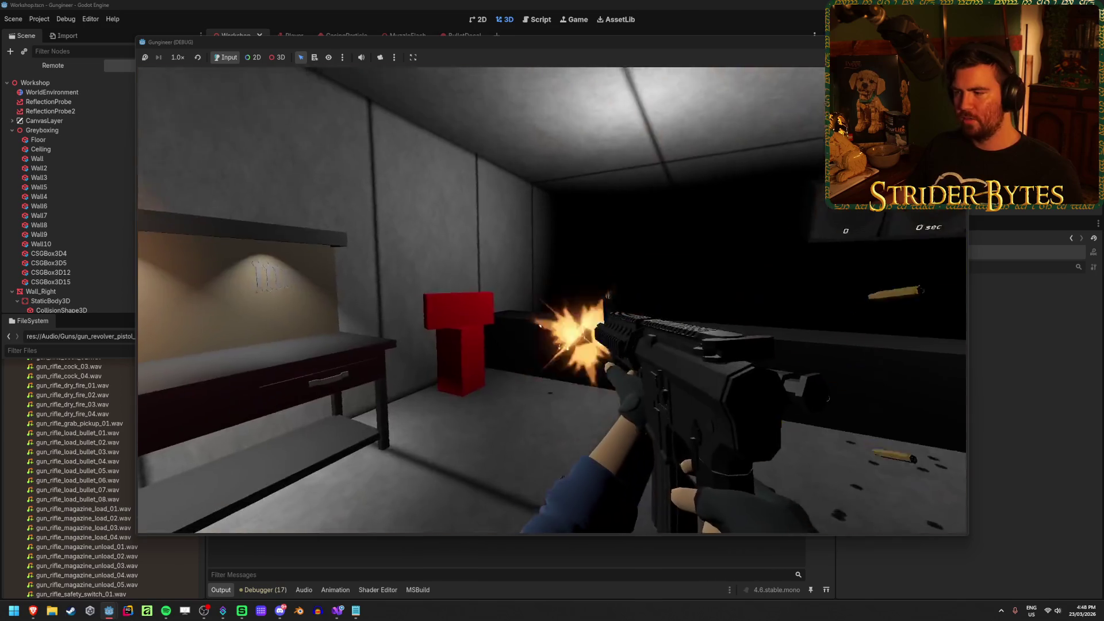
left_click(551, 299)
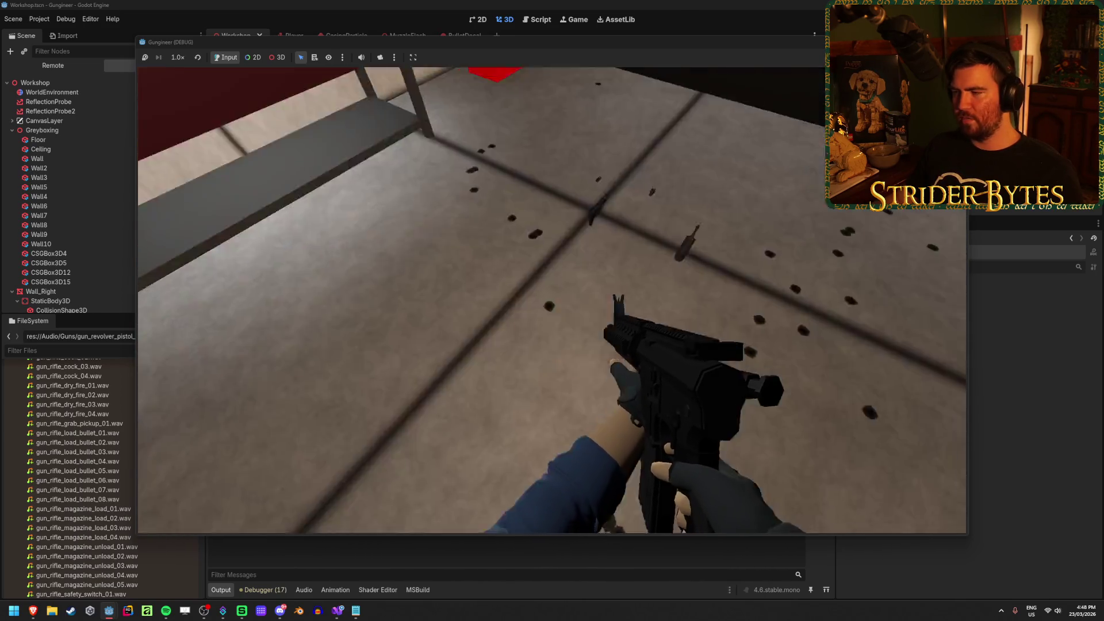
left_click(552, 299)
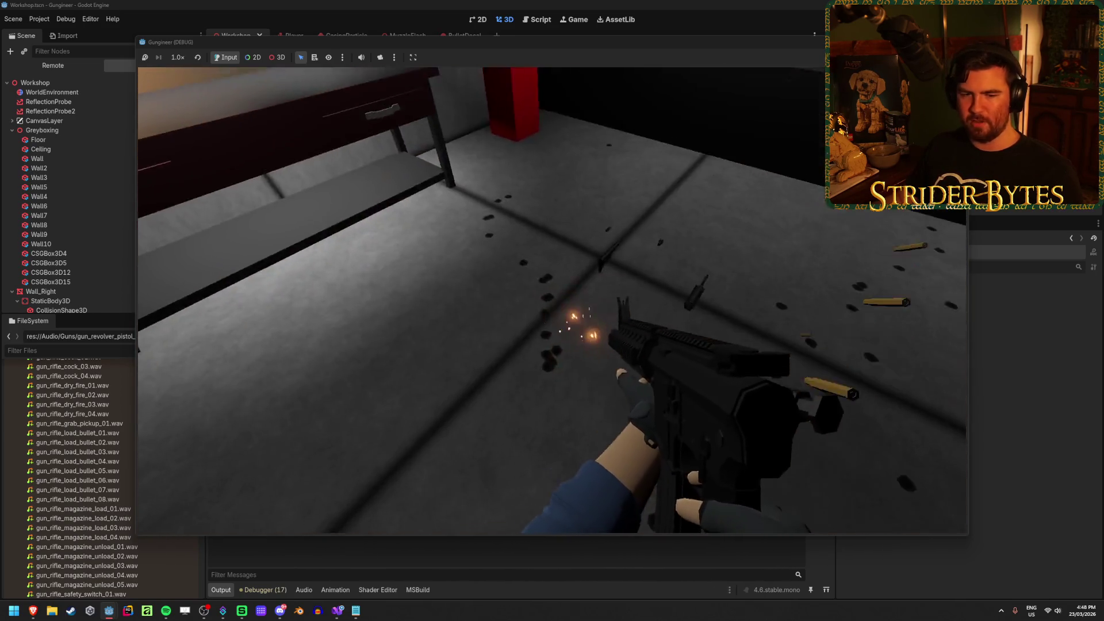
key("r")
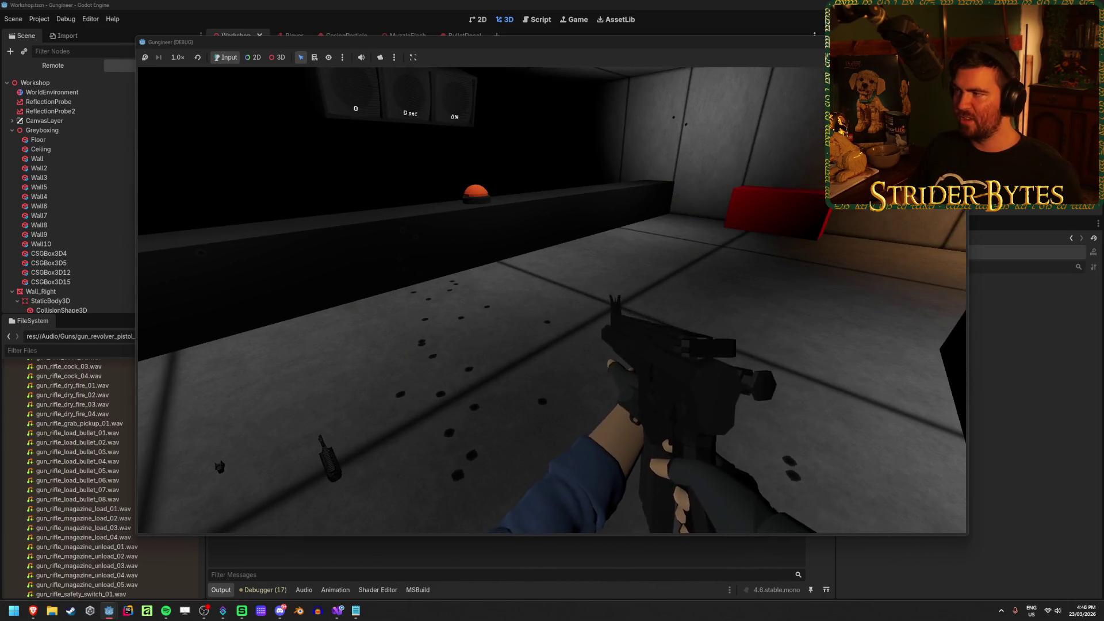
key("F8")
key("XF86AudioLowerVolume")
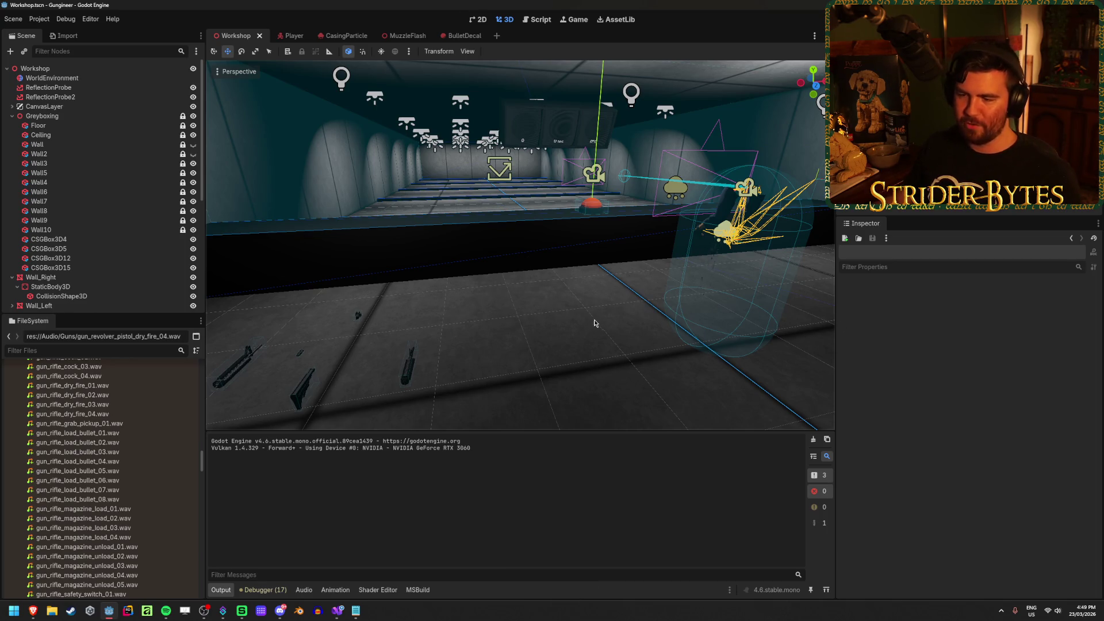
Save the Workshop scene and look around the range, workshop room and gun table
left_click_drag(595, 323, 586, 323)
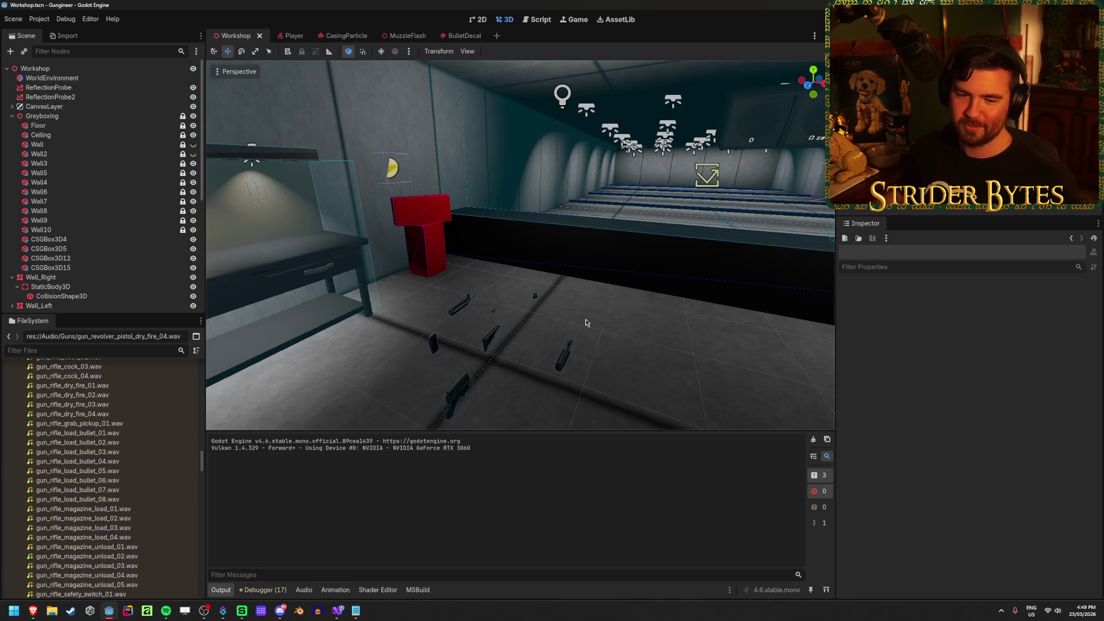
key("ctrl+s")
left_click_drag(641, 333, 641, 335)
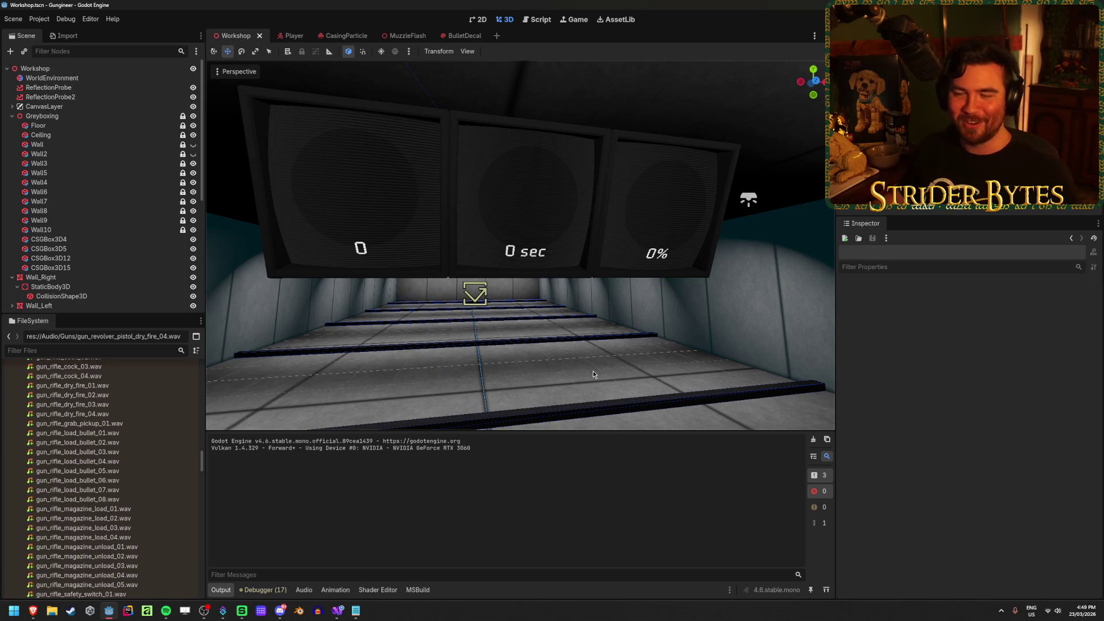
mouse_move(592, 375)
left_mouse_down()
mouse_move(581, 398)
mouse_move(589, 373)
left_mouse_up()
mouse_move(517, 247)
left_mouse_down()
mouse_move(414, 238)
mouse_move(391, 245)
mouse_move(389, 268)
left_mouse_up()
left_click_drag(684, 342, 618, 331)
mouse_move(684, 342)
left_mouse_down()
mouse_move(579, 310)
mouse_move(485, 326)
mouse_move(604, 332)
mouse_move(547, 325)
left_mouse_up()
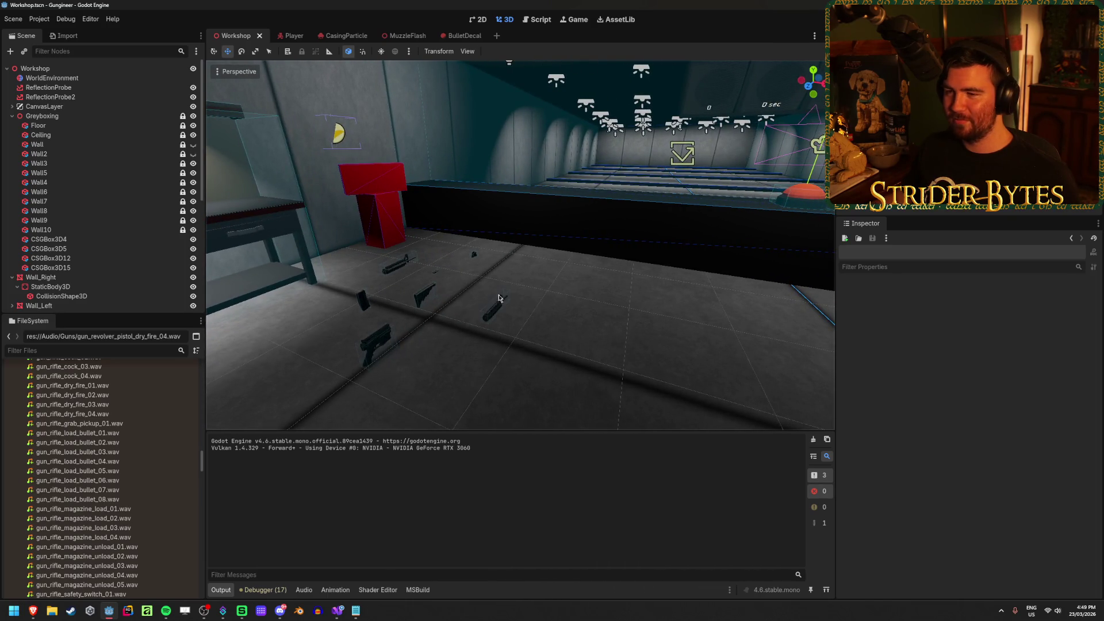
scroll(85, 258, "down", 5)
Delete the BulletDecal node, save the scene, and bring the Notepad damage note forward
left_click(85, 302)
key("Delete")
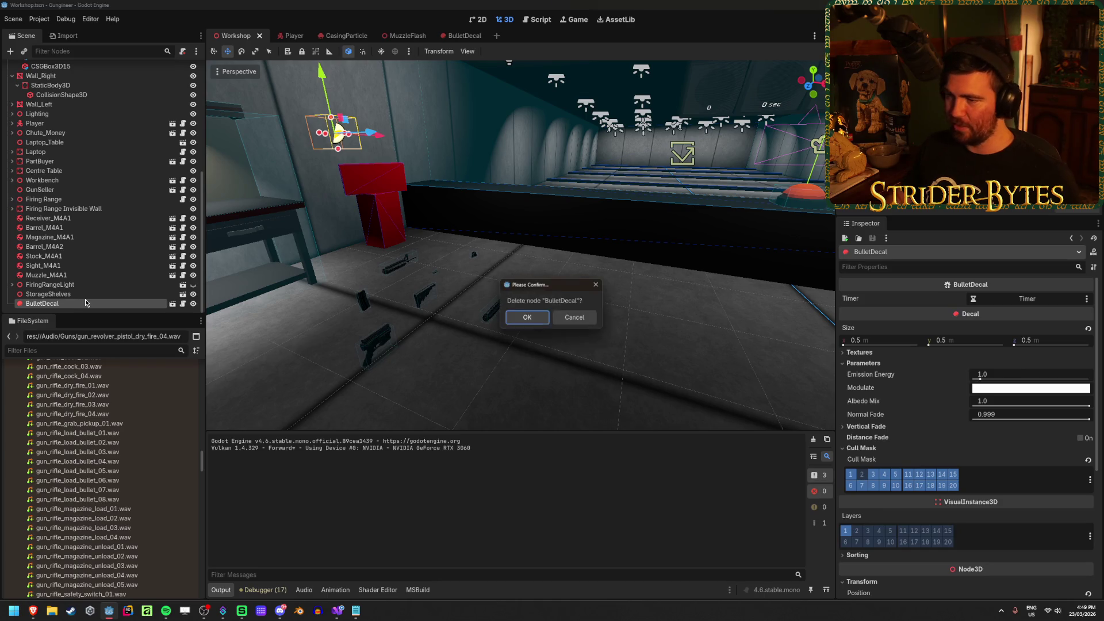
key("Return")
key("ctrl+s")
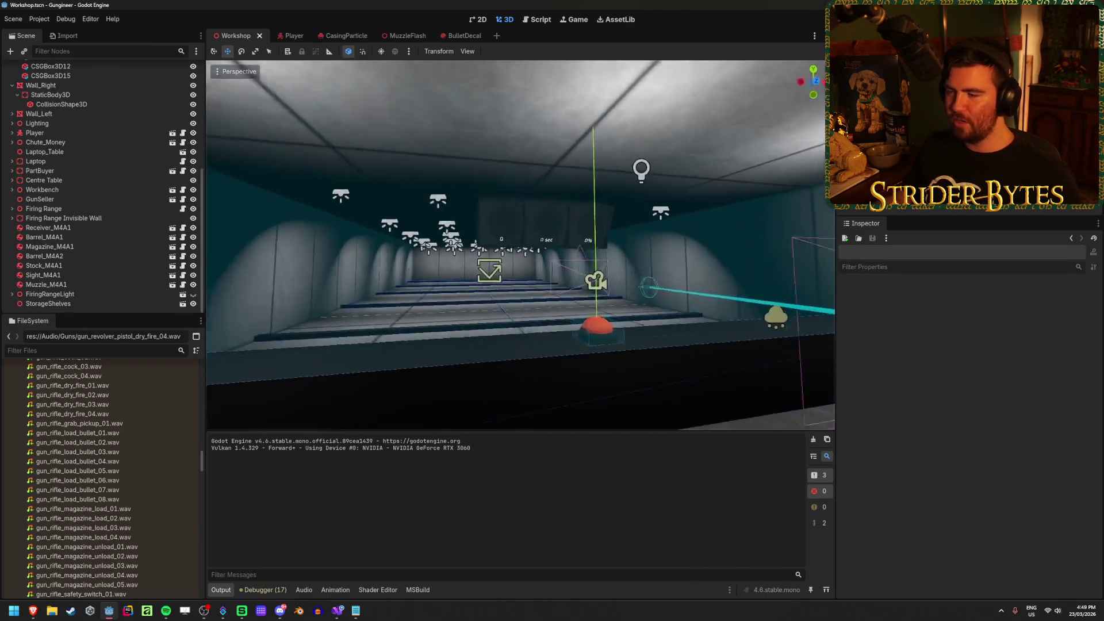
key("w")
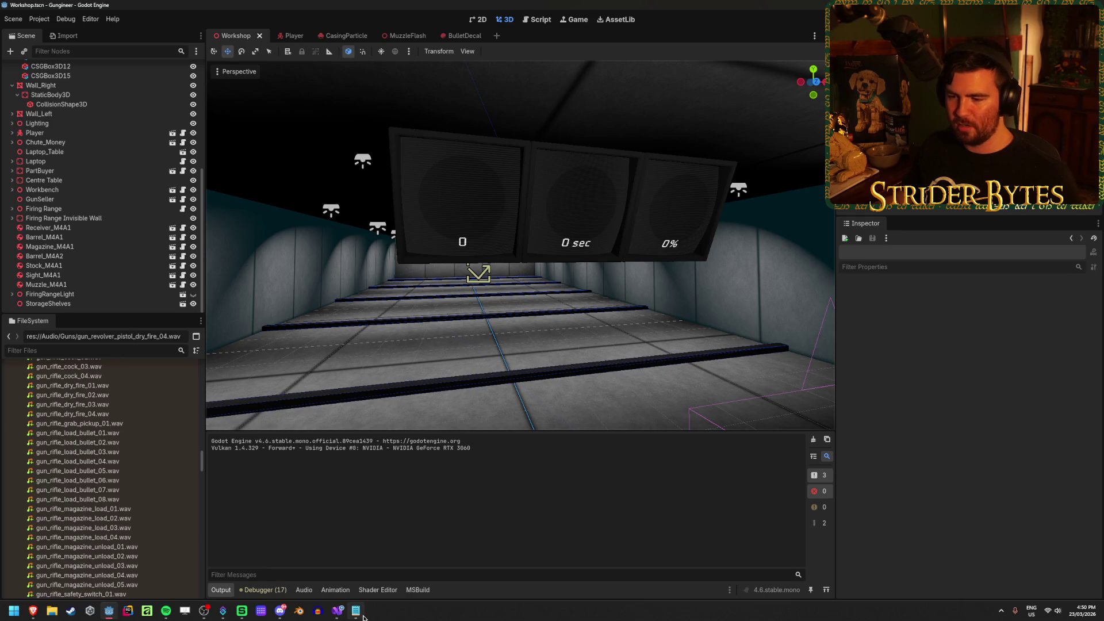
left_click(364, 616)
mouse_move(713, 166)
left_mouse_down()
mouse_move(687, 275)
mouse_move(748, 282)
mouse_move(745, 270)
left_mouse_up()
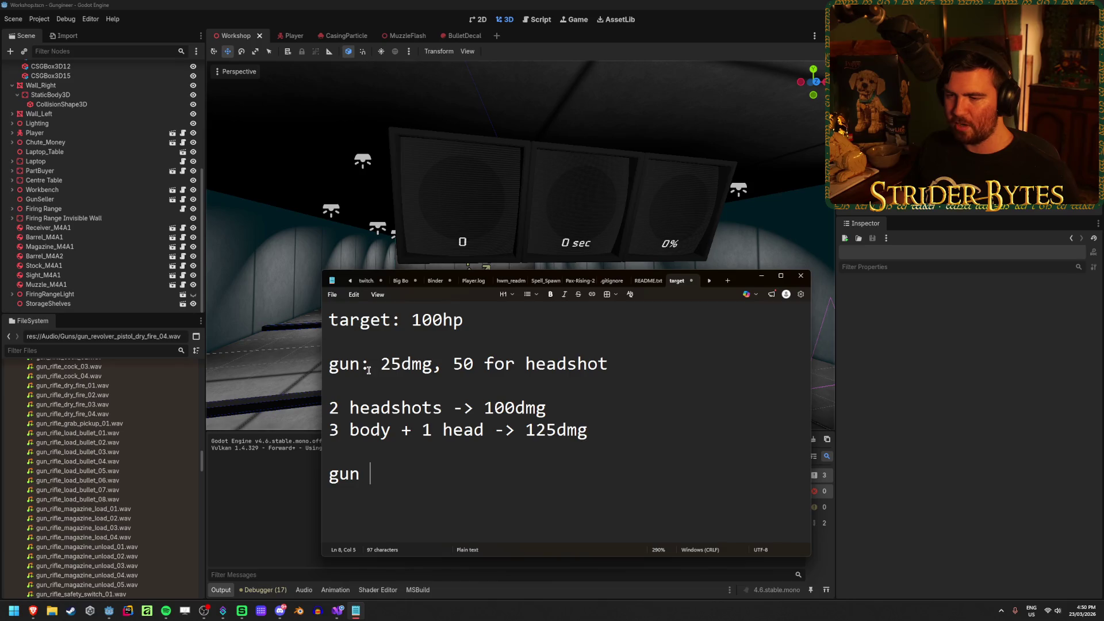
Review the target 100hp, gun 25dmg / 50 headshot, and 100dmg headshot-total values in the notes
left_click_drag(332, 368, 328, 320)
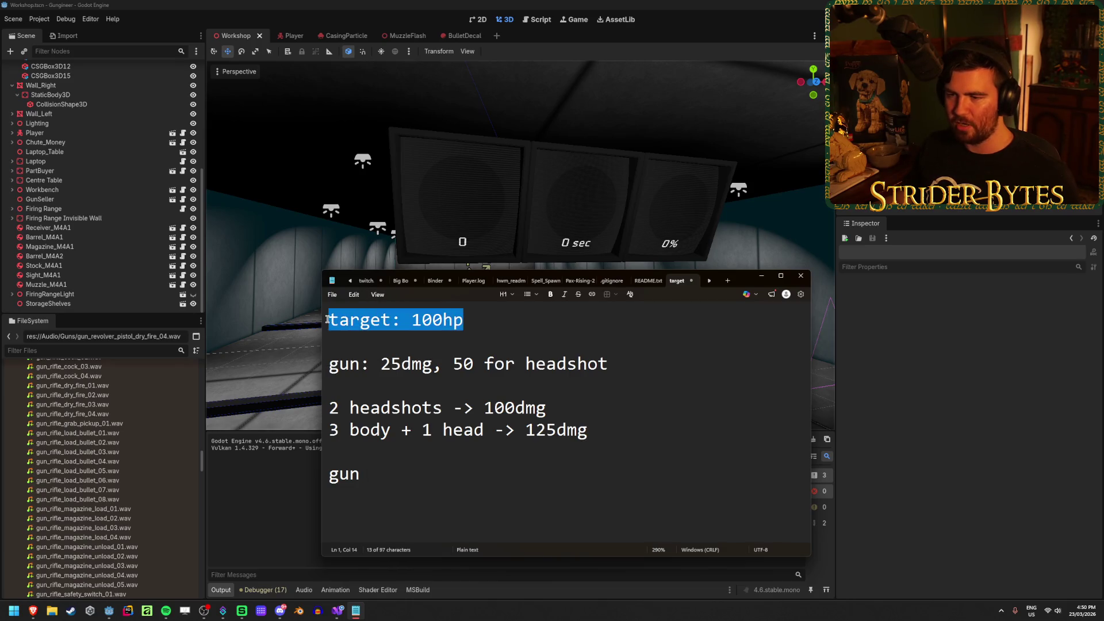
left_click_drag(349, 363, 588, 361)
left_click(632, 364)
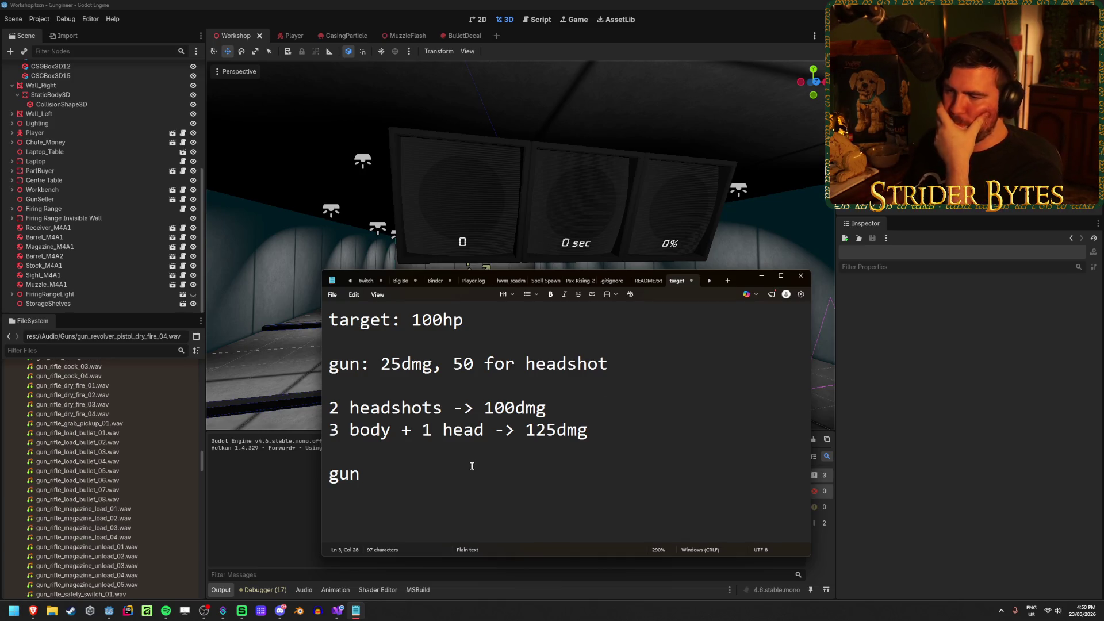
left_click_drag(560, 406, 327, 408)
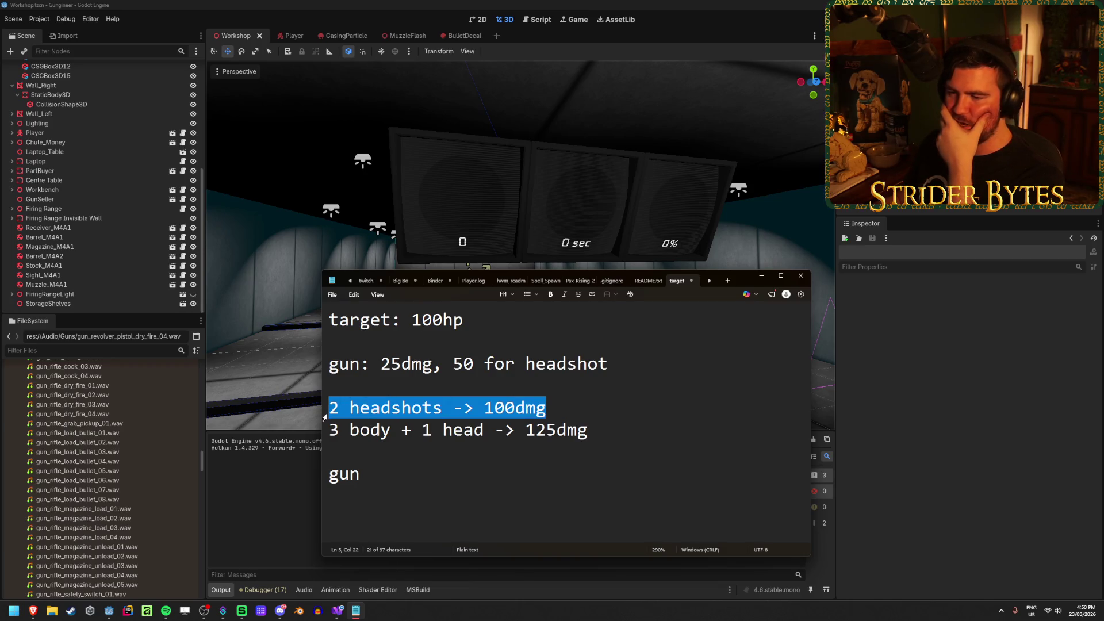
left_click(472, 407)
mouse_move(381, 363)
left_mouse_down()
mouse_move(618, 372)
mouse_move(452, 367)
left_mouse_up()
left_click(453, 363)
left_click(619, 373)
left_click(451, 368)
left_click_drag(335, 413, 546, 408)
left_click(530, 408)
left_click(463, 363)
left_click(547, 408)
left_click_drag(464, 320, 413, 320)
left_click(468, 320)
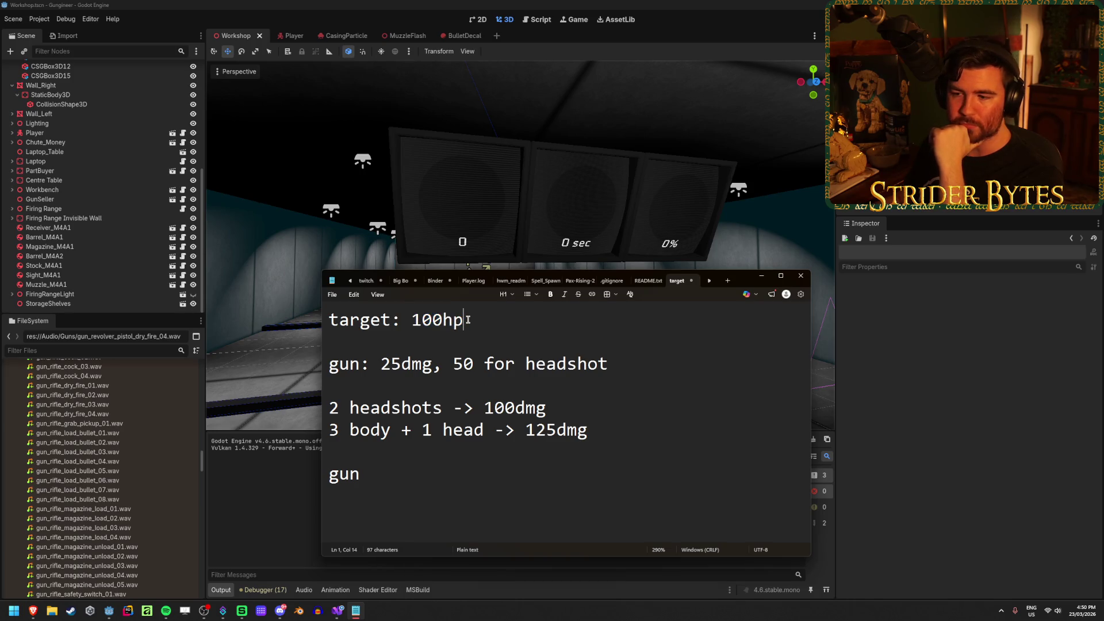
Review the body-shot and headshot calculation lines ending in the 125dmg total
left_click(370, 430)
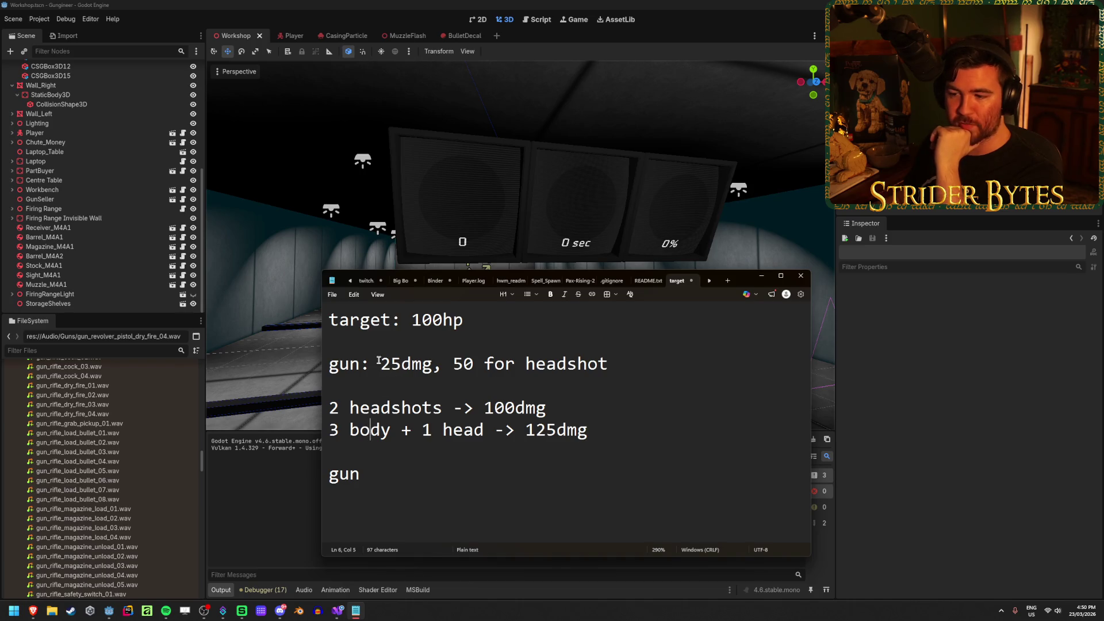
left_click_drag(379, 362, 436, 362)
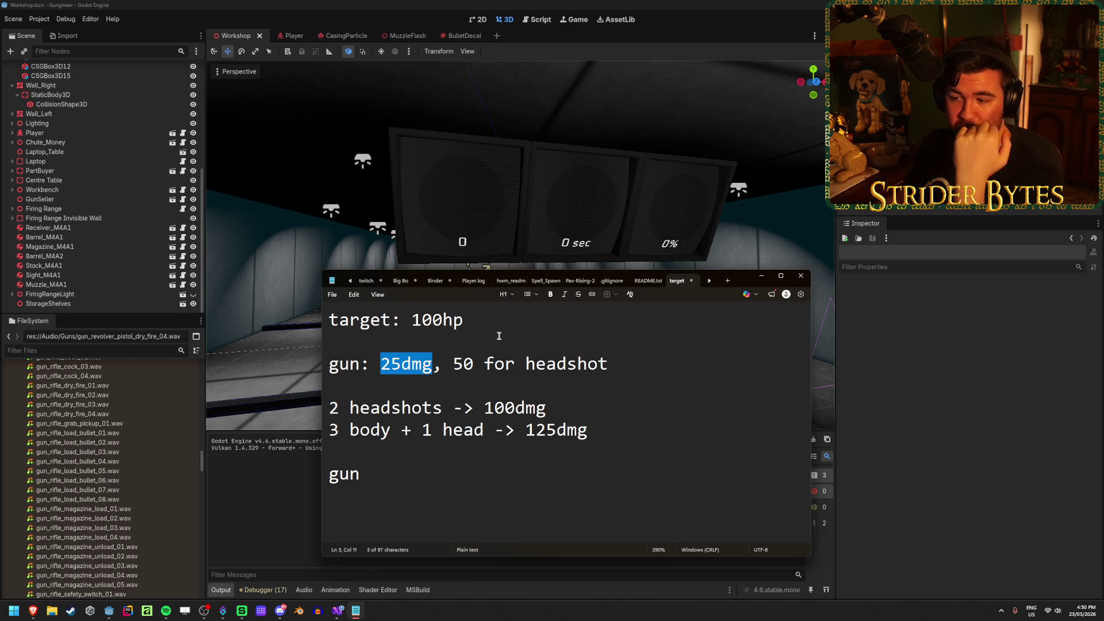
left_click_drag(421, 430, 474, 430)
left_click_drag(463, 363, 504, 363)
left_click_drag(592, 437, 524, 435)
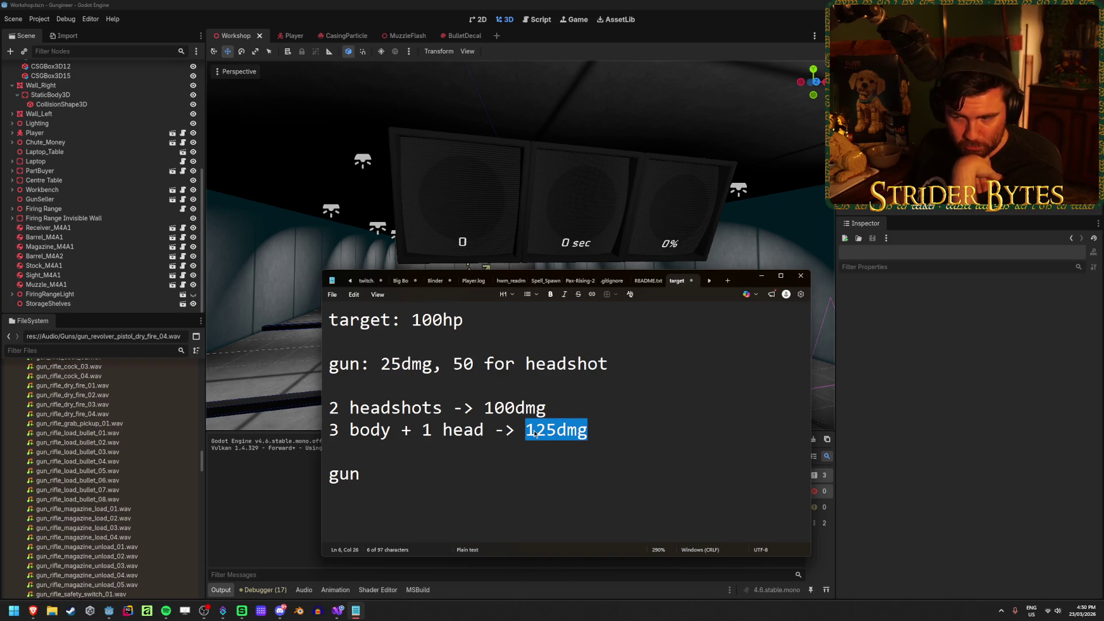
left_click(628, 431)
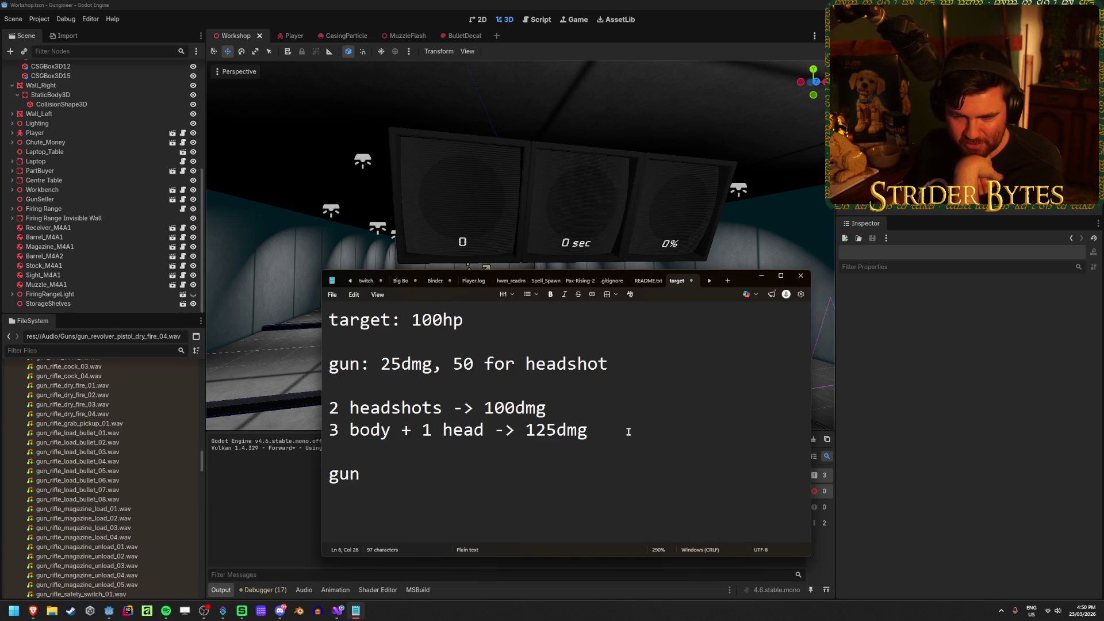
left_click(553, 406)
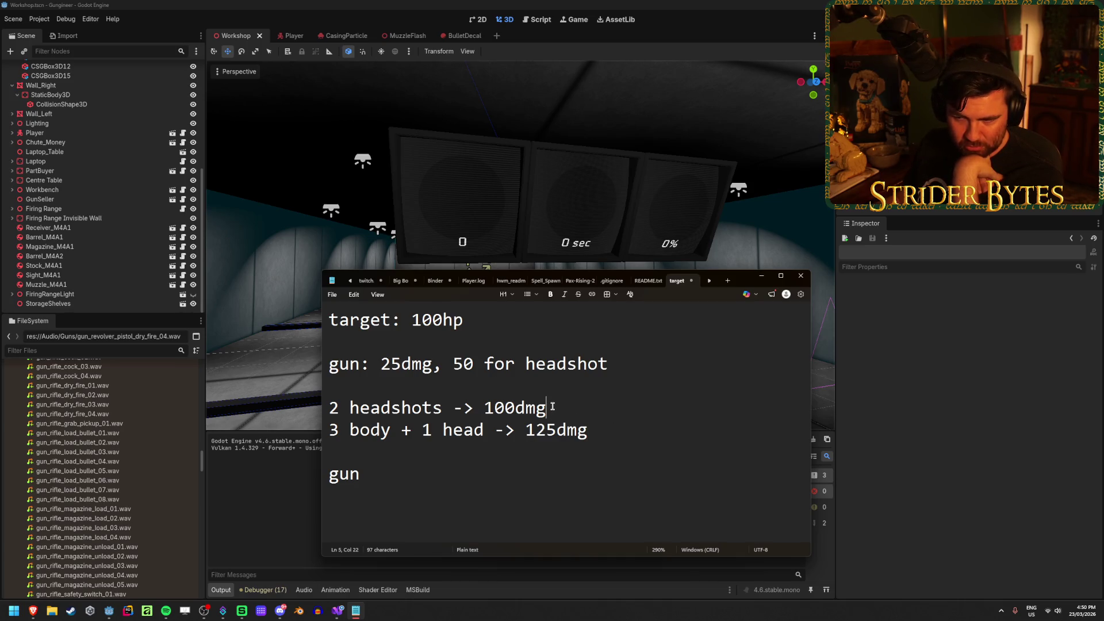
left_click(630, 432)
key("shift+Down")
left_click(626, 429)
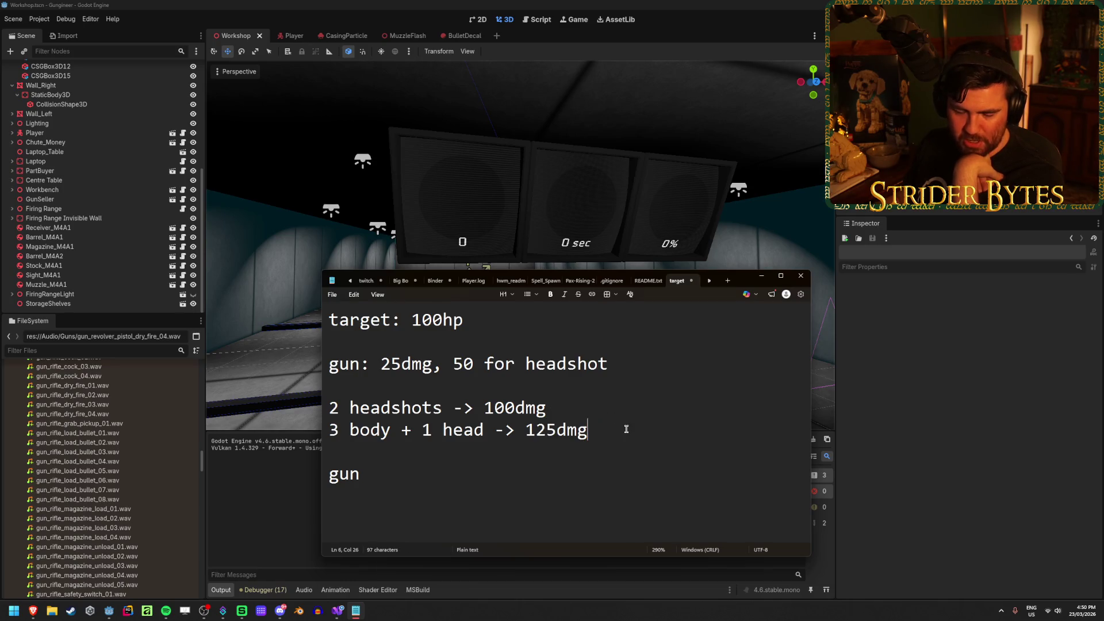
left_click_drag(566, 407, 340, 407)
left_click(564, 407)
left_click_drag(564, 408, 365, 409)
left_click_drag(572, 395, 325, 409)
left_click(596, 413)
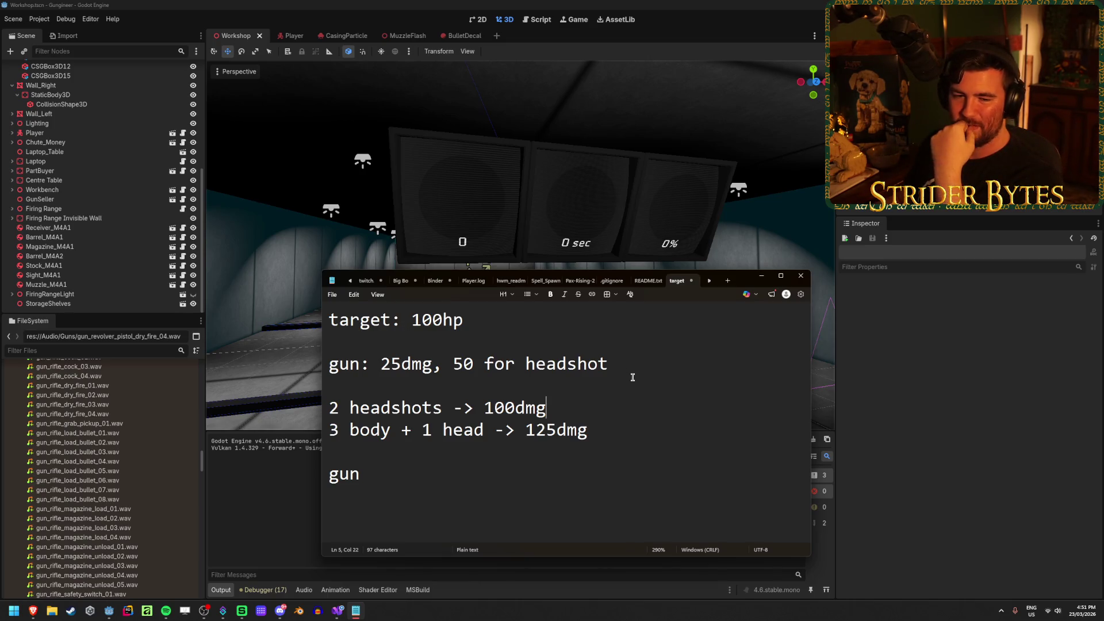
Delete the unfinished 'gun' text from the last line
left_click_drag(374, 474, 329, 474)
left_click(467, 479)
key("shift+Home")
key("BackSpace")
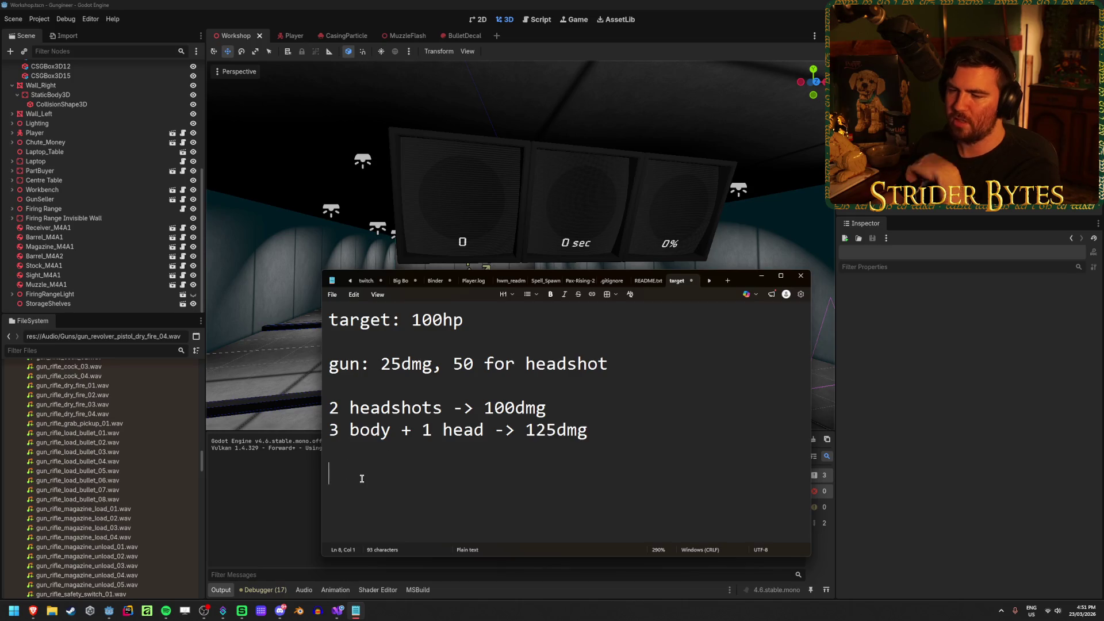
Add 'gun: 80dmg -> 160 for headshot' at the end and '5000dmg always' below 'target: 100hp'
type("gun: 80dmg")
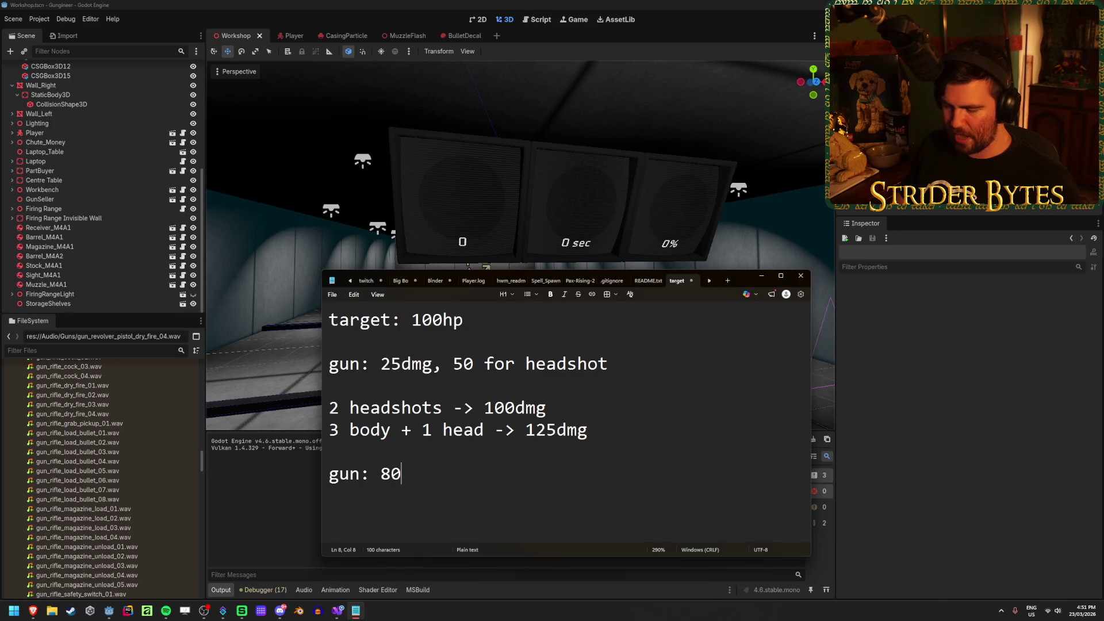
type(" -> 160 ")
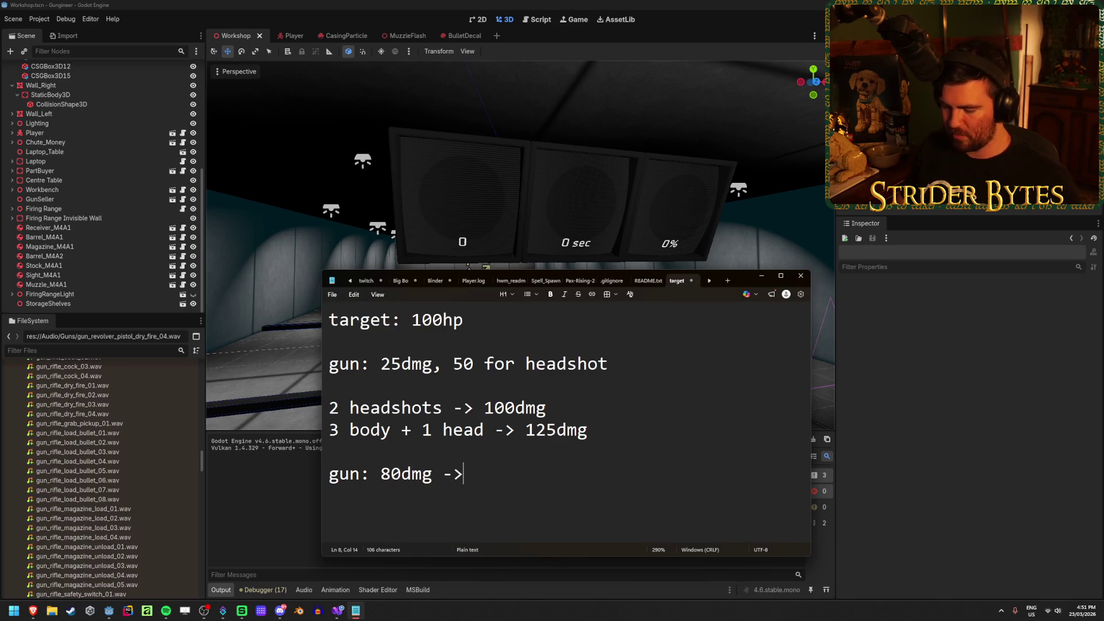
type("for headshot")
key("Return")
key("Return")
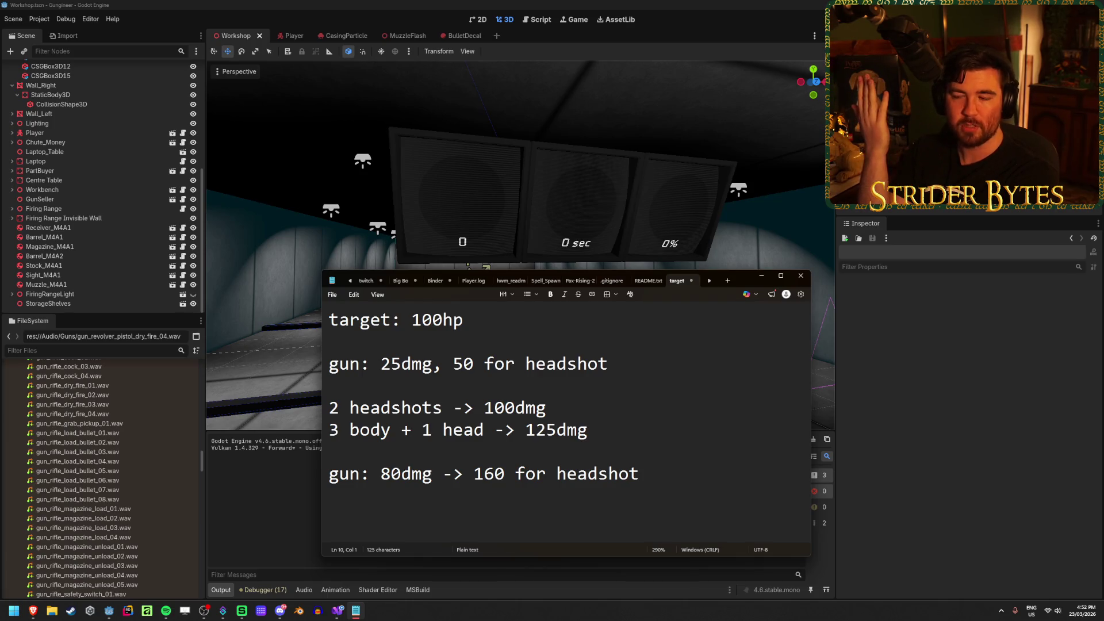
left_click(478, 328)
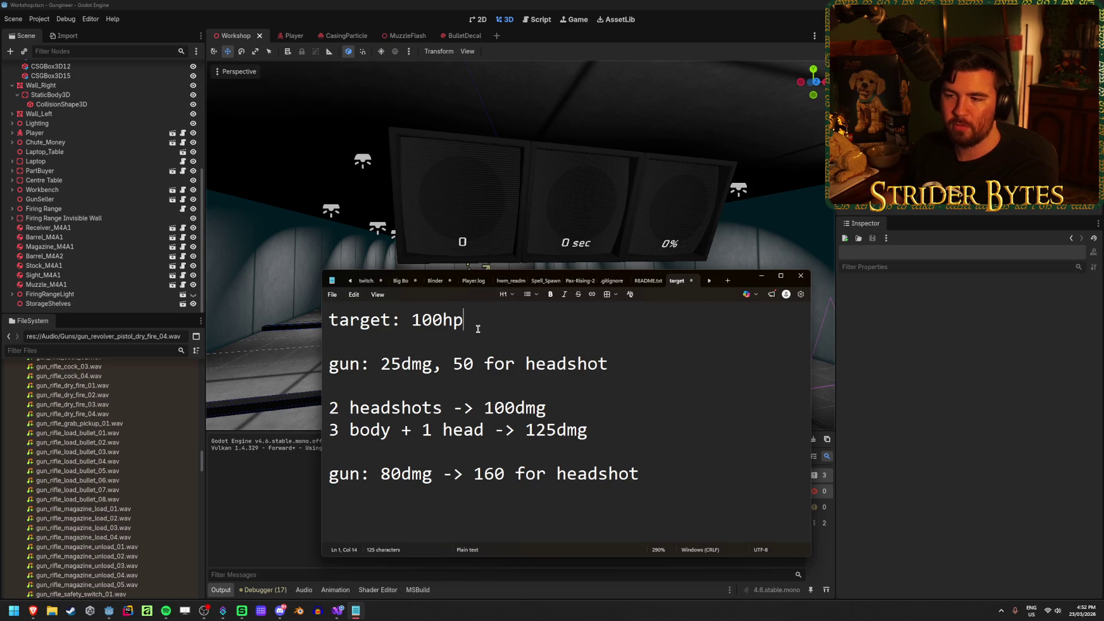
key("Return")
key("Return")
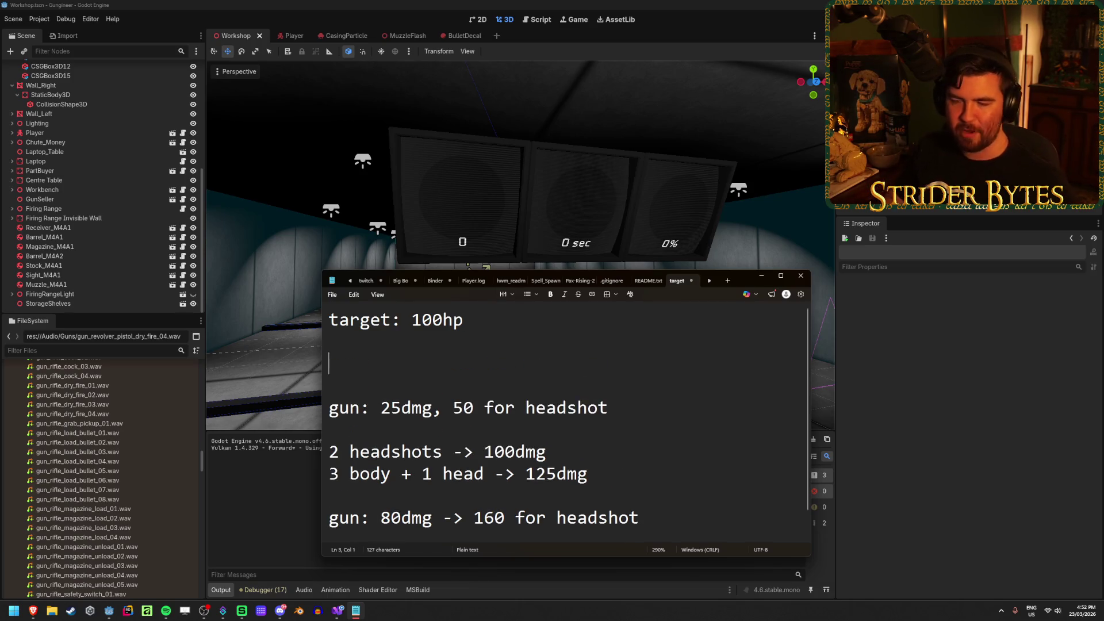
type("5000")
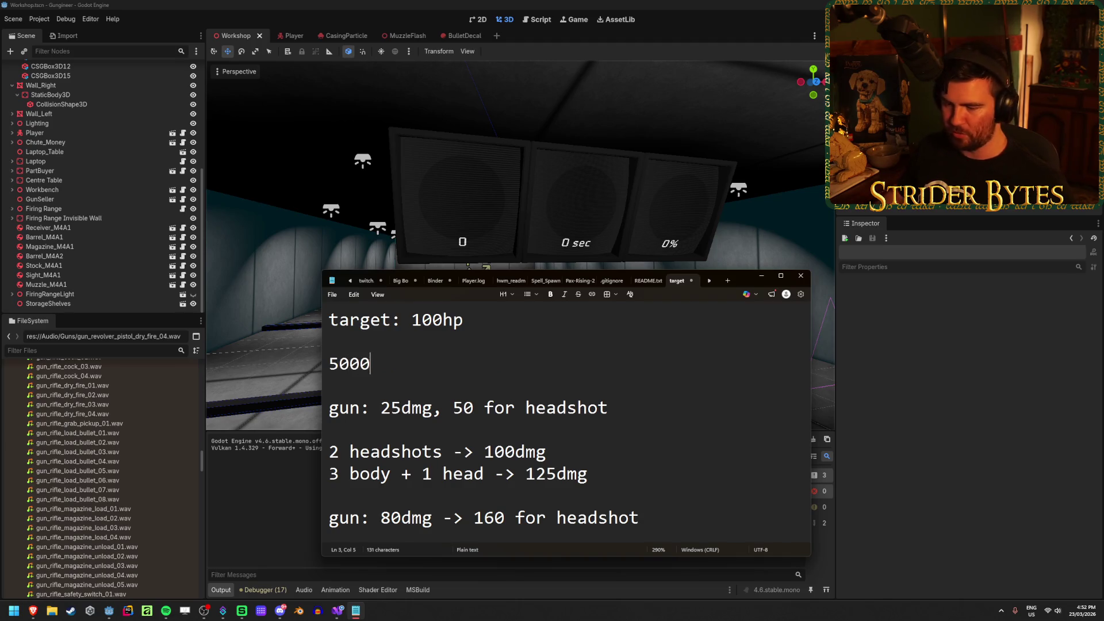
type("dmg always")
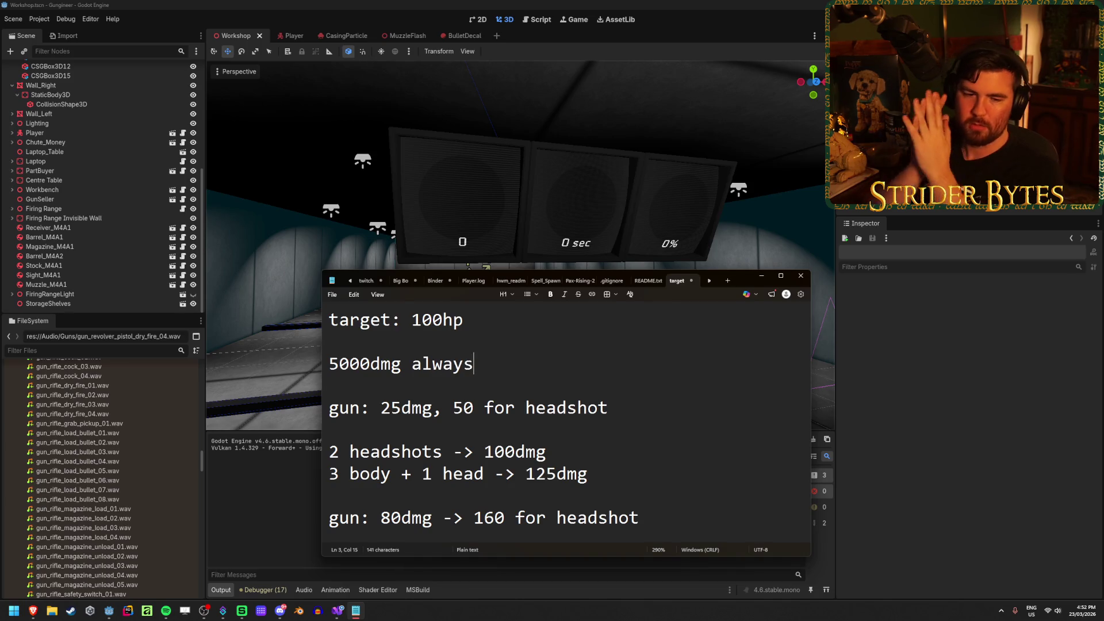
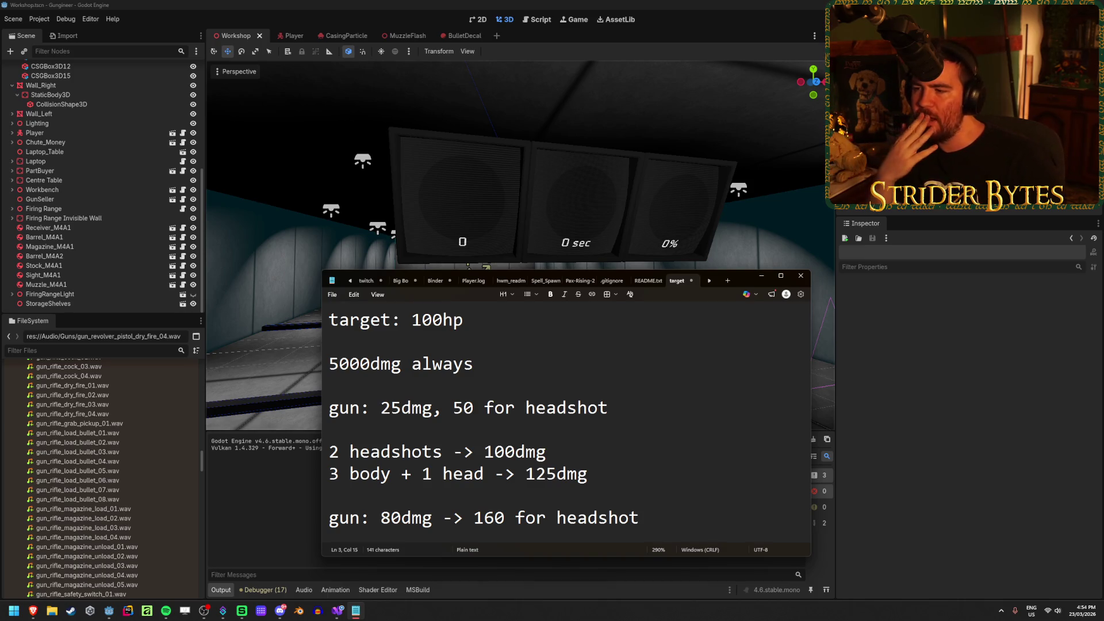
Put the damage notes away and return to the Godot Workshop scene
key("alt+Tab")
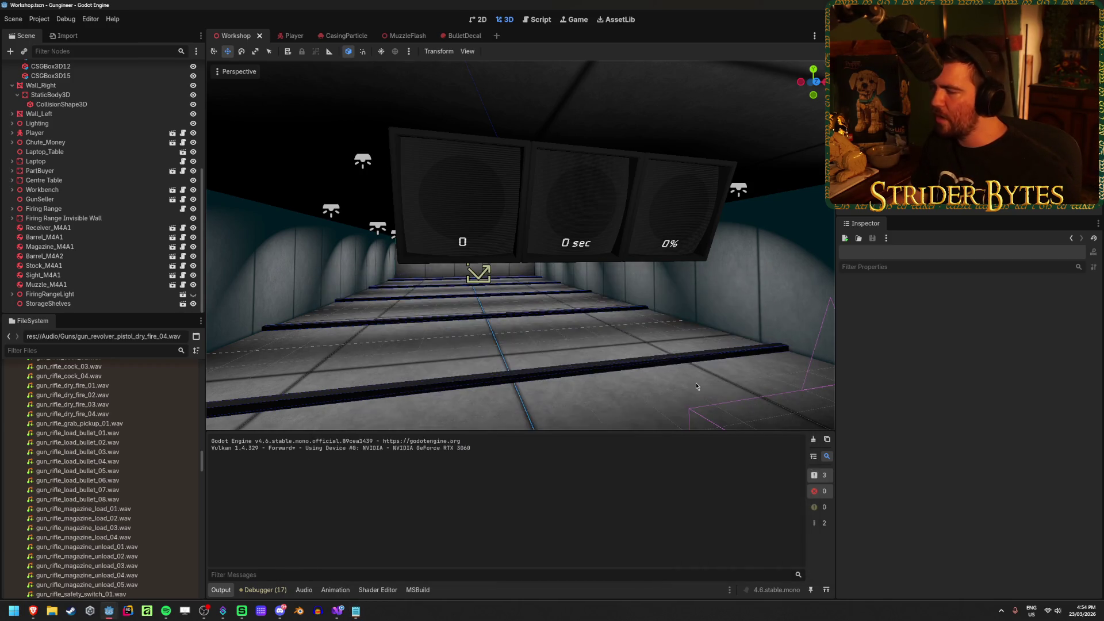
Reopen the Notepad notes listing target health and gun damage over the Godot editor
key("alt+Tab")
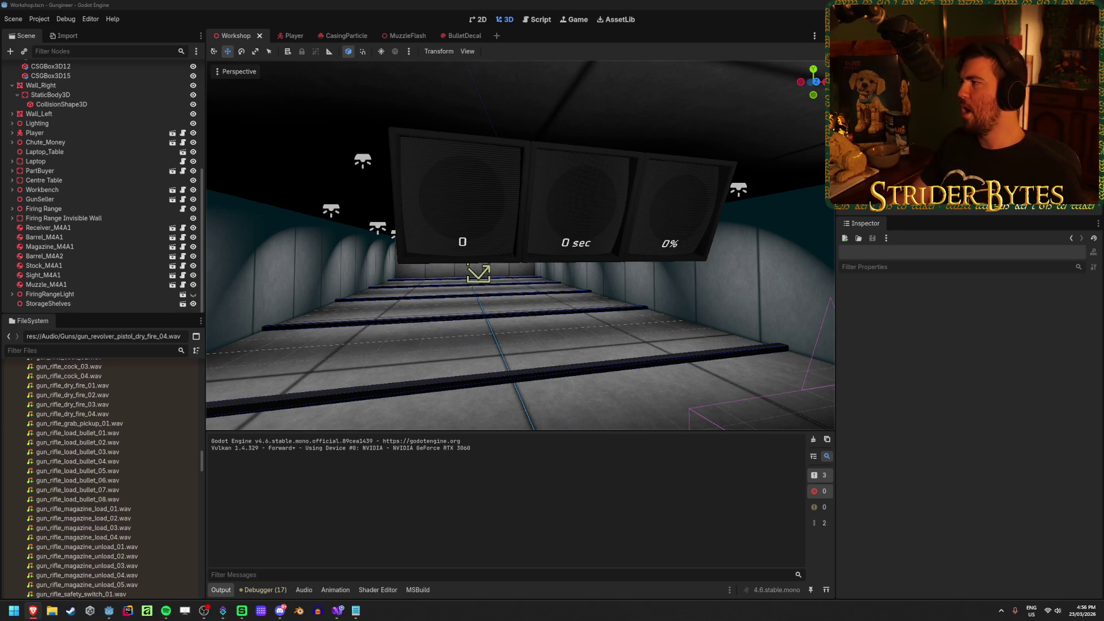
left_click(258, 4)
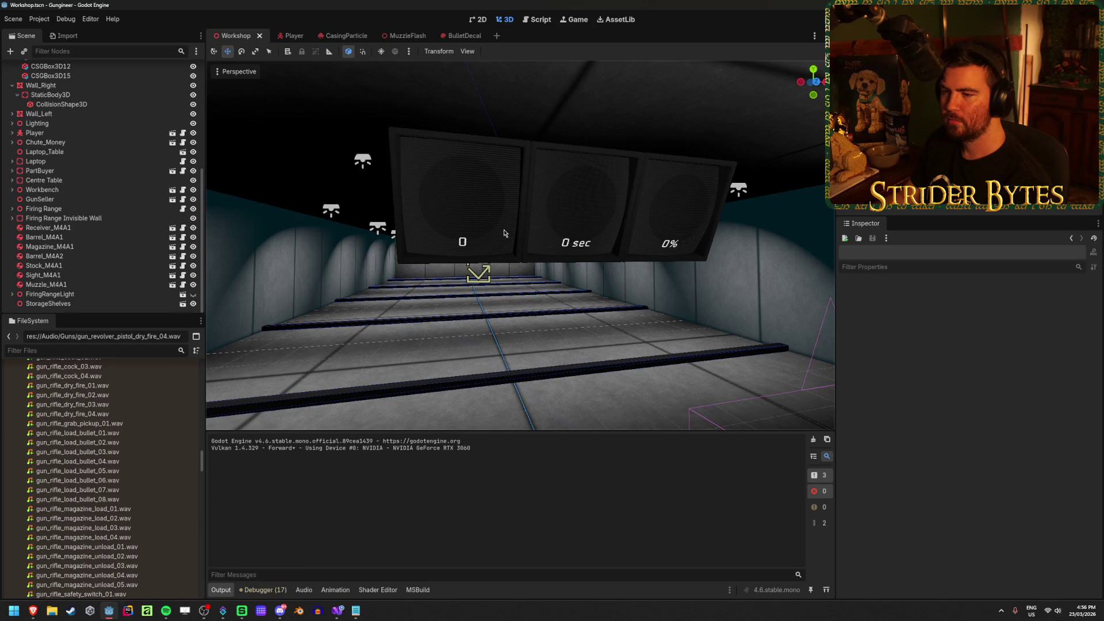
left_click(355, 611)
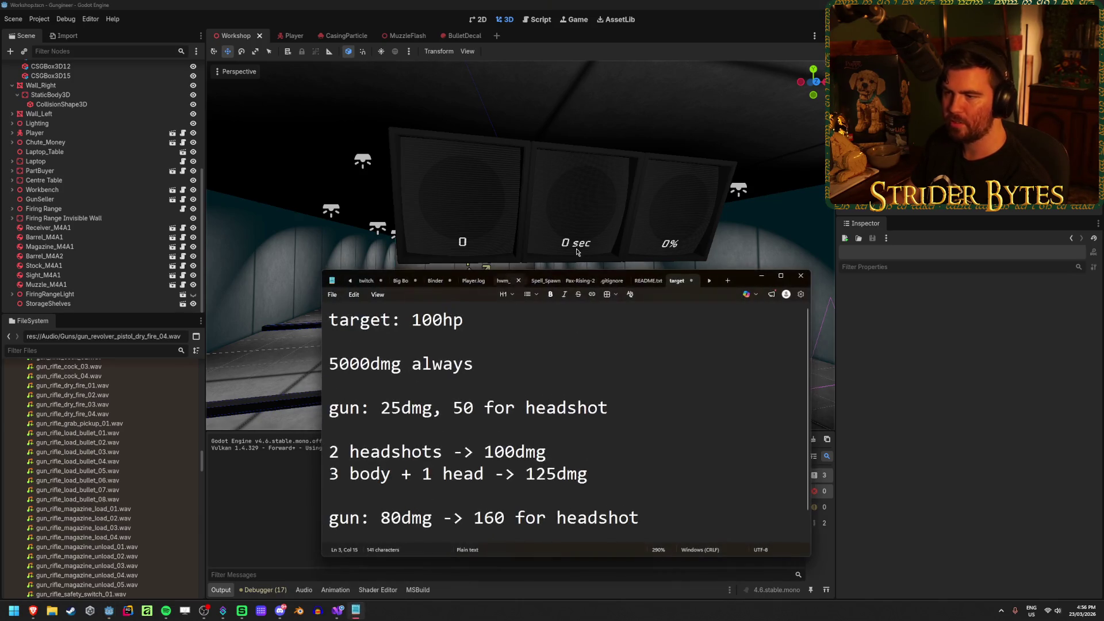
Close the 'target' notes tab without saving and refocus the Godot Workshop scene
left_click(691, 280)
left_click(566, 436)
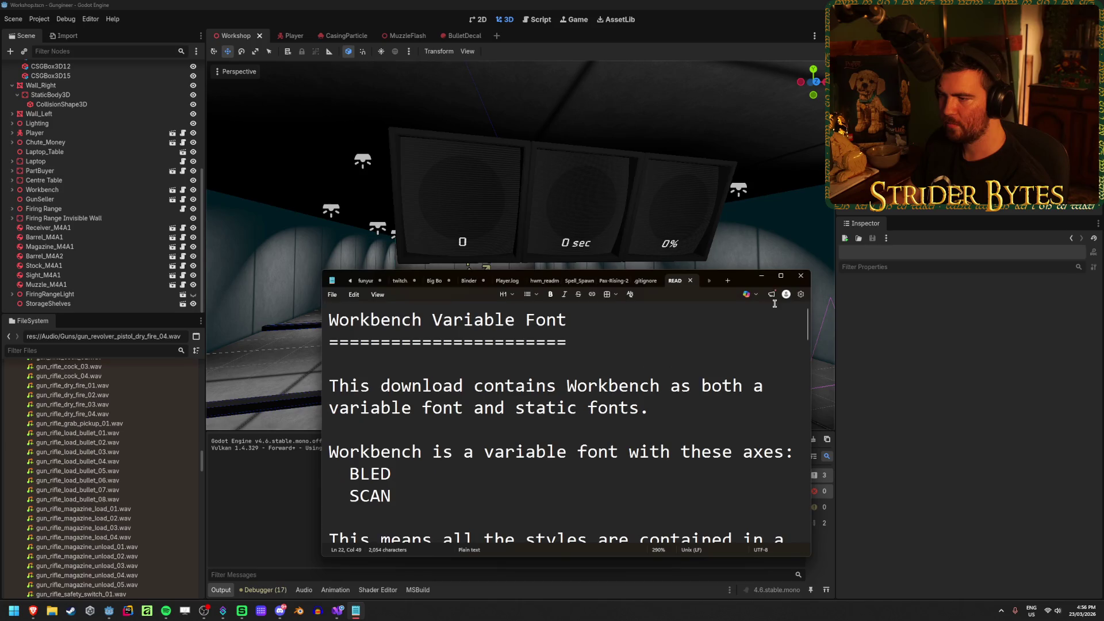
left_click(588, 230)
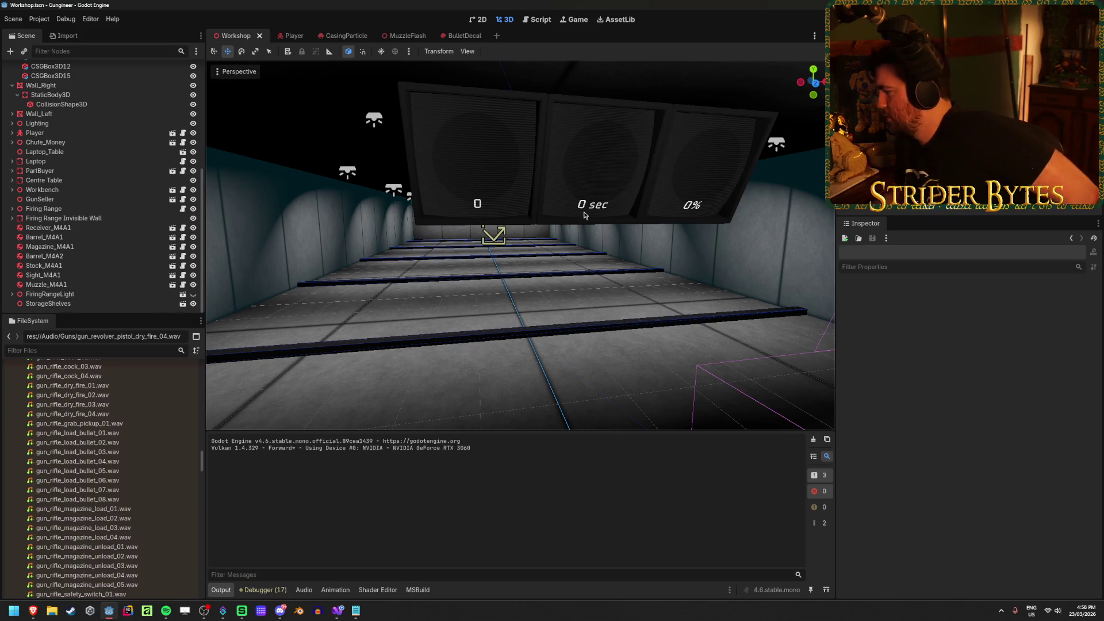
Fly the view down the firing range and save the Workshop scene
right_click(596, 184)
key("s")
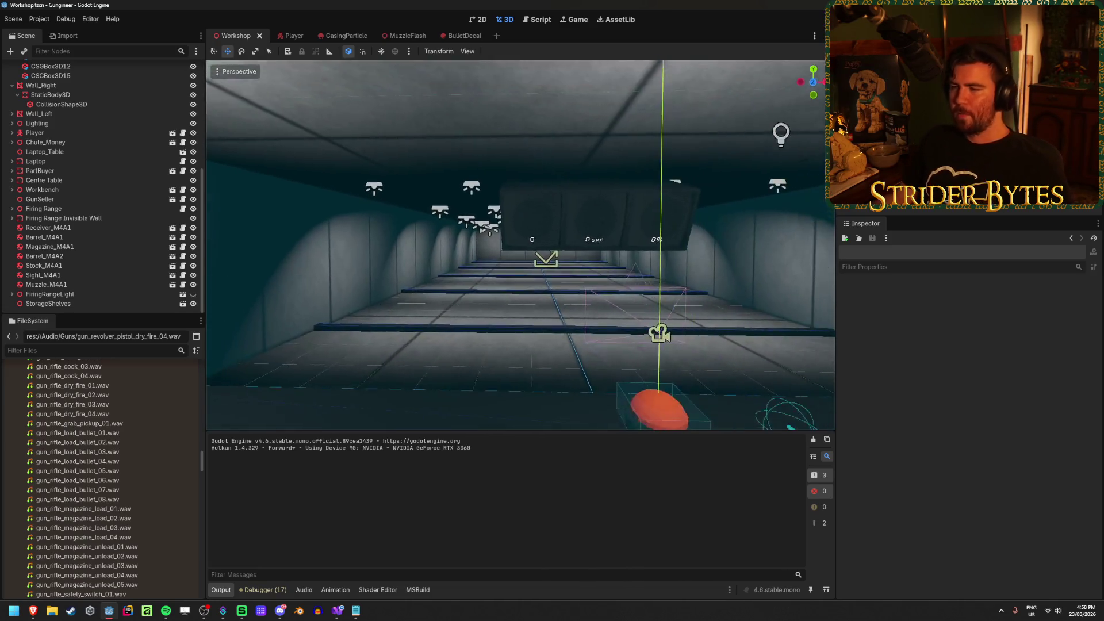
key("w")
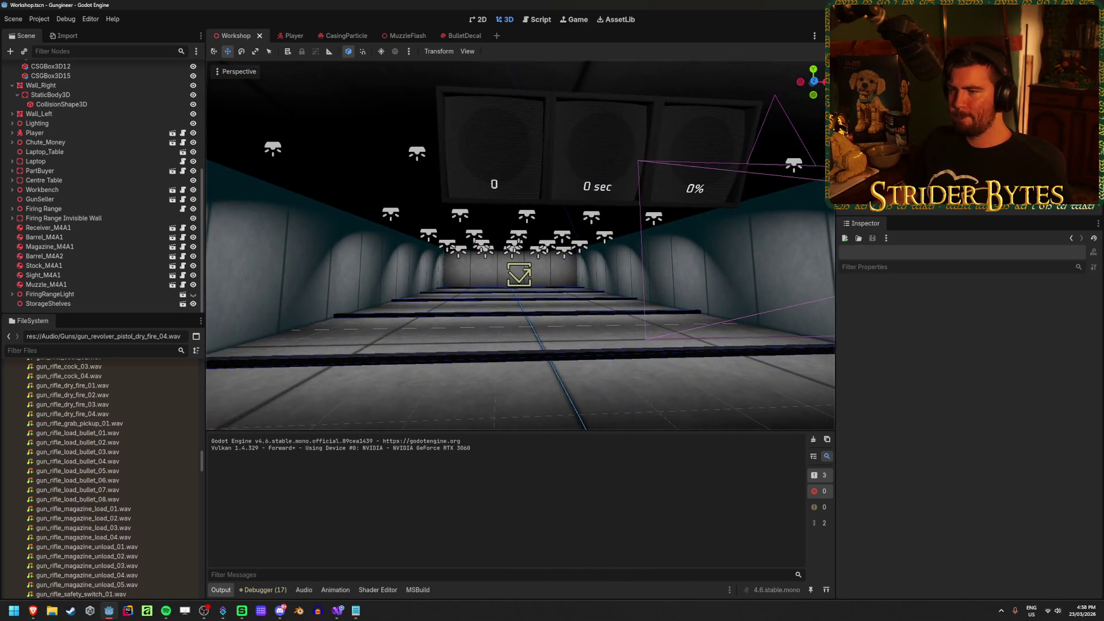
key("w")
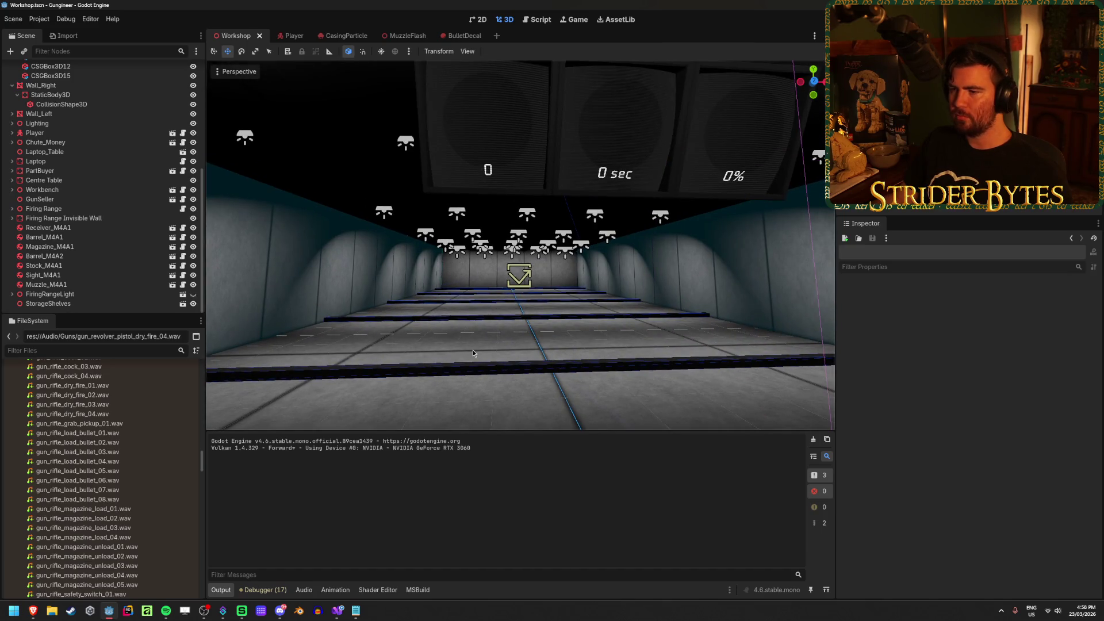
key("ctrl+s")
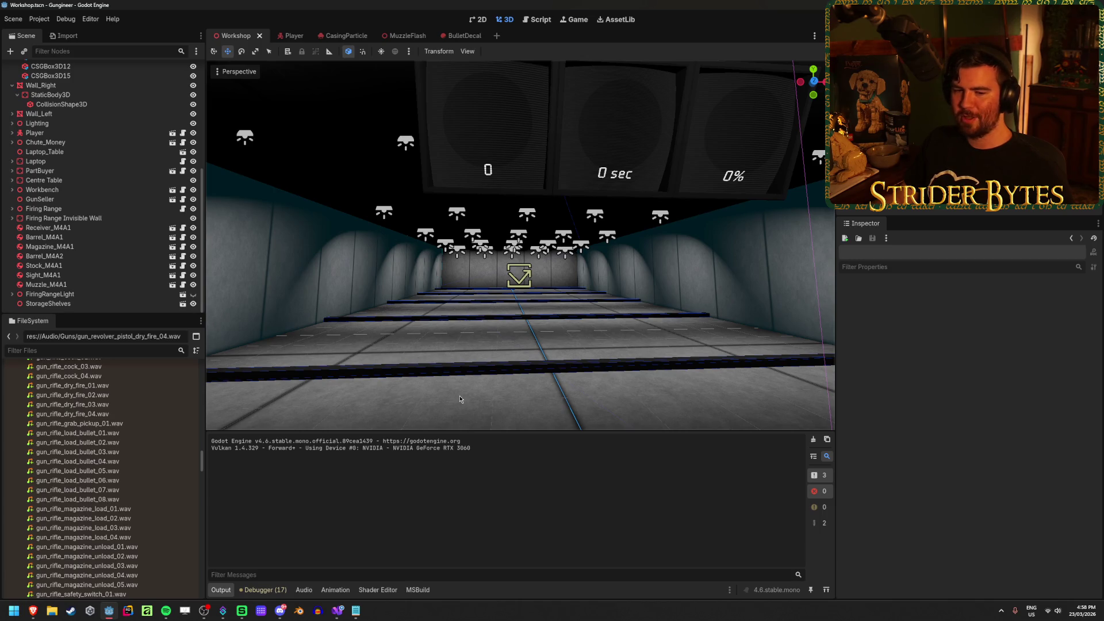
Look around the workbench, check the Player and CasingParticle scenes, and return to Workshop
key("s")
key("w")
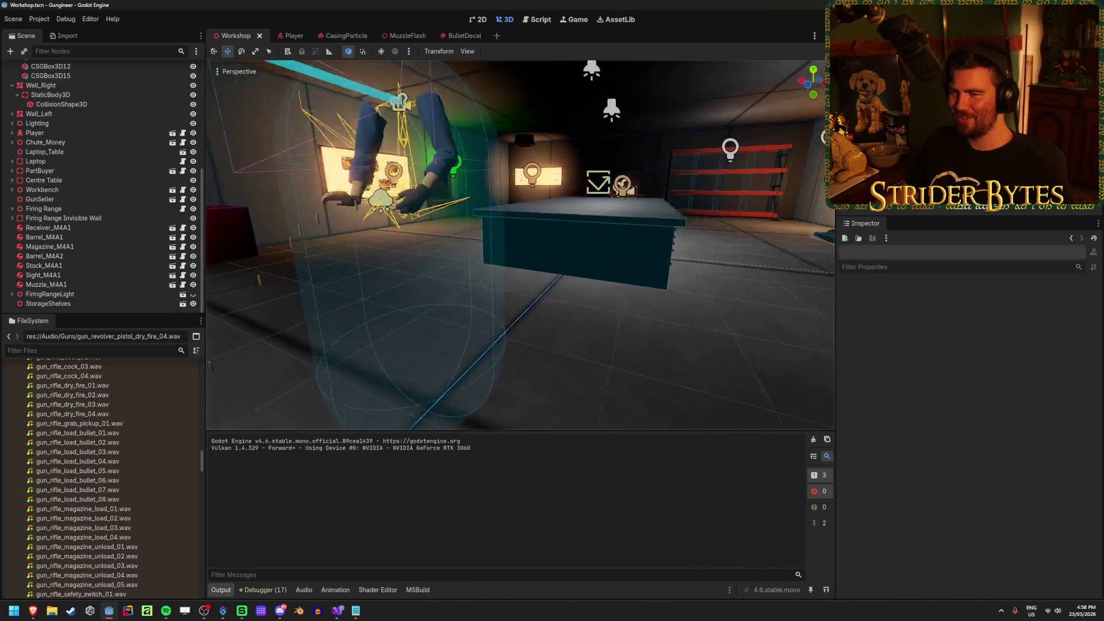
key("w")
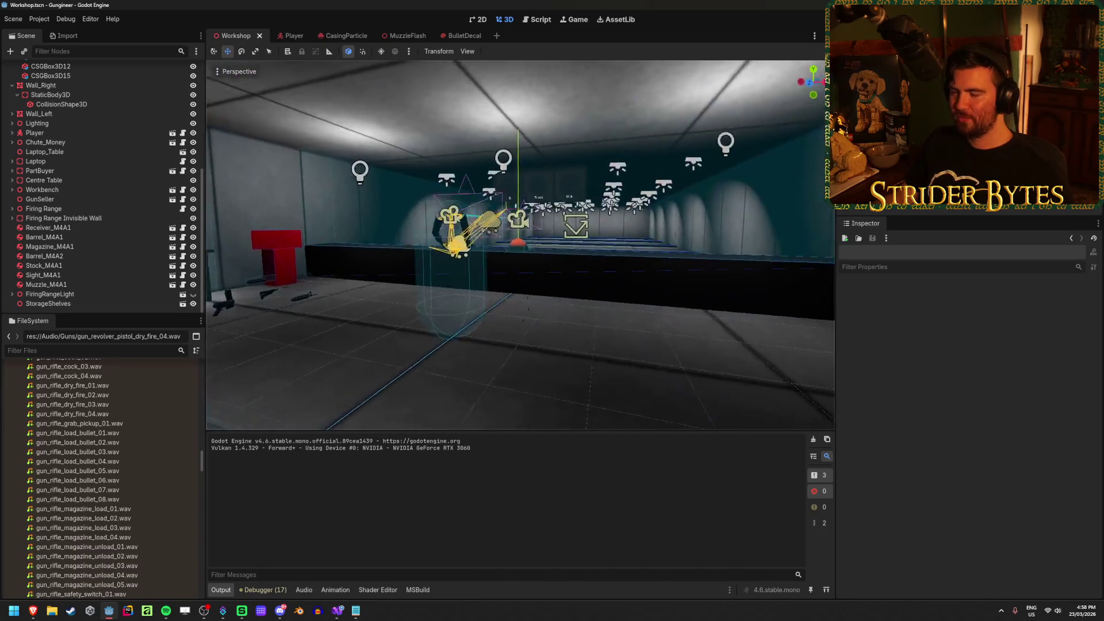
left_click(282, 36)
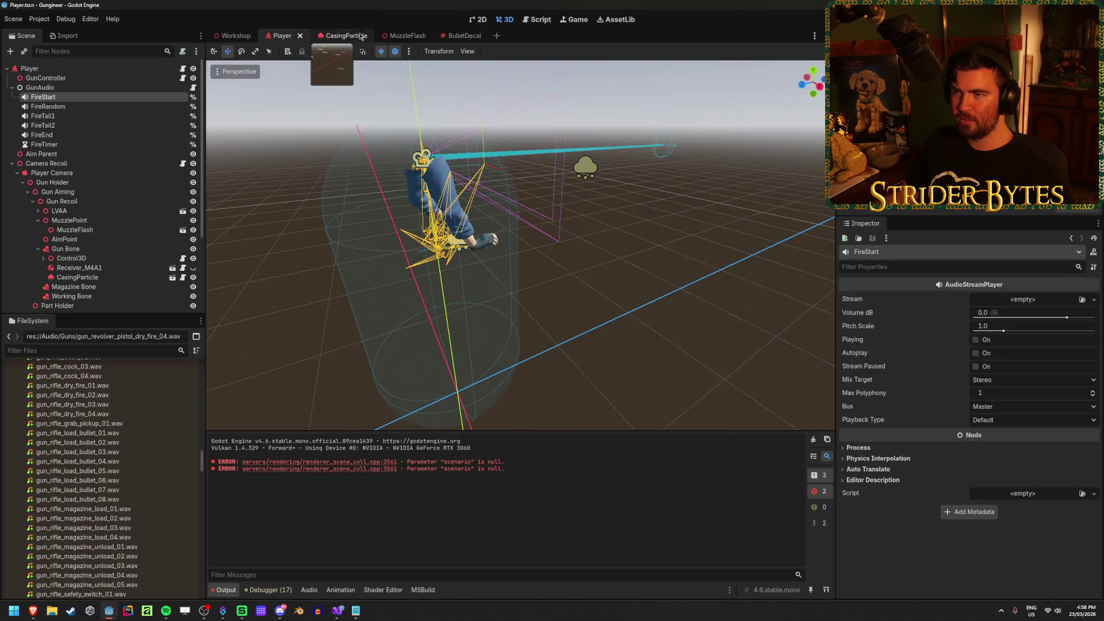
left_click(339, 36)
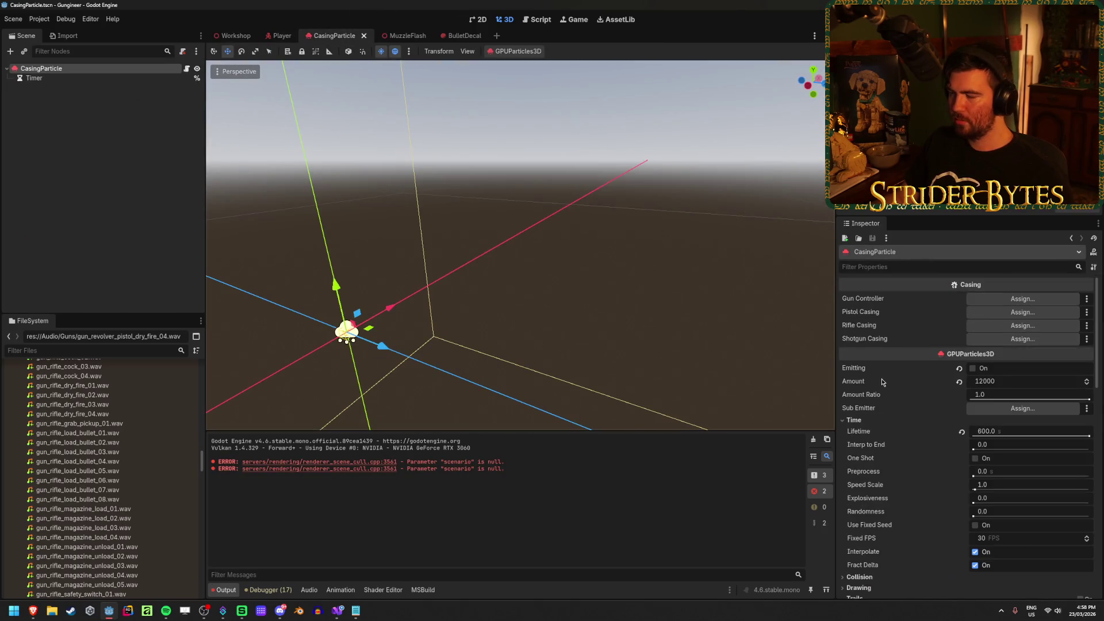
left_click(232, 35)
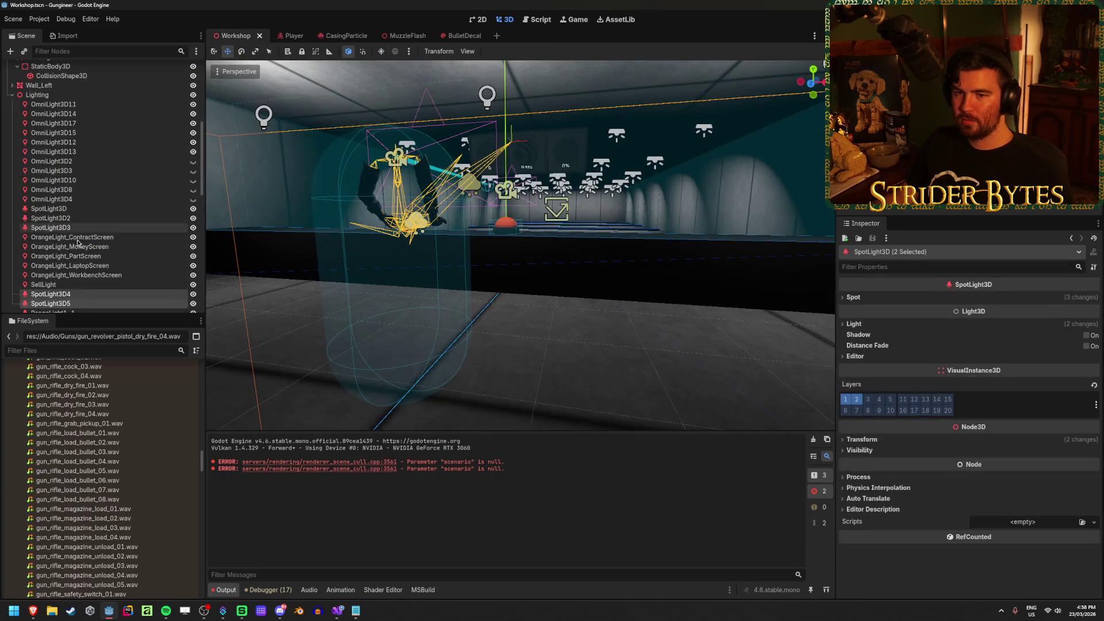
Deselect the two spotlights and angle the view down the shooting range
scroll(33, 212, "up", 8)
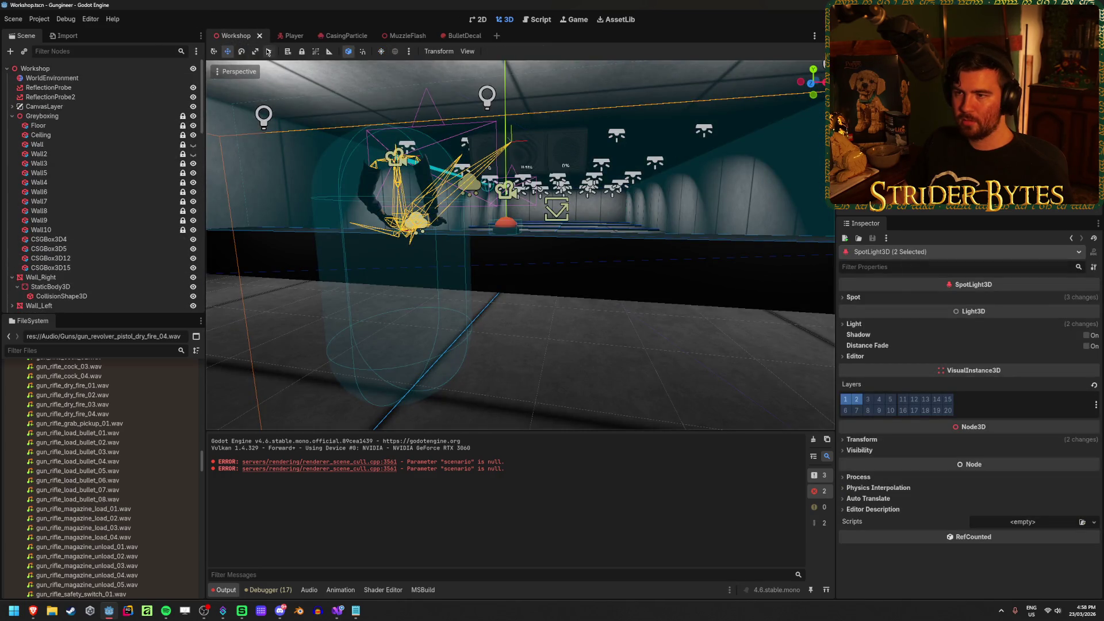
key("f")
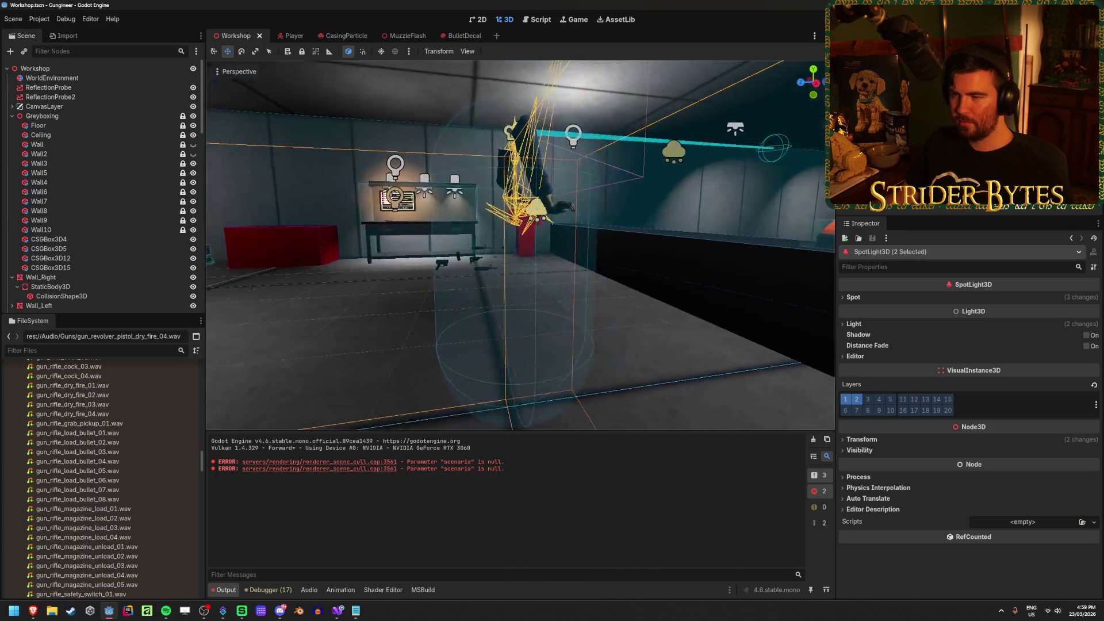
left_click(458, 336)
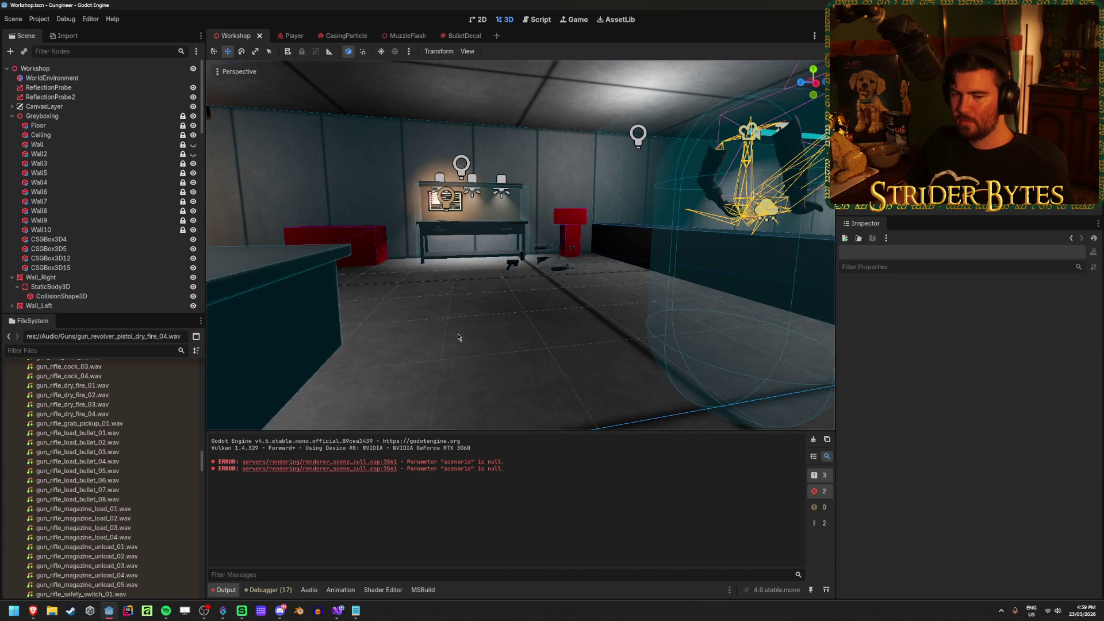
left_click_drag(460, 334, 468, 316)
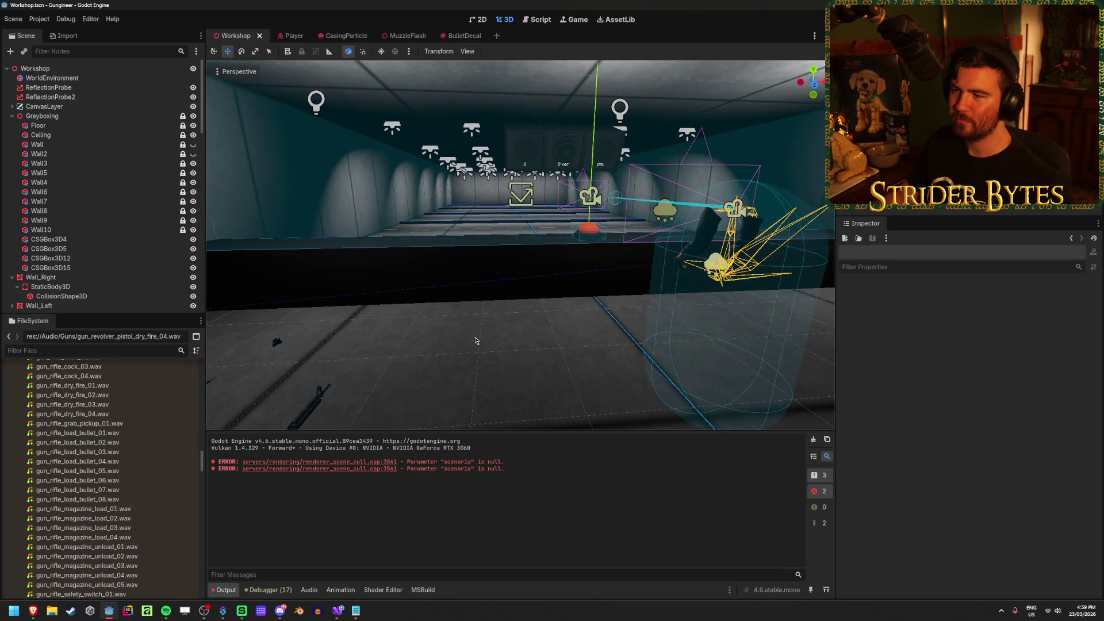
left_click_drag(468, 316, 468, 338)
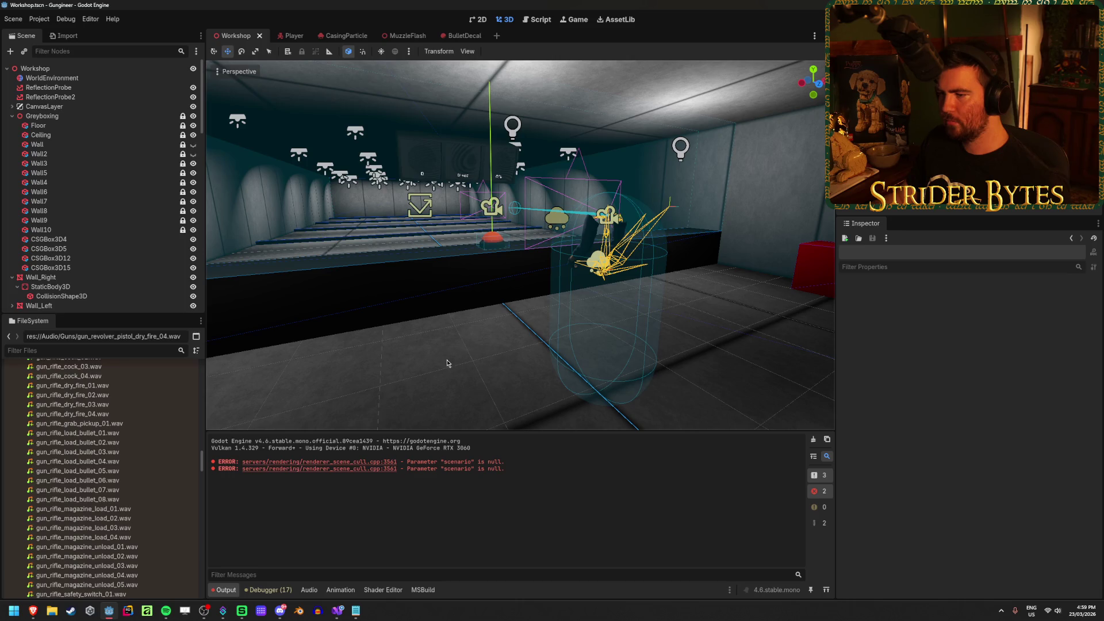
Switch through the browser and Discord, ending on the Google Images 'derringer' results
key("alt+Tab")
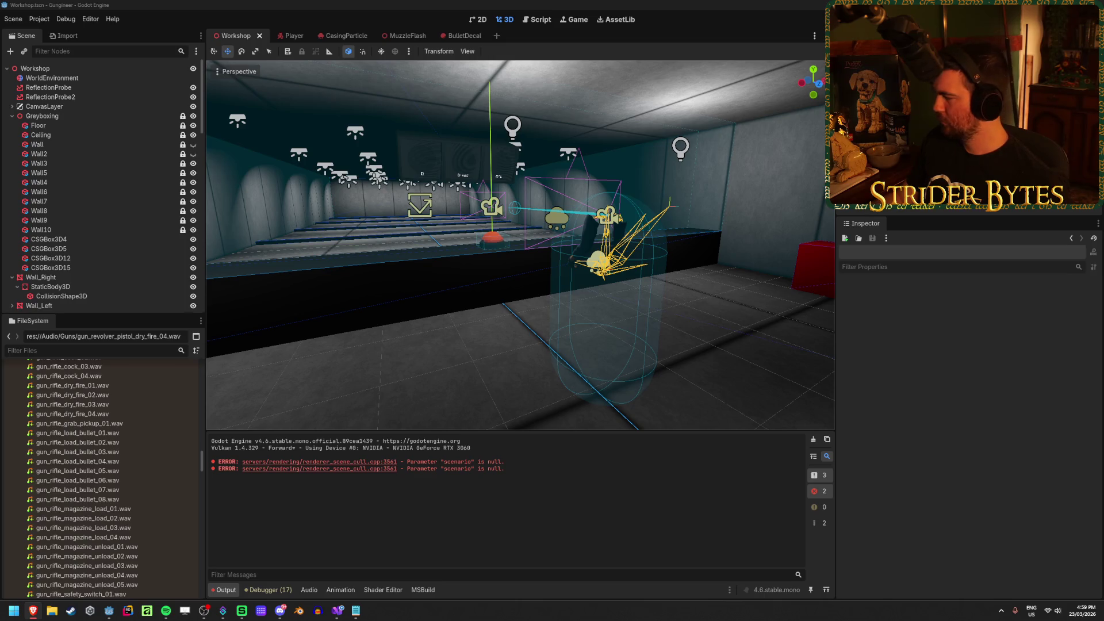
key("alt+Tab")
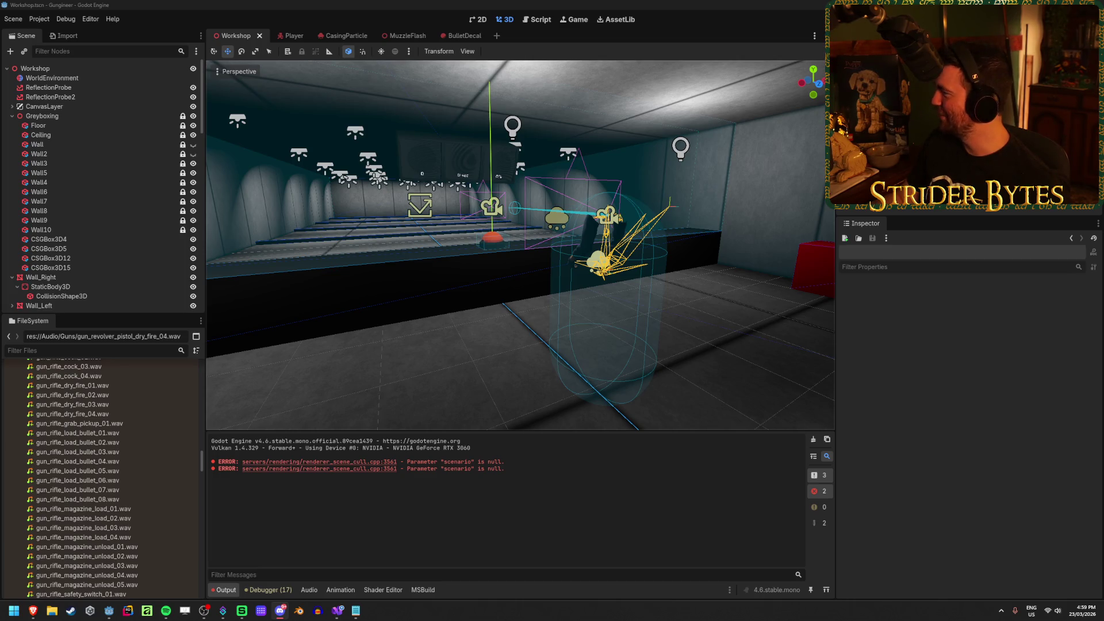
left_click(314, 56)
key("alt+Tab")
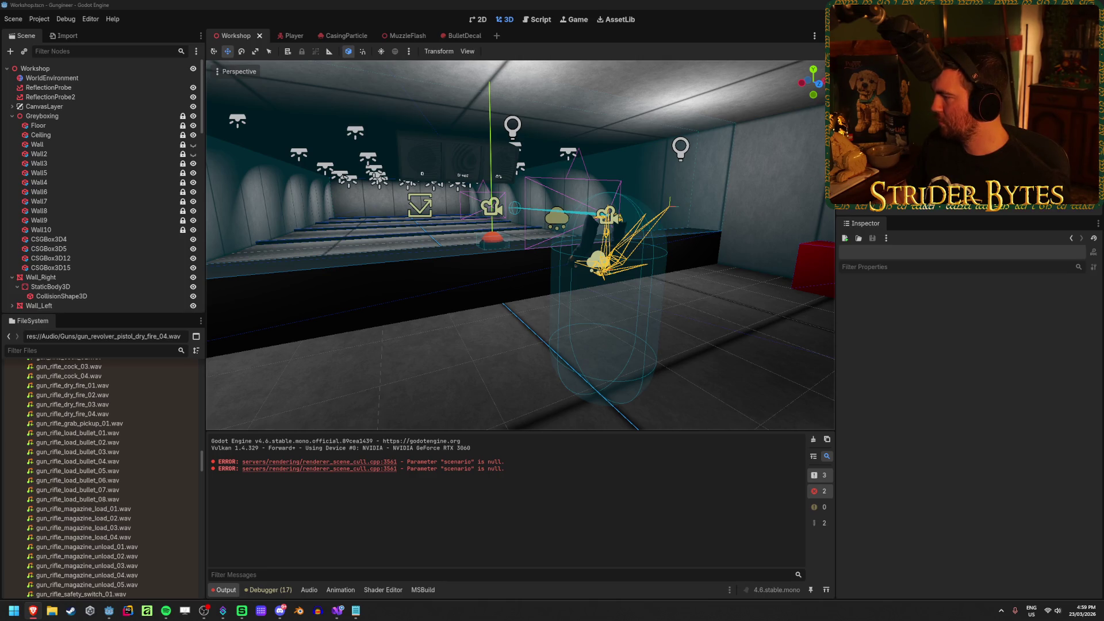
key("alt+Tab")
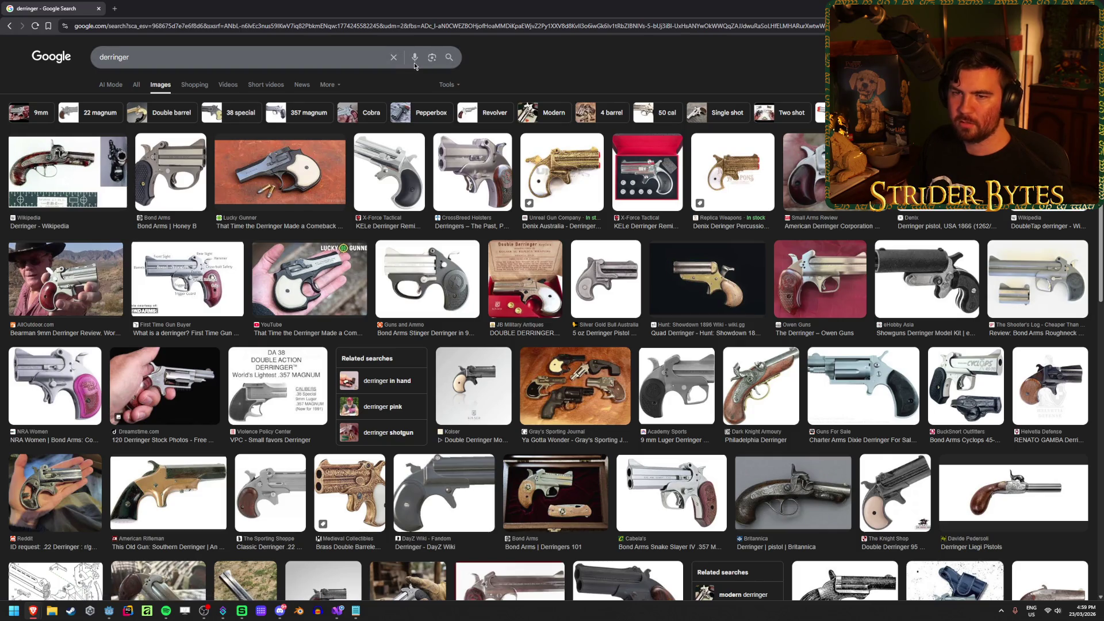
Switch from the derringer images back to Godot's Workshop firing range scene
key("alt+Tab")
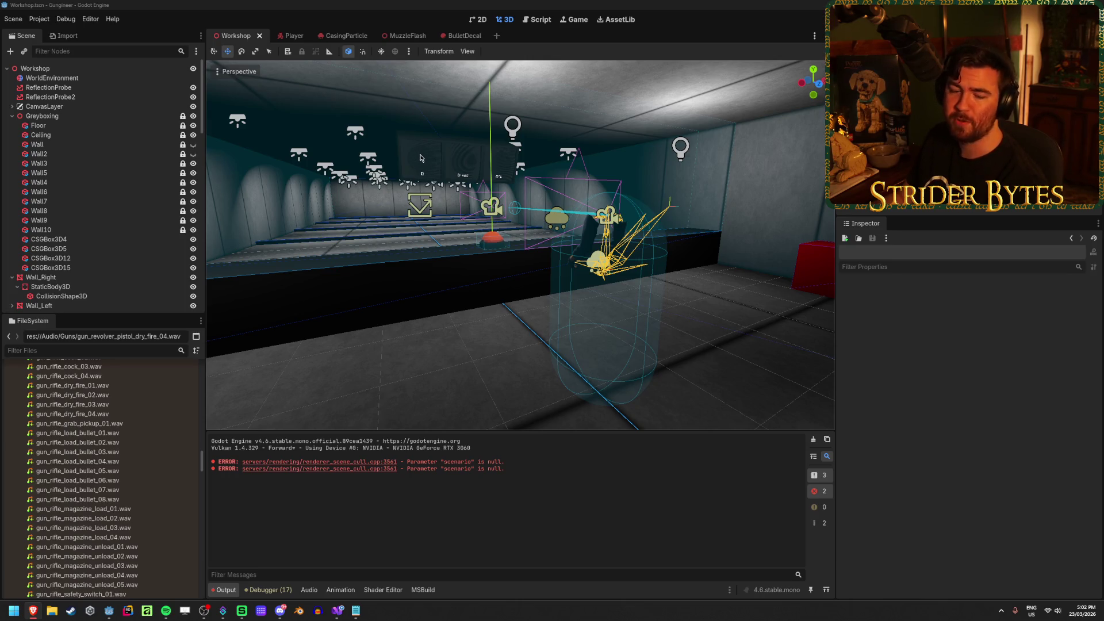
Freelook-fly the 3D camera down the firing range toward the red button
left_click(456, 190)
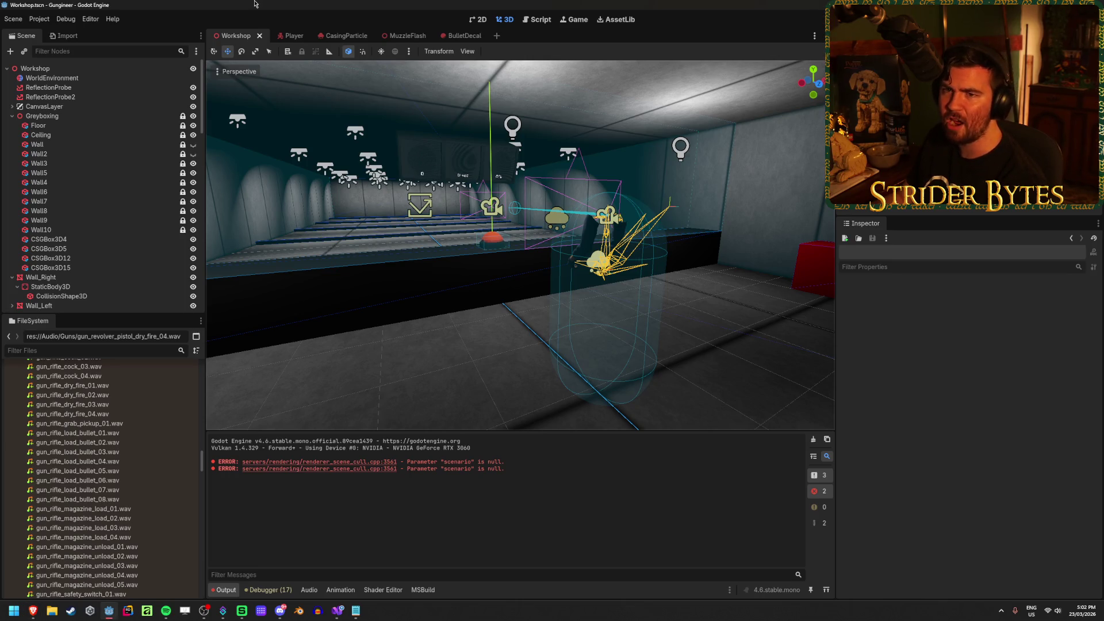
right_click(573, 281)
key("w")
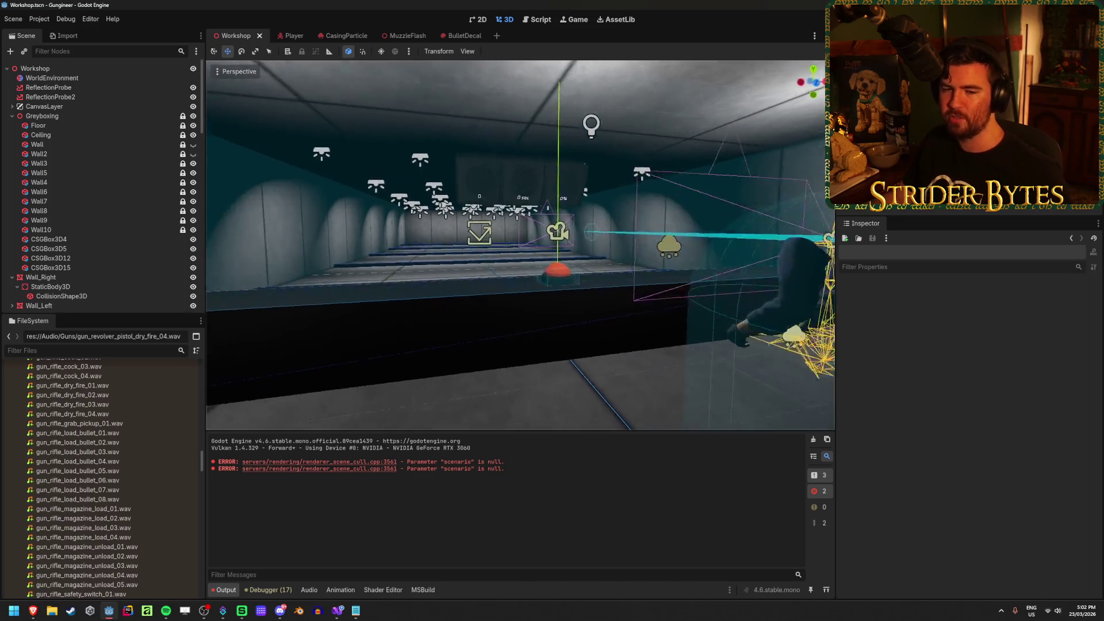
key("Escape")
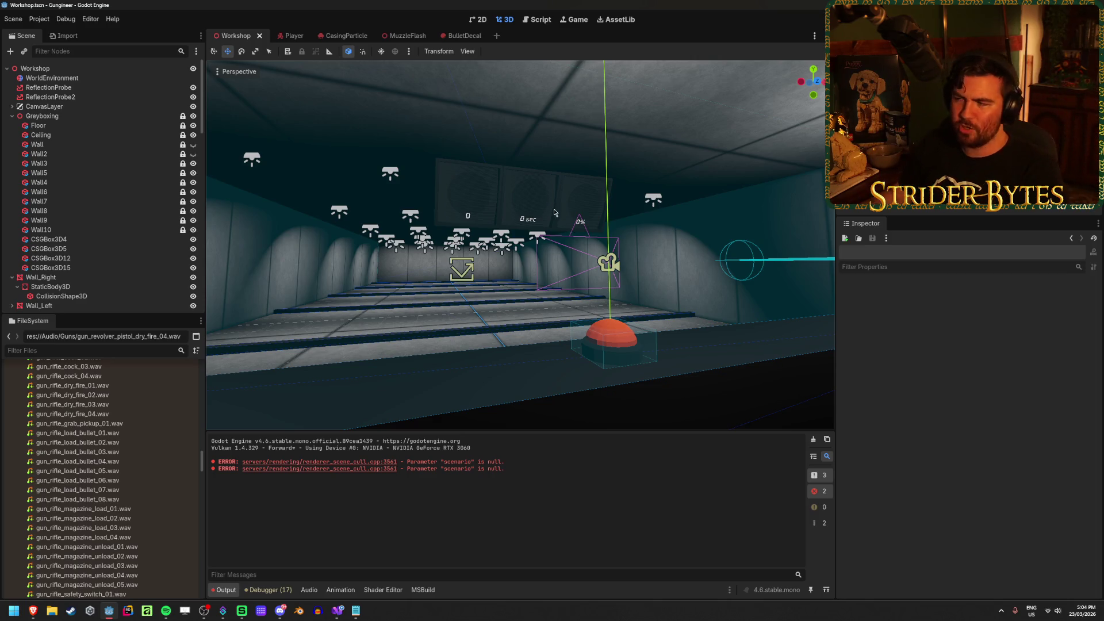
Clear the output log and collapse Greyboxing, Wall_Right and Lighting in the Scene dock
left_click(813, 439)
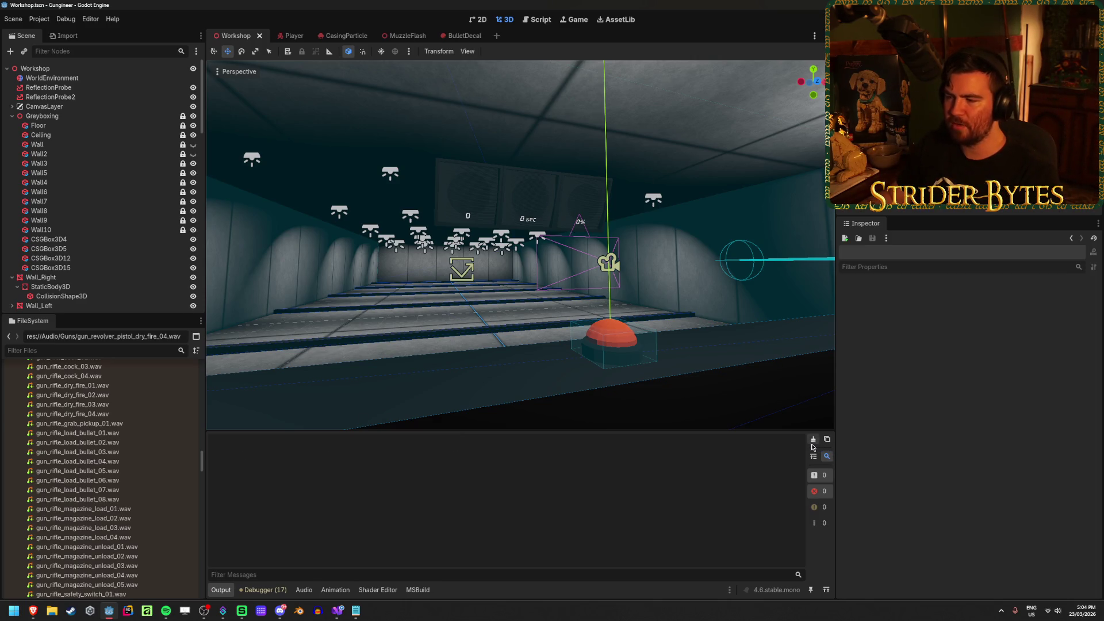
left_click(13, 116)
left_click(12, 125)
left_click(13, 144)
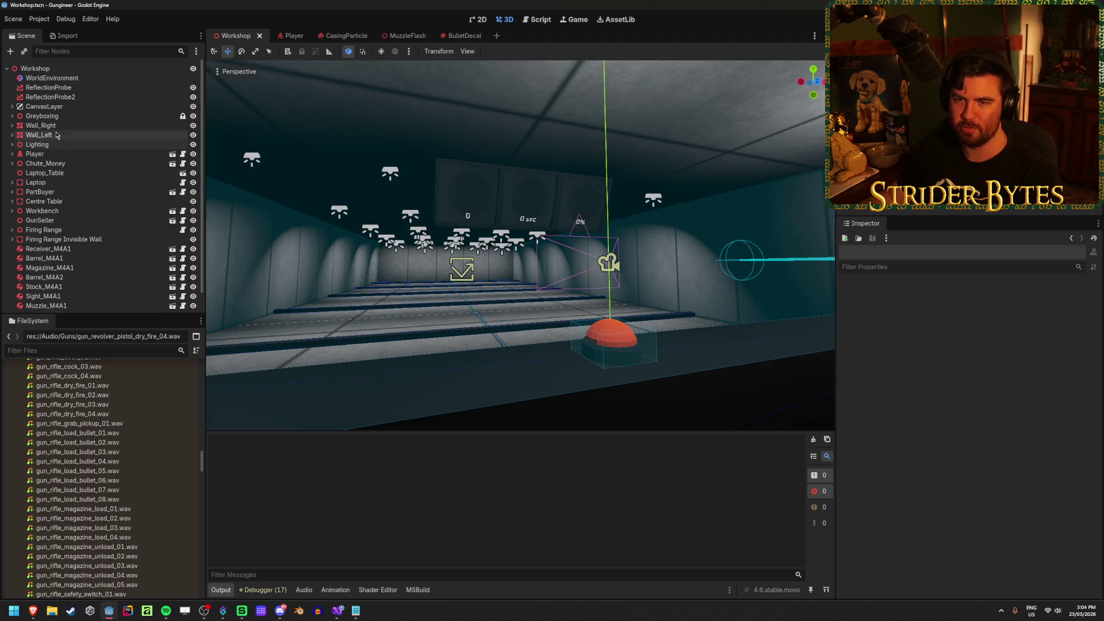
Fly around the workshop to the workbench gun, then switch to the Player scene
key("s")
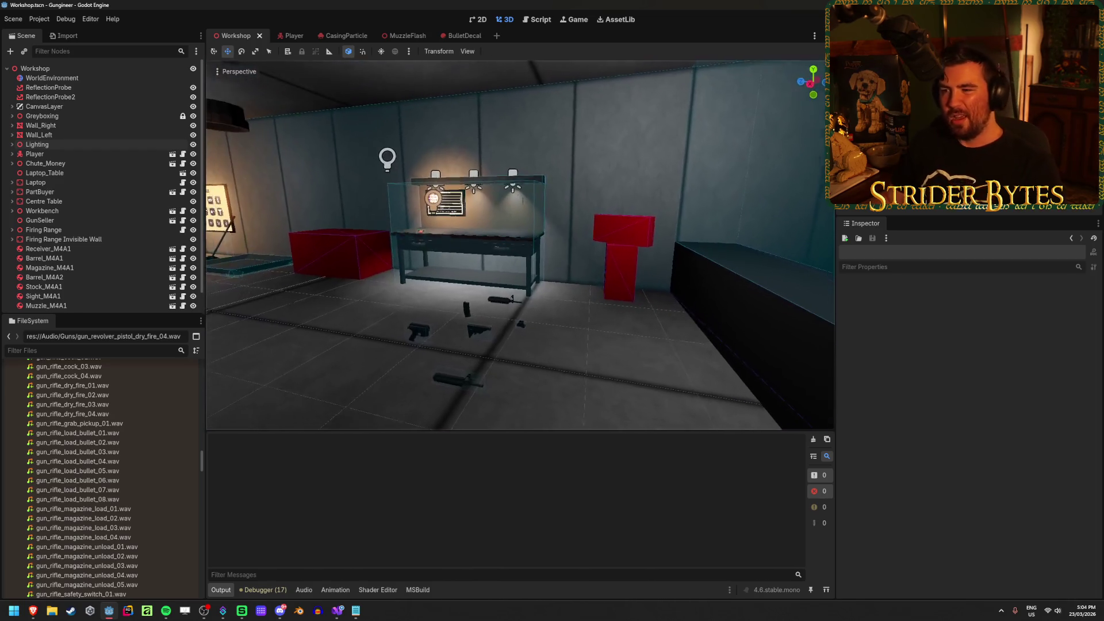
key("a")
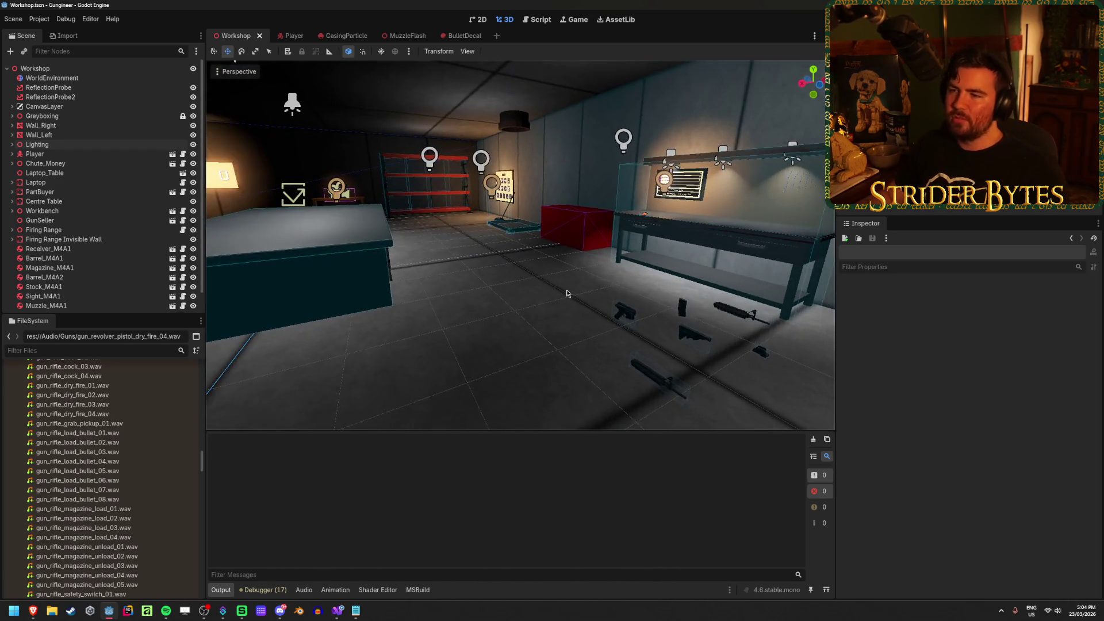
key("w")
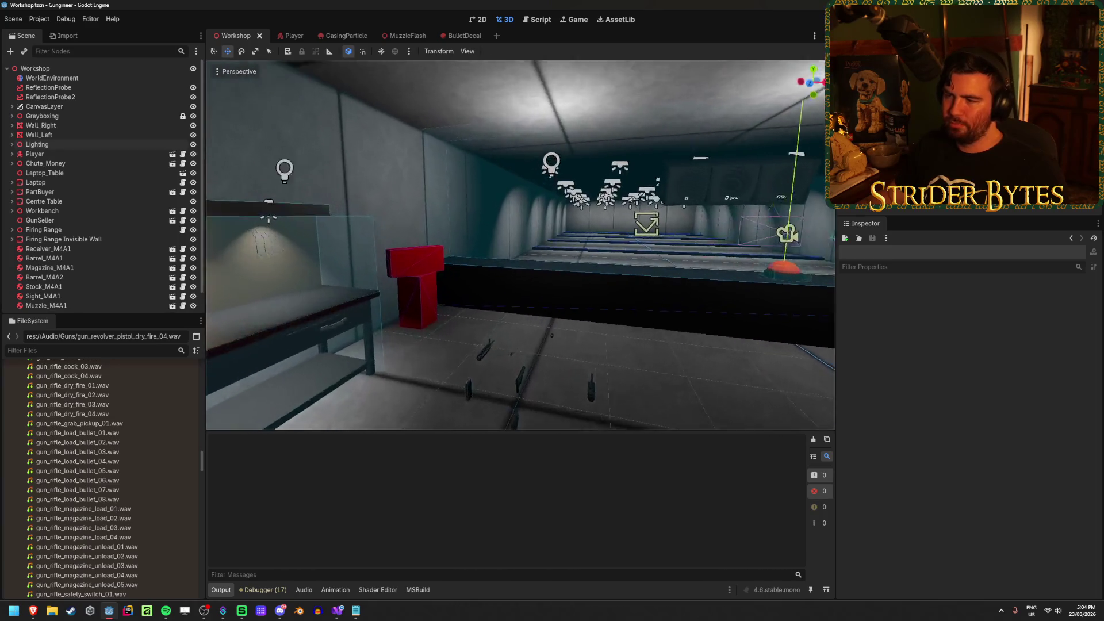
key("w")
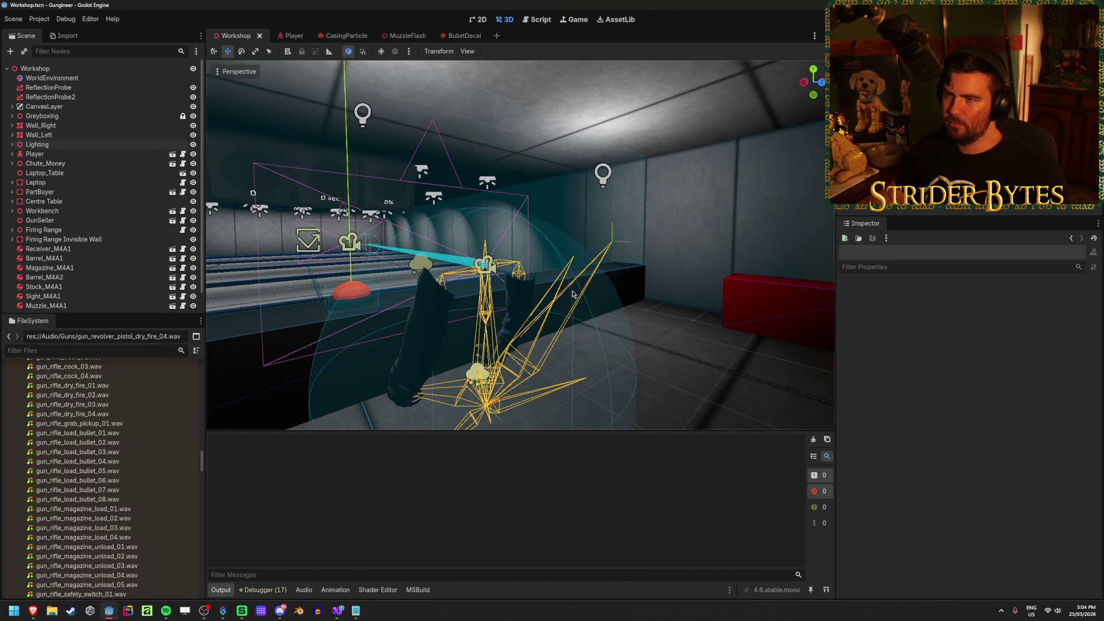
left_click(289, 36)
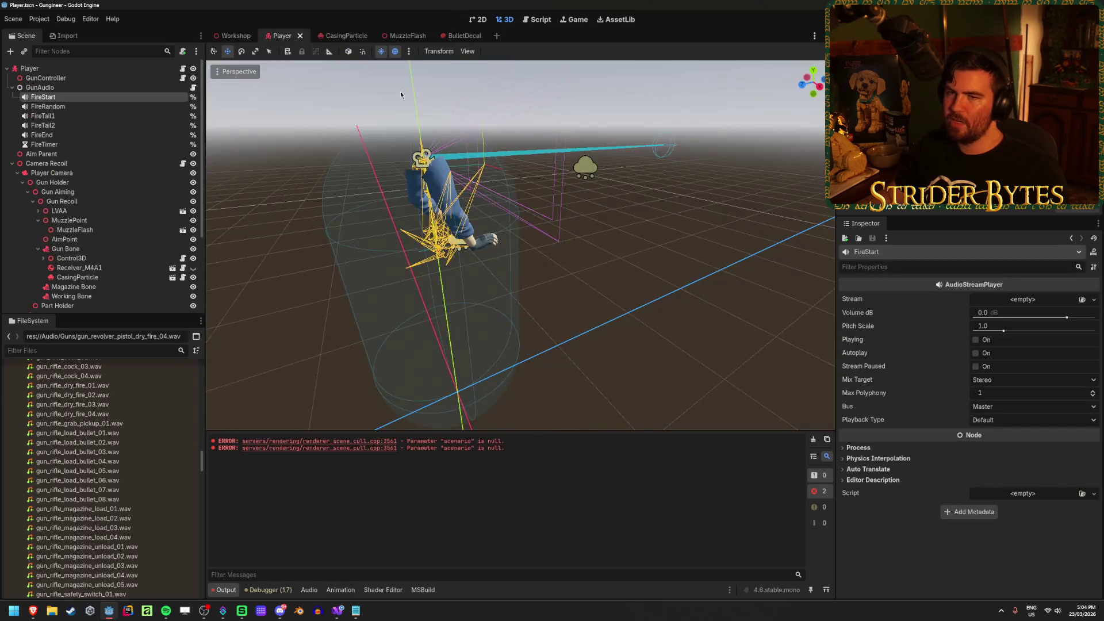
Inspect the FireEnd audio player, then start a new empty scene tab
left_click(46, 134)
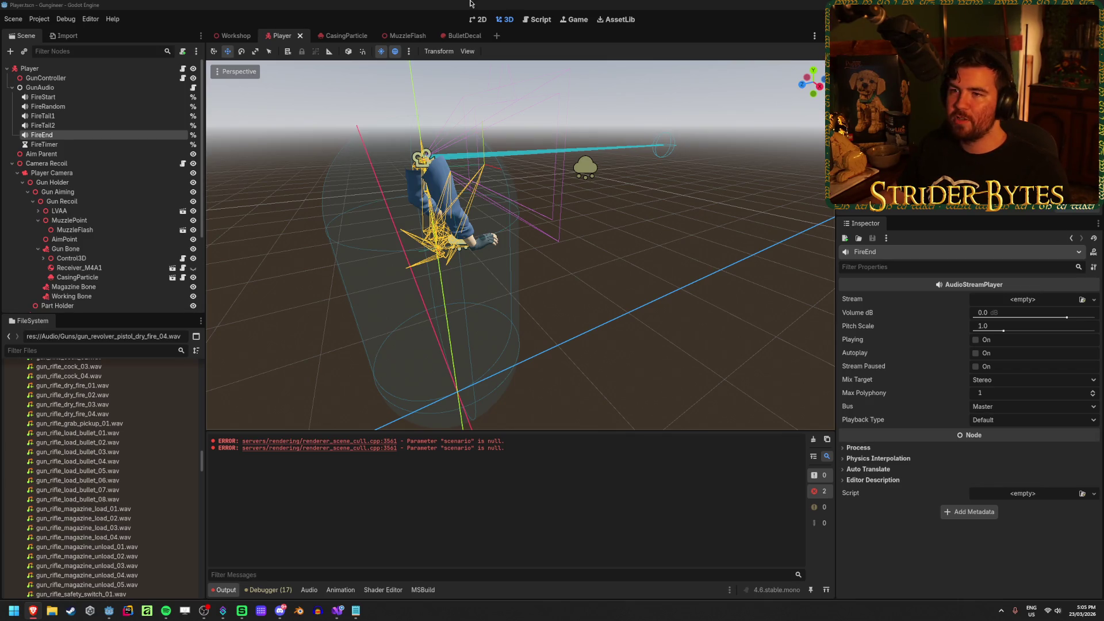
left_click(330, 4)
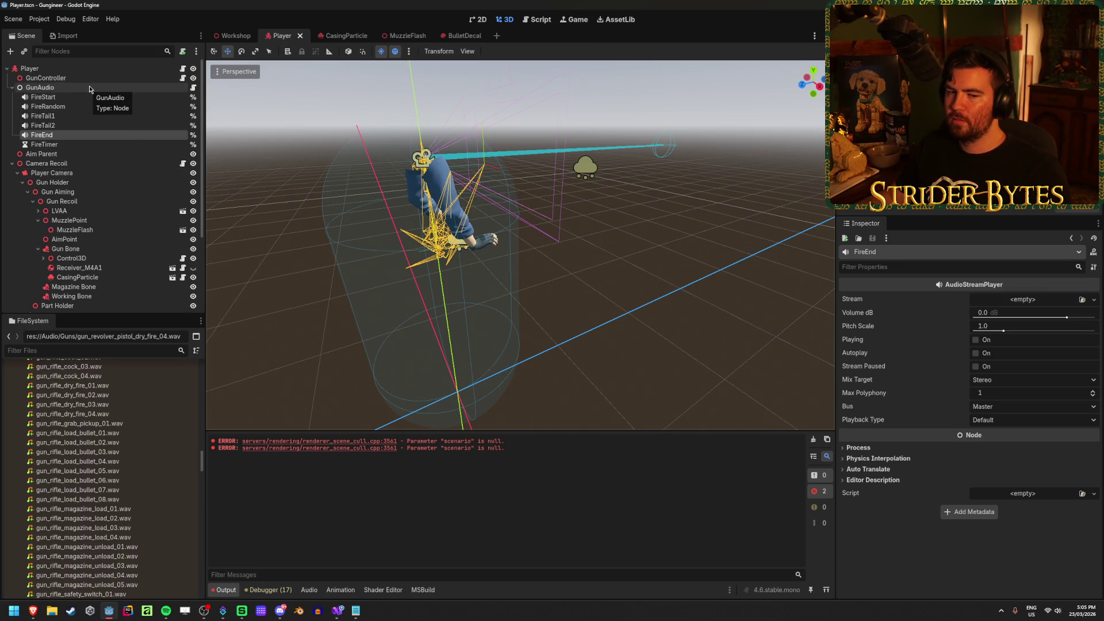
left_click(496, 37)
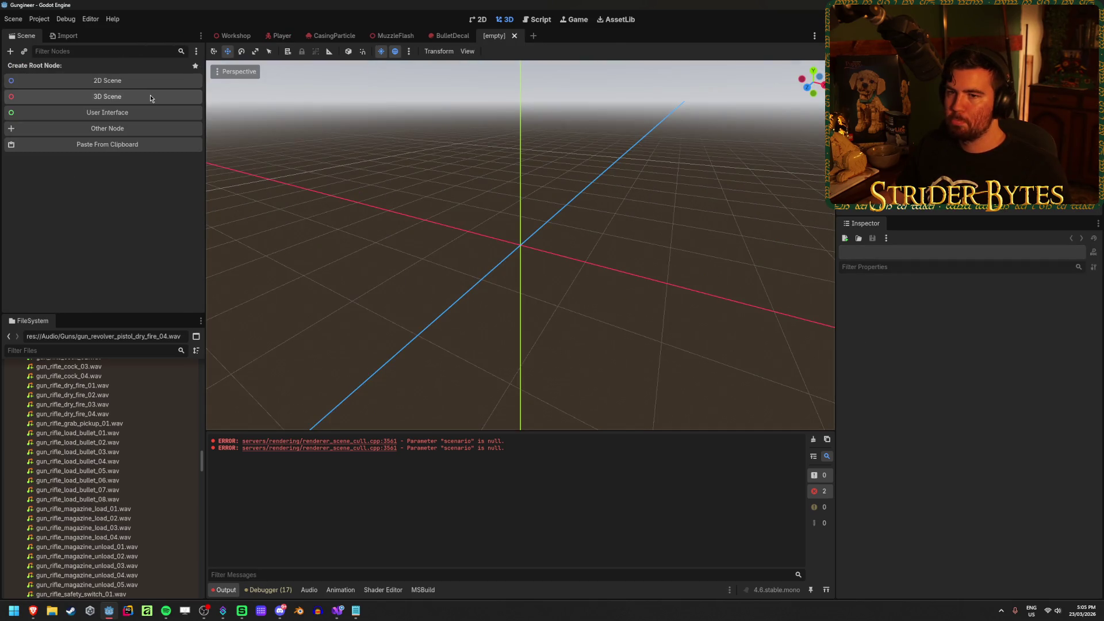
Review the BulletDecal and MuzzleFlash scenes, checking the Particles, MuzzlePlanes and MuzzleFlash nodes
left_click(451, 37)
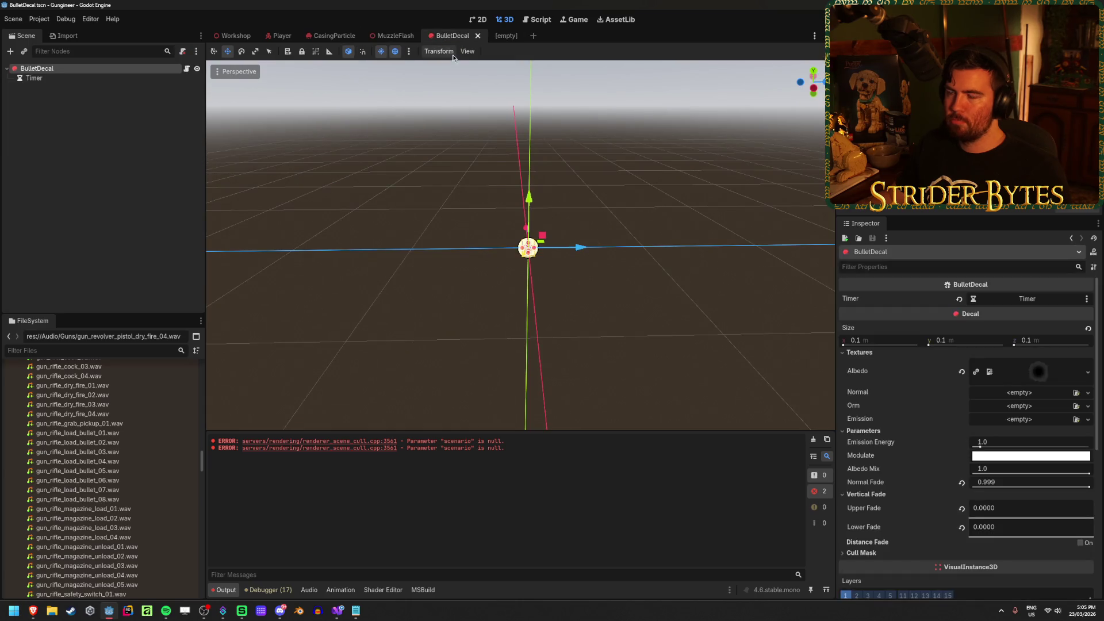
left_click(392, 36)
left_click(78, 78)
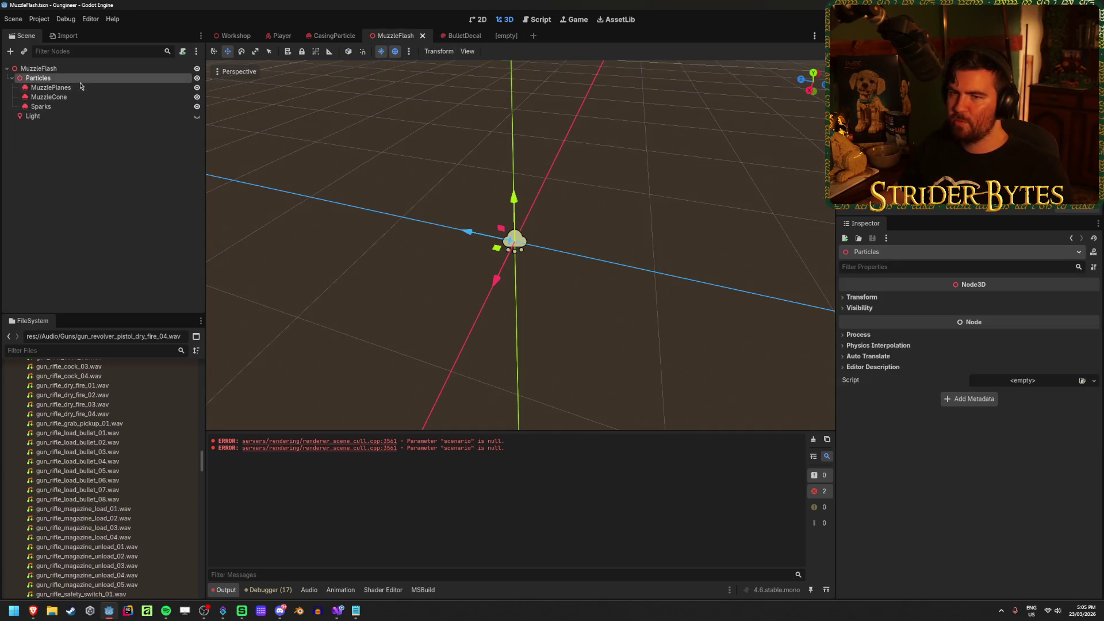
left_click(81, 87)
left_click(40, 68)
Give the new scene a GPUParticles3D root node and check its warning
left_click(496, 36)
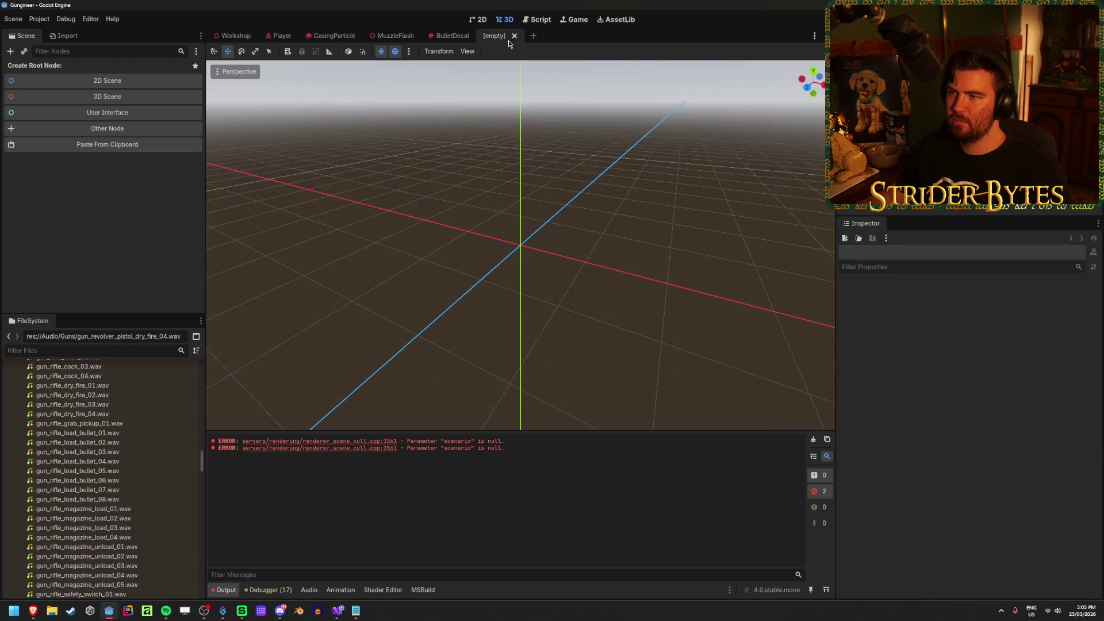
left_click(132, 130)
type("par")
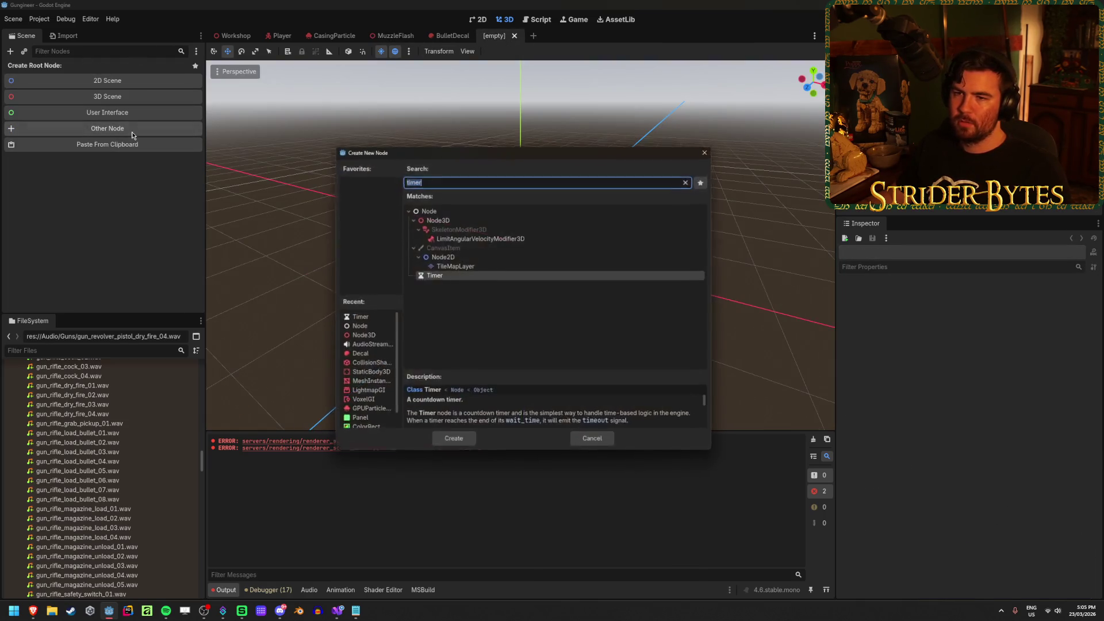
type("tc")
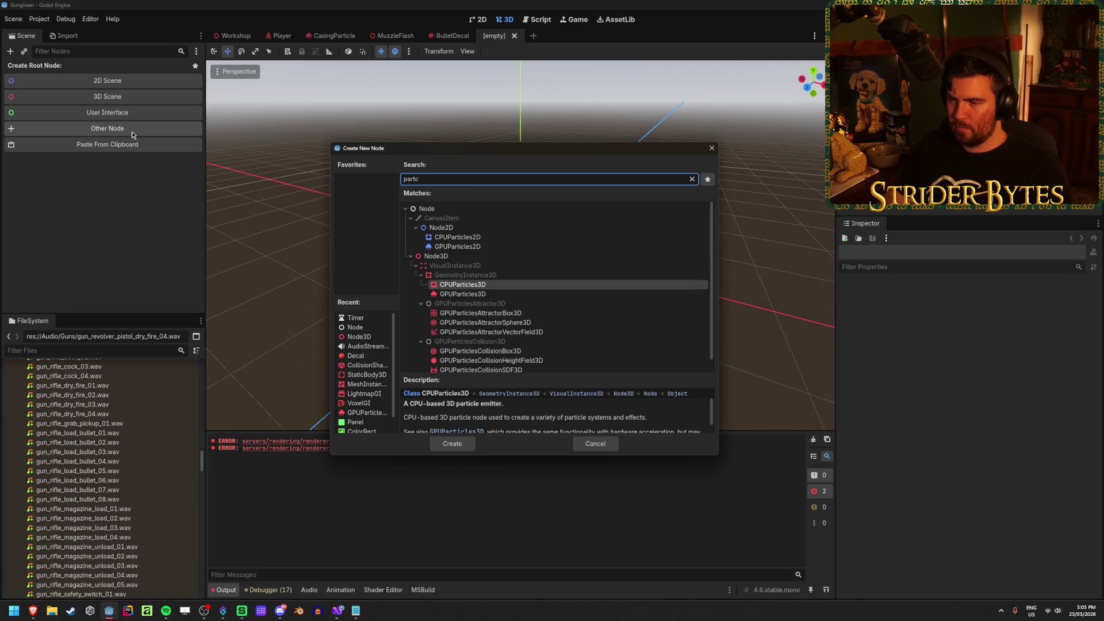
left_click(460, 294)
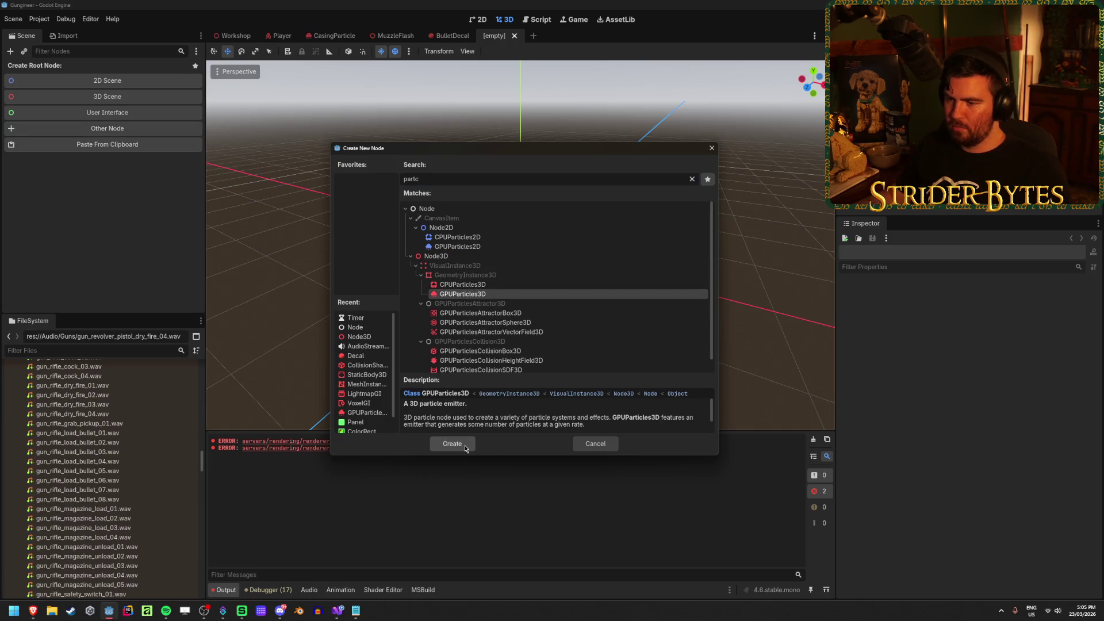
left_click(464, 446)
left_click(186, 69)
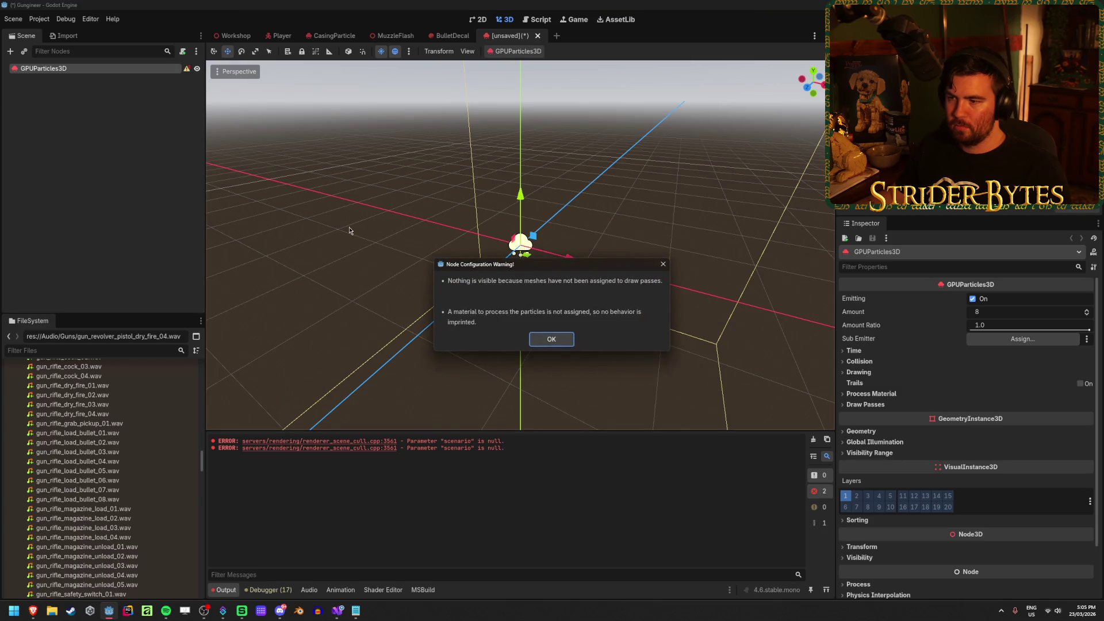
Dismiss the warning and assign a new QuadMesh to Draw Pass 1, producing a grey quad
left_click(551, 340)
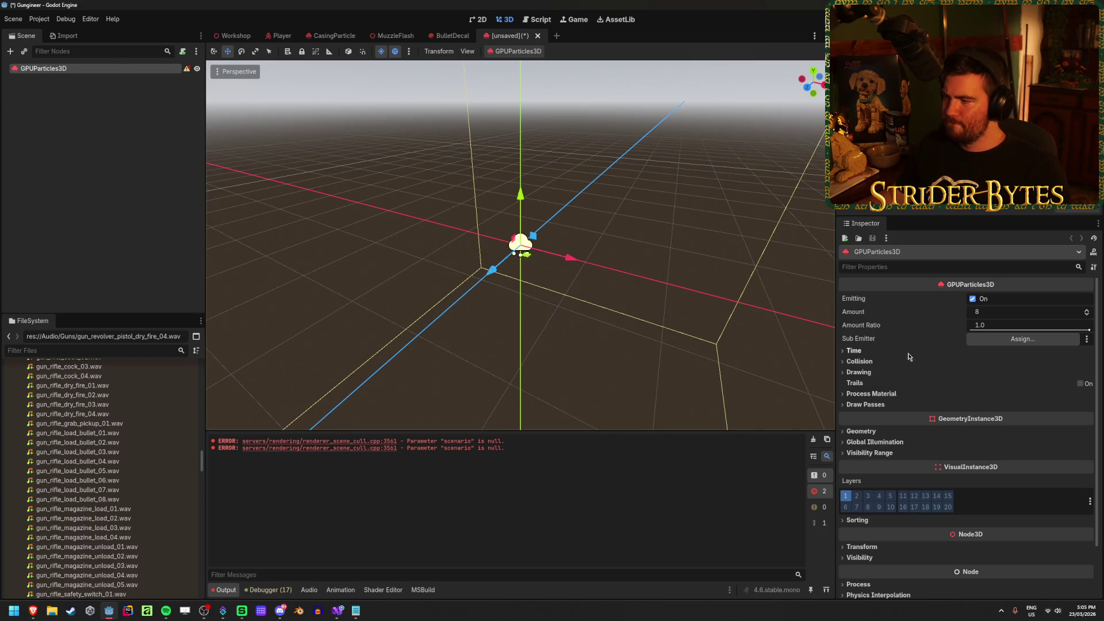
left_click(859, 372)
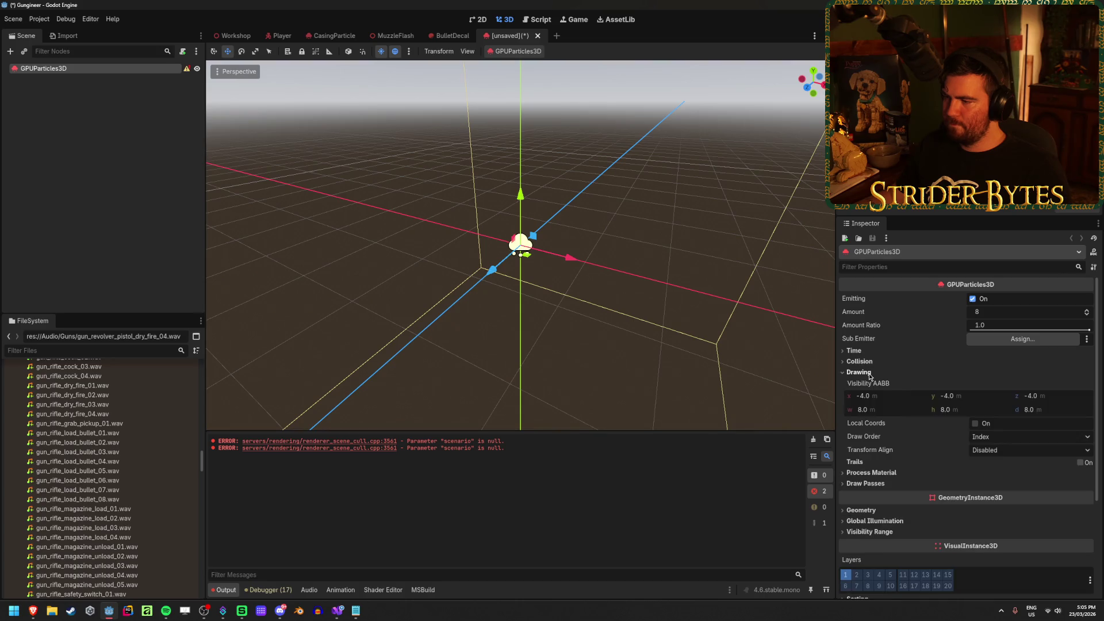
left_click(869, 374)
left_click(874, 406)
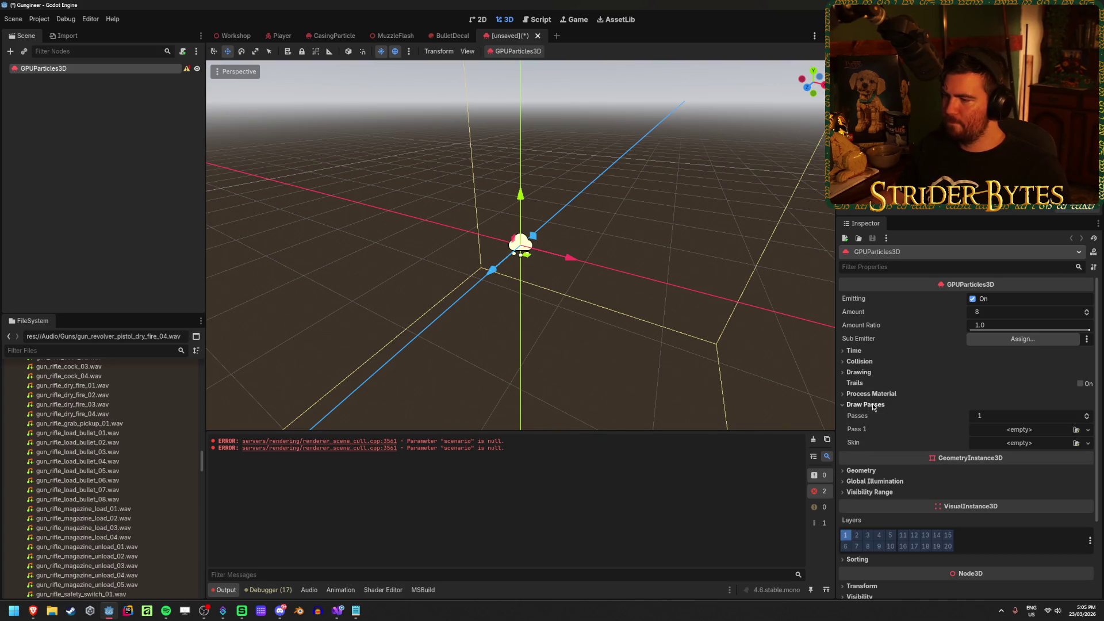
left_click(1073, 430)
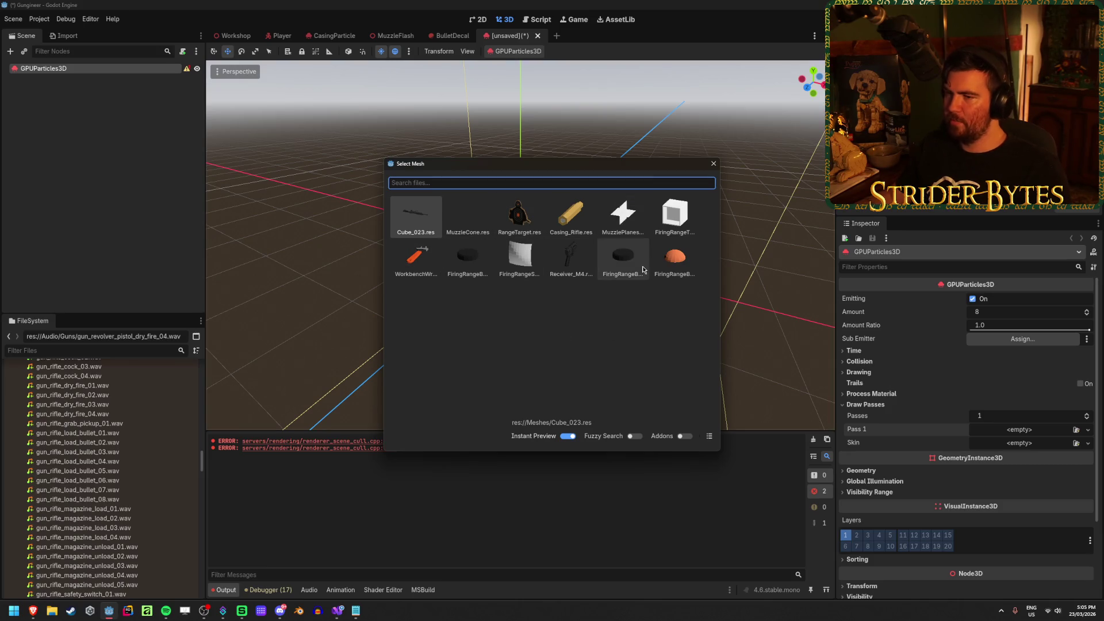
left_click(717, 163)
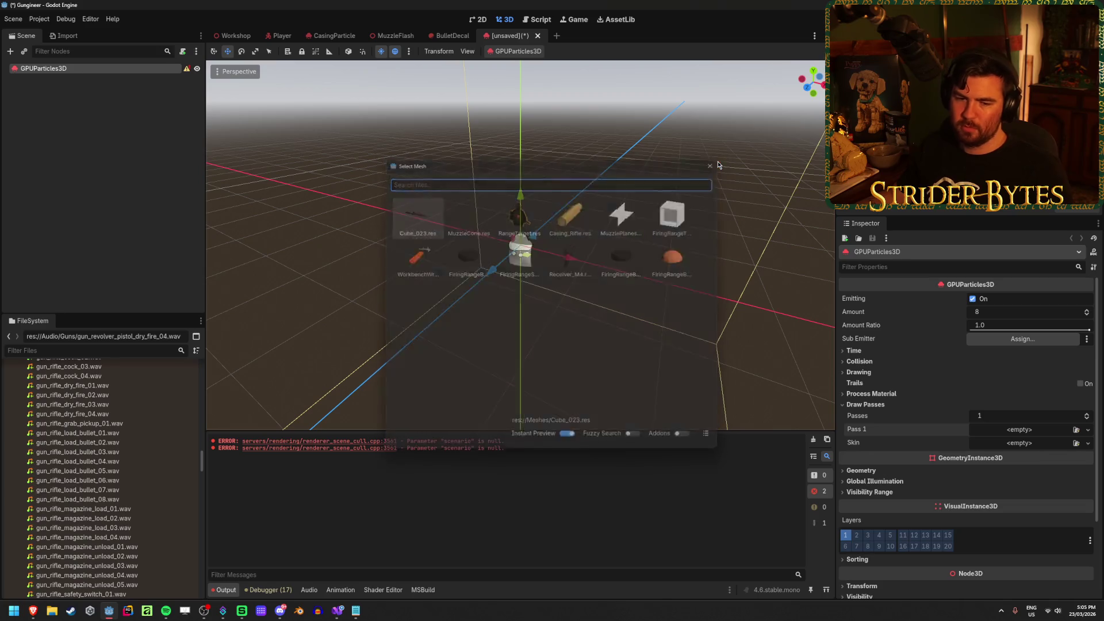
left_click(1087, 431)
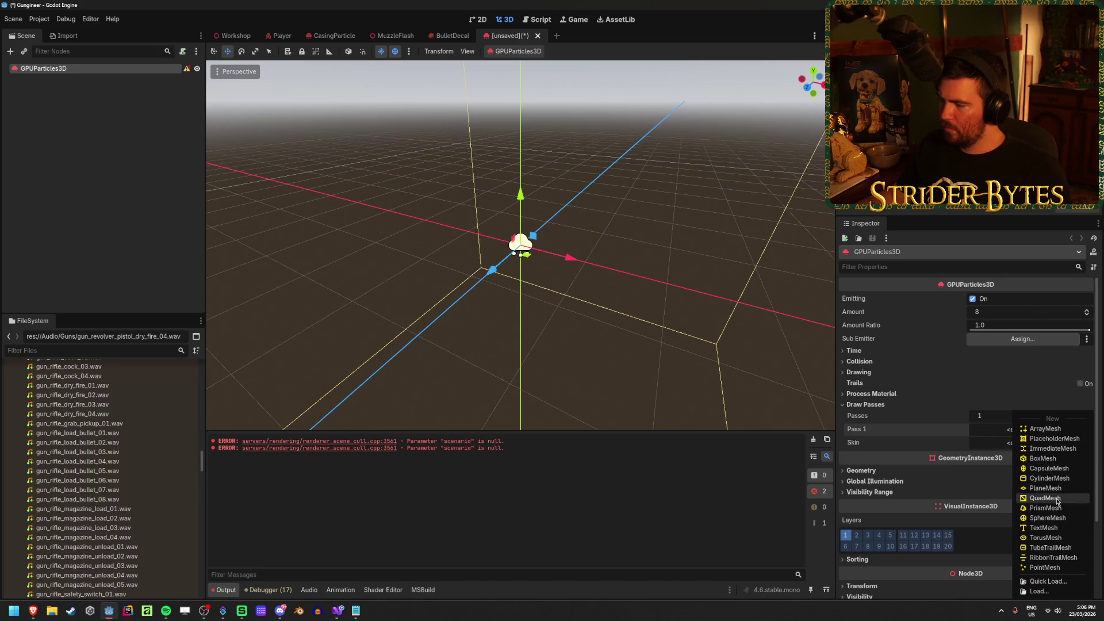
left_click(1029, 499)
left_click_drag(690, 374, 627, 345)
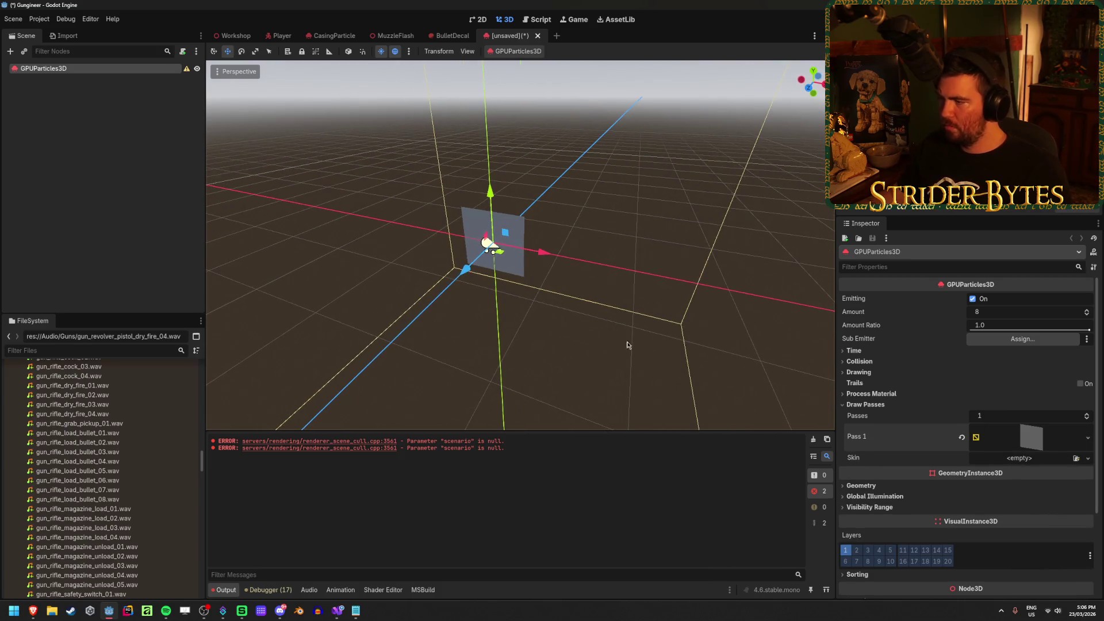
left_click(871, 393)
Give the particles a new ParticleProcessMaterial
left_click(1087, 406)
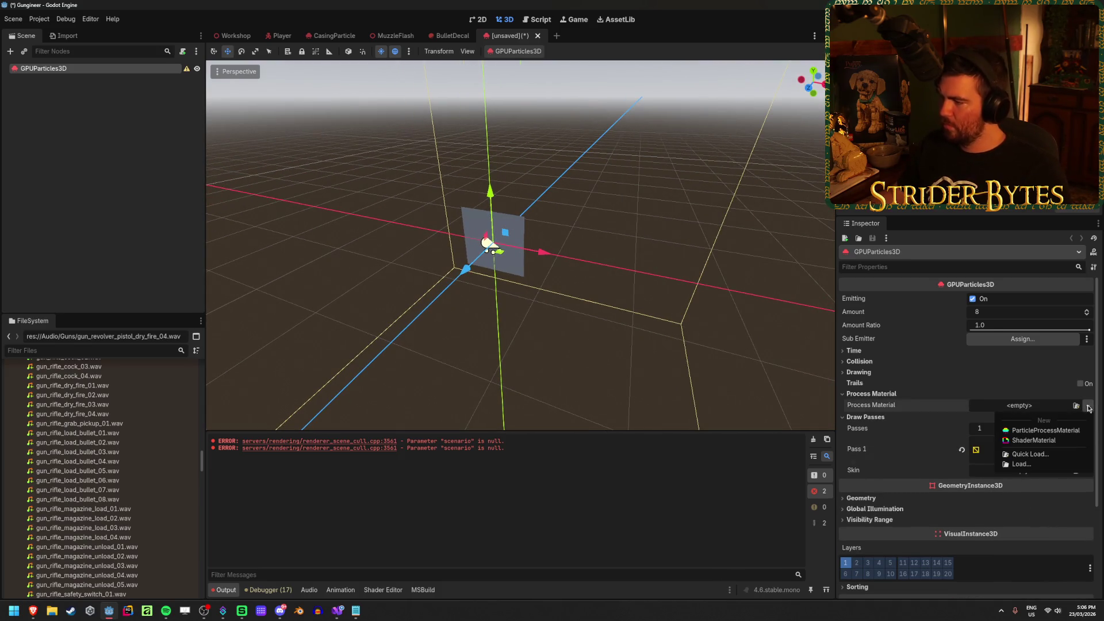
left_click(1068, 430)
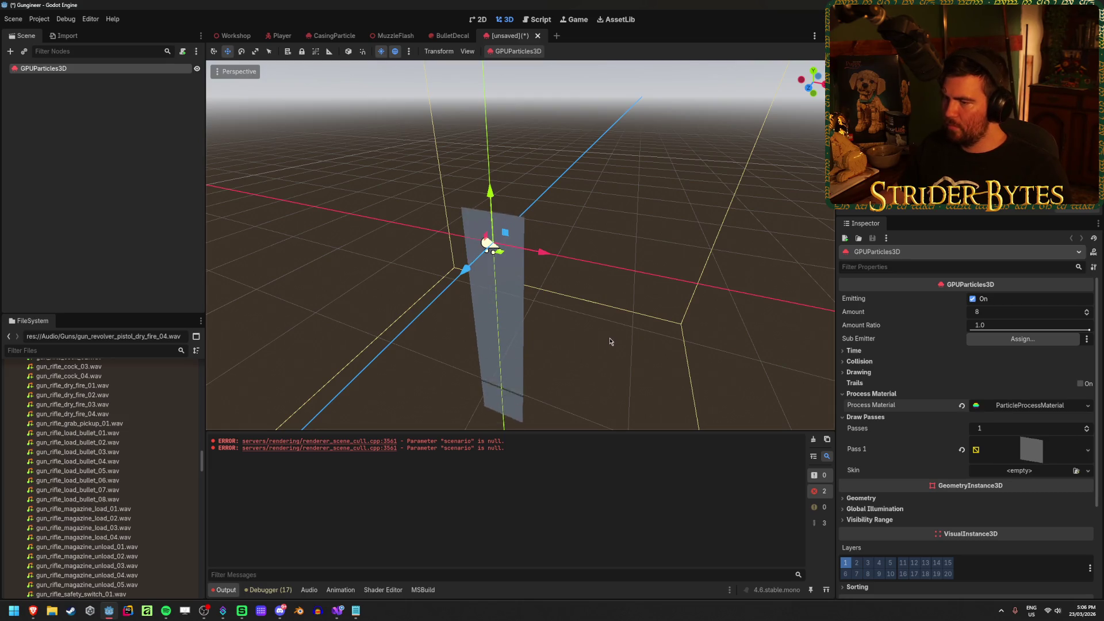
left_click_drag(610, 338, 554, 352)
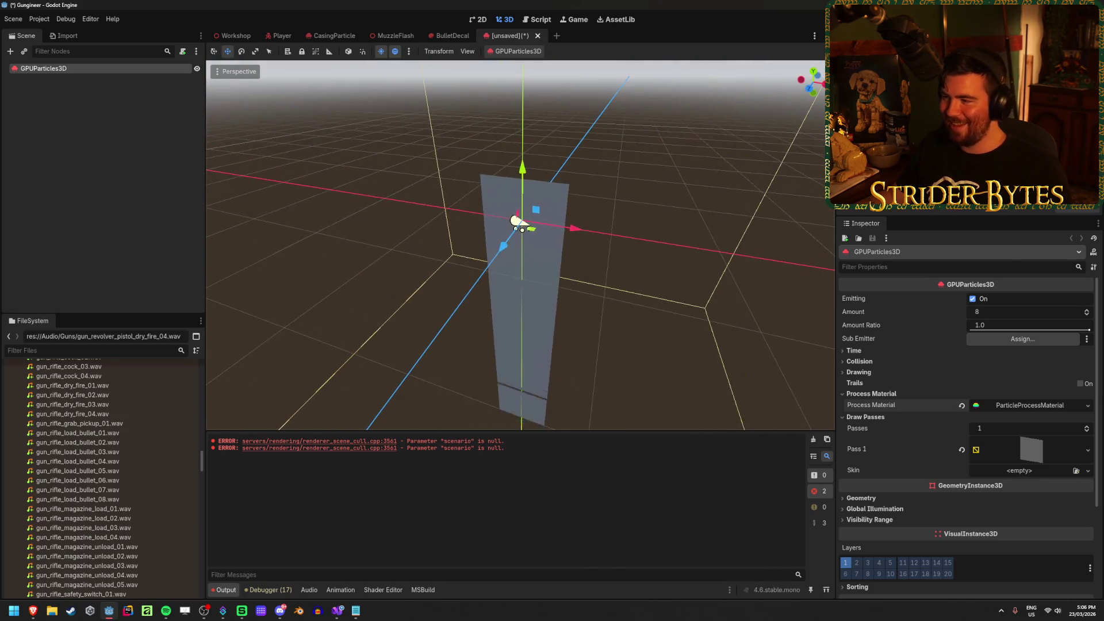
left_click(1029, 406)
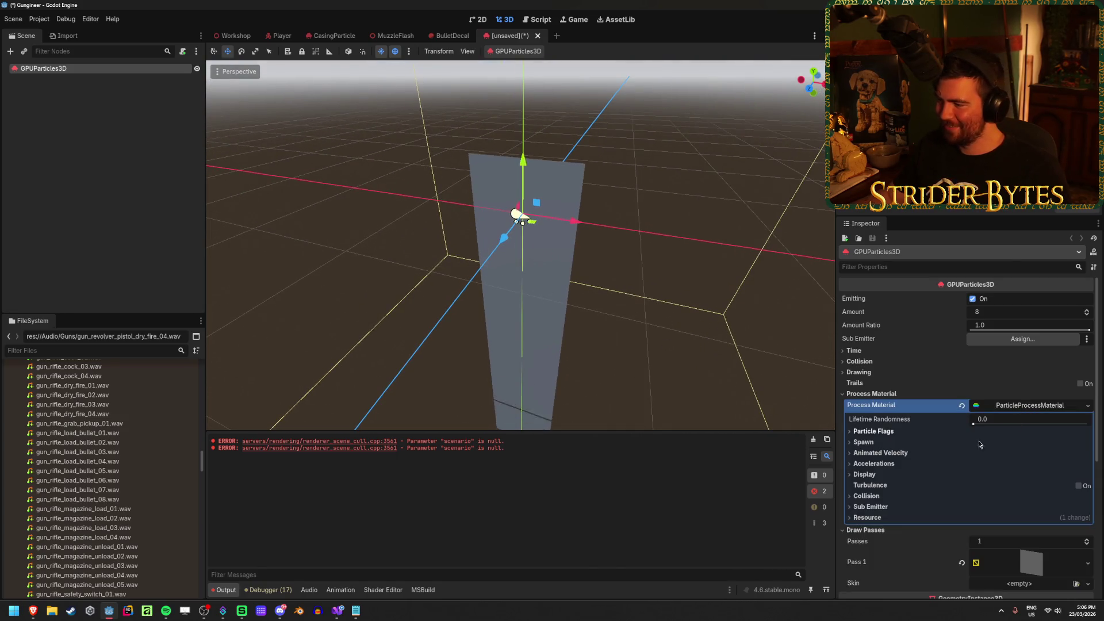
Set the process material's Gravity Y to 0
left_click(920, 443)
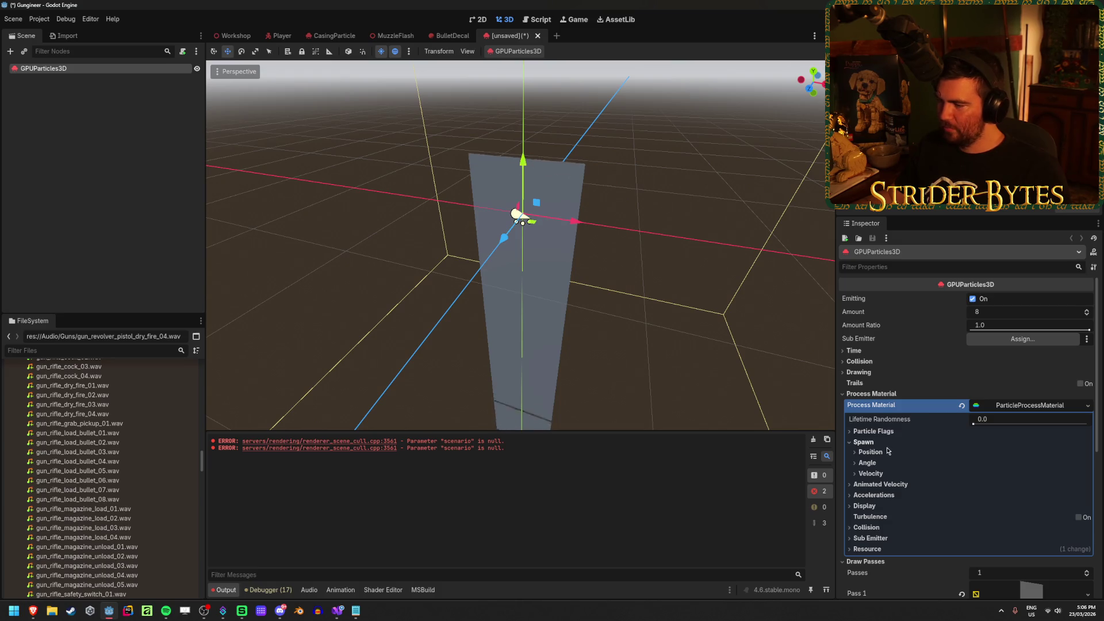
left_click(879, 494)
left_click(869, 505)
left_click(977, 529)
type("0")
key("Return")
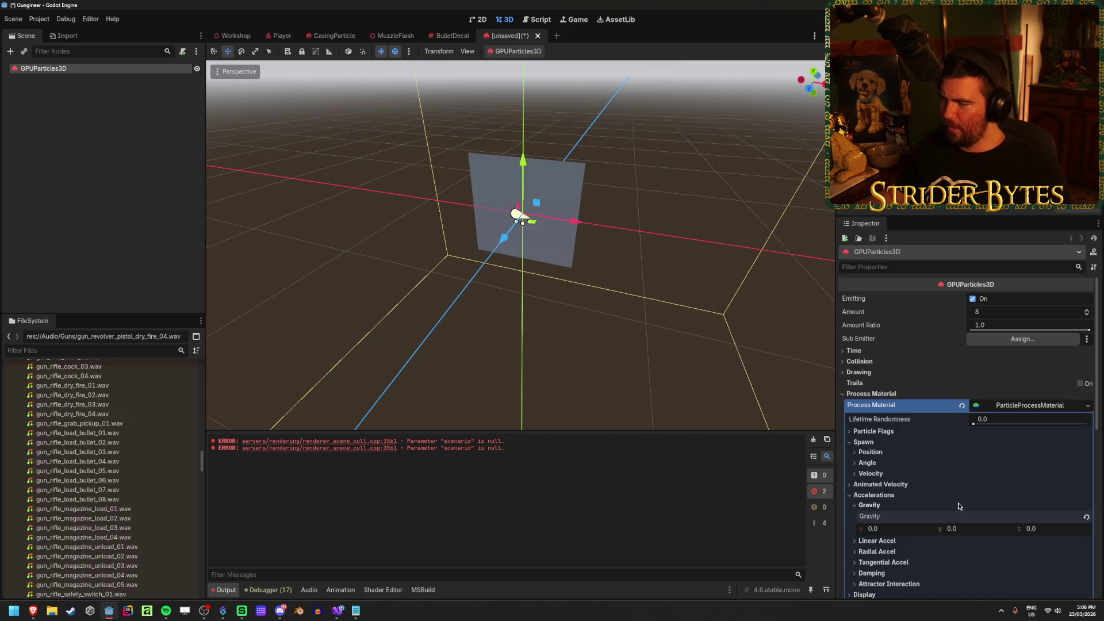
left_click(873, 495)
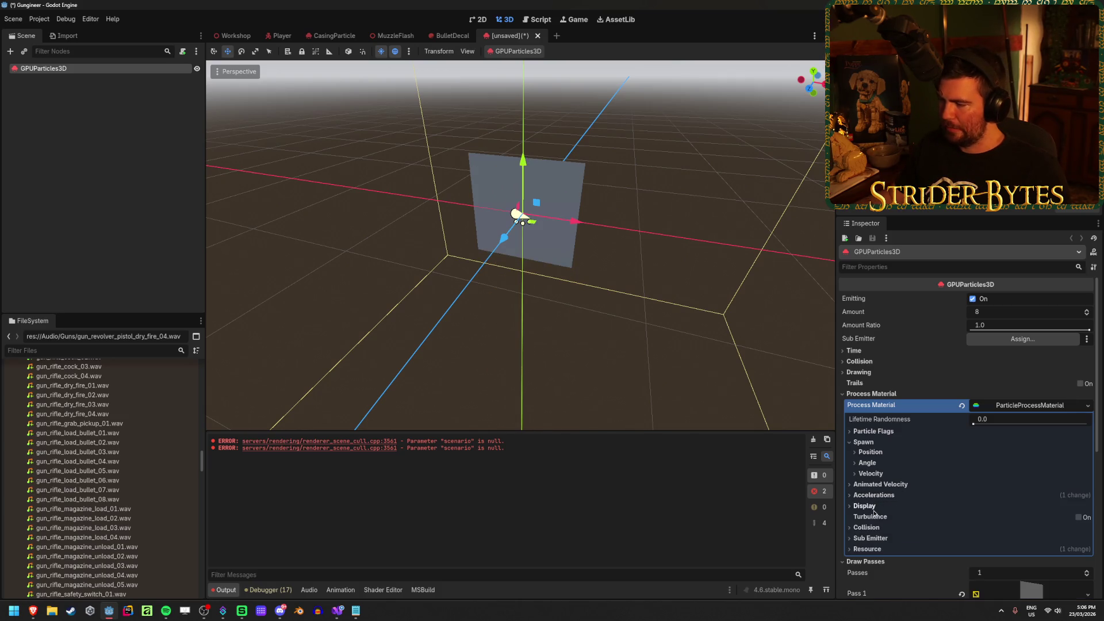
Enable turbulence on the particles
left_click(1079, 518)
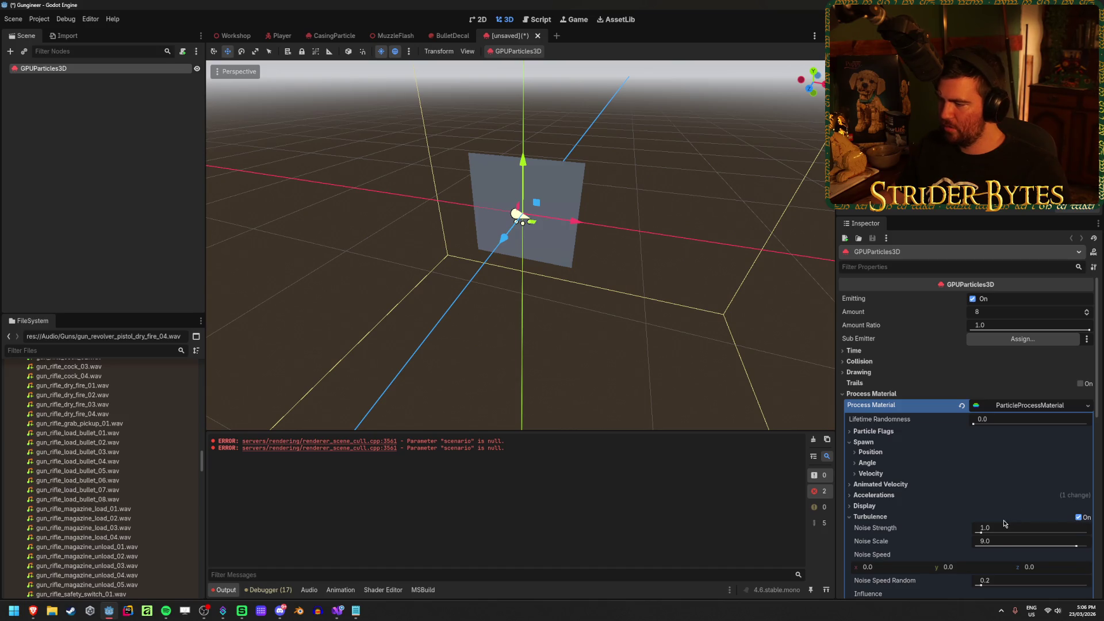
left_click_drag(985, 533, 990, 534)
scroll(990, 534, "down", 3)
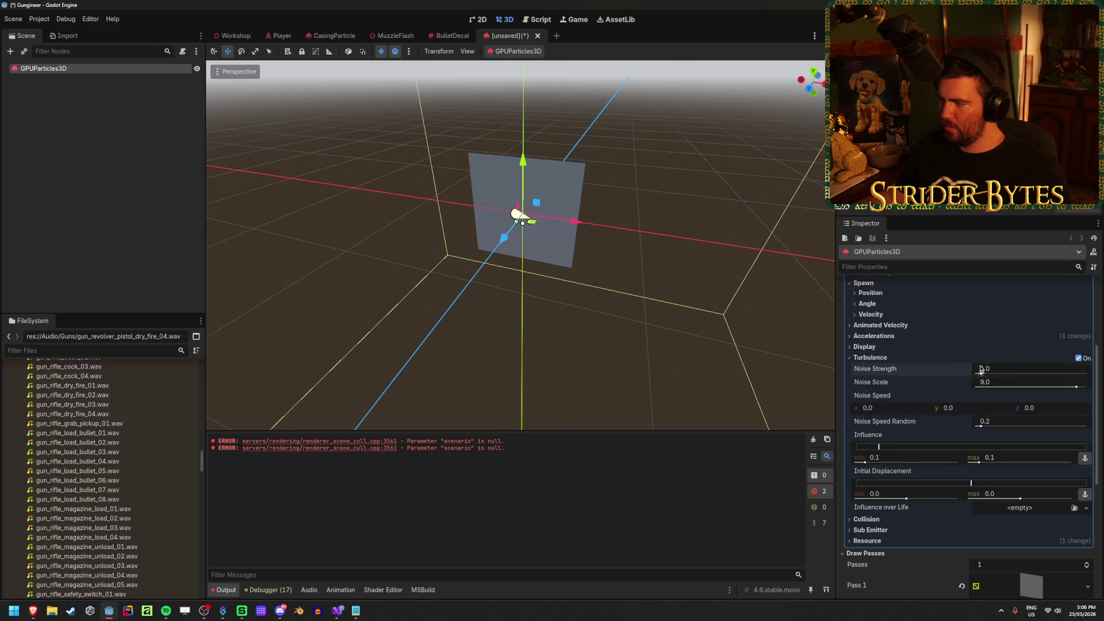
scroll(980, 369, "up", 2)
Set Direction X to 0, Initial Velocity minimum to 1.0 and Spread to 0
left_click(885, 394)
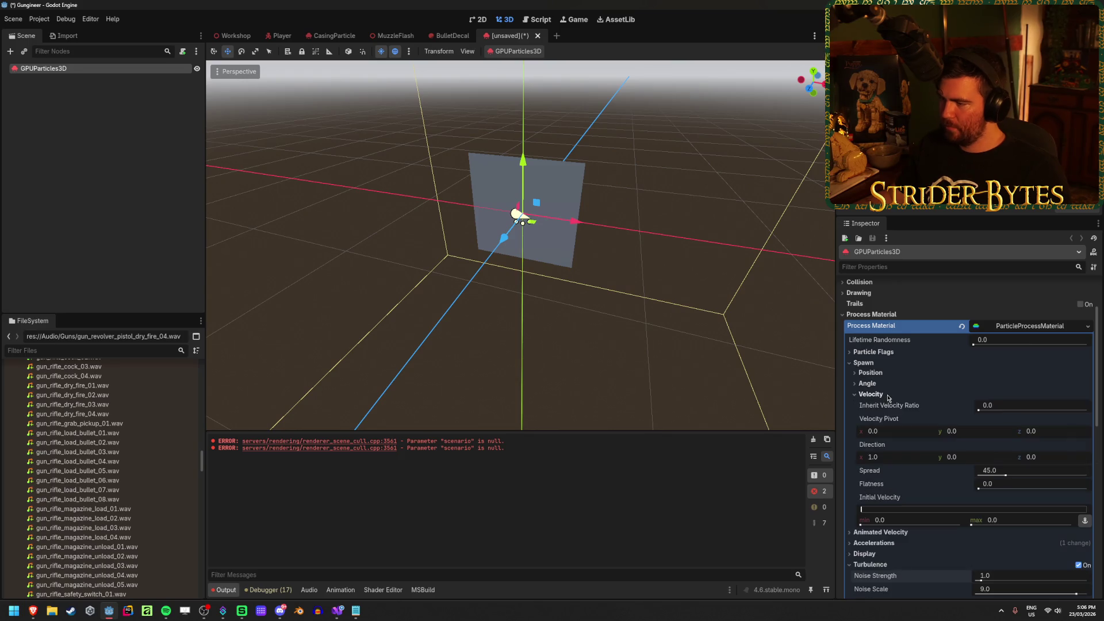
left_click(895, 458)
type("0")
key("Tab")
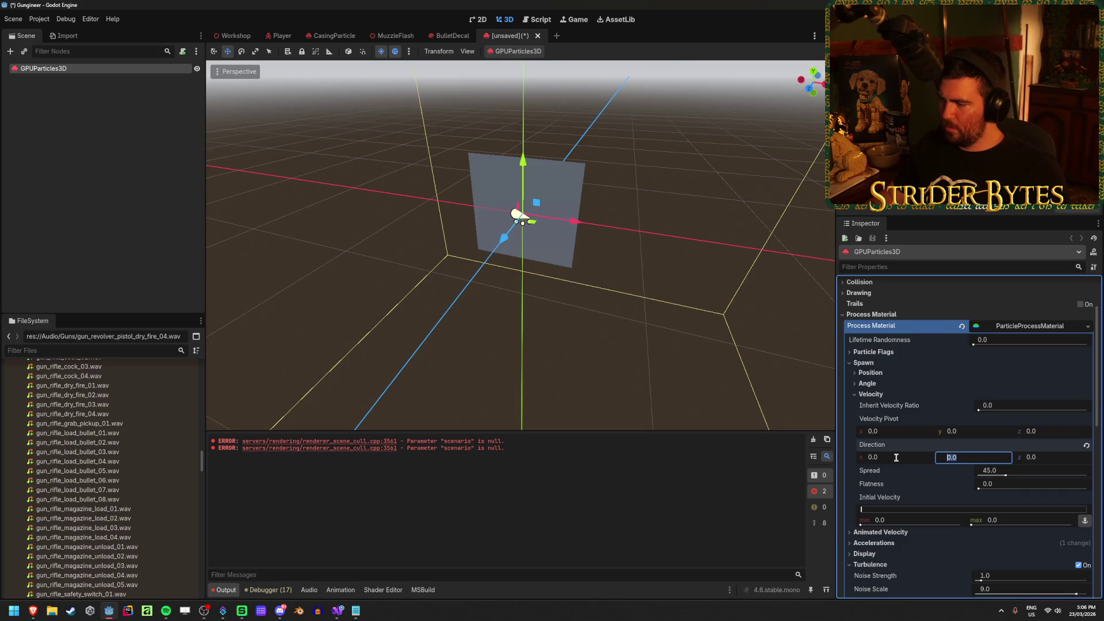
type("1")
left_click_drag(870, 513, 905, 514)
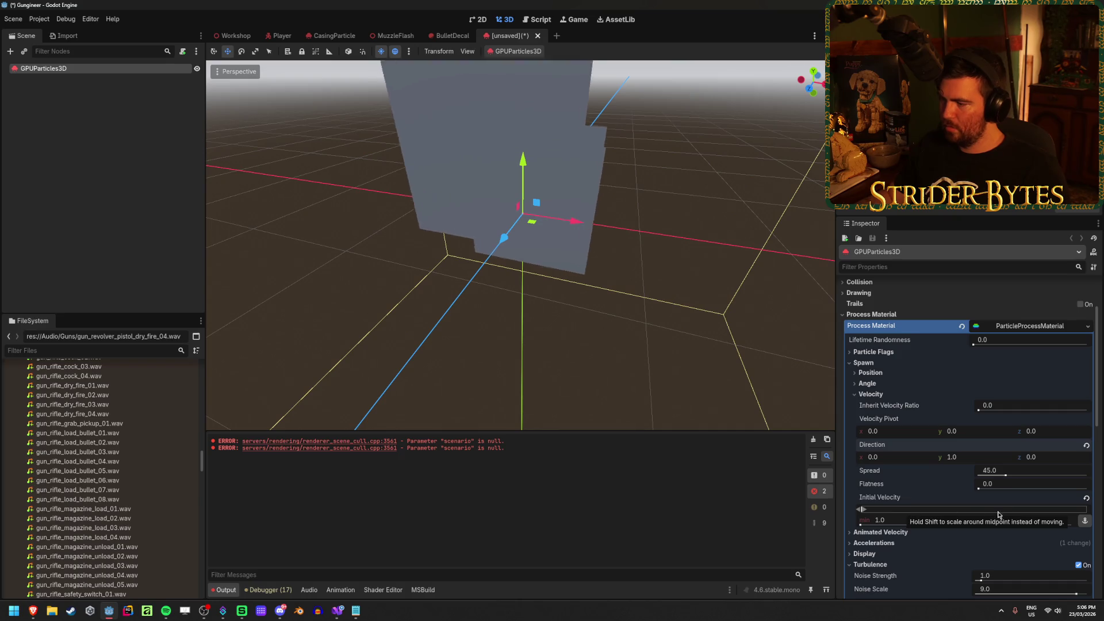
left_click(1008, 469)
type("0")
key("Return")
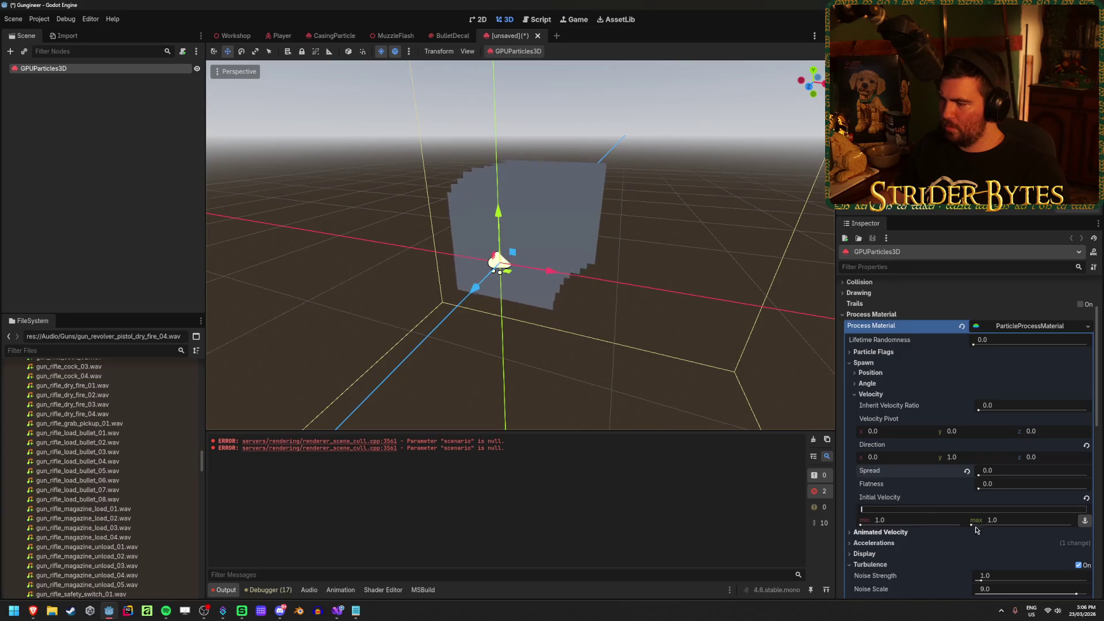
Turn turbulence back off and start saving the particle scene
scroll(1035, 517, "down", 2)
left_click(1079, 525)
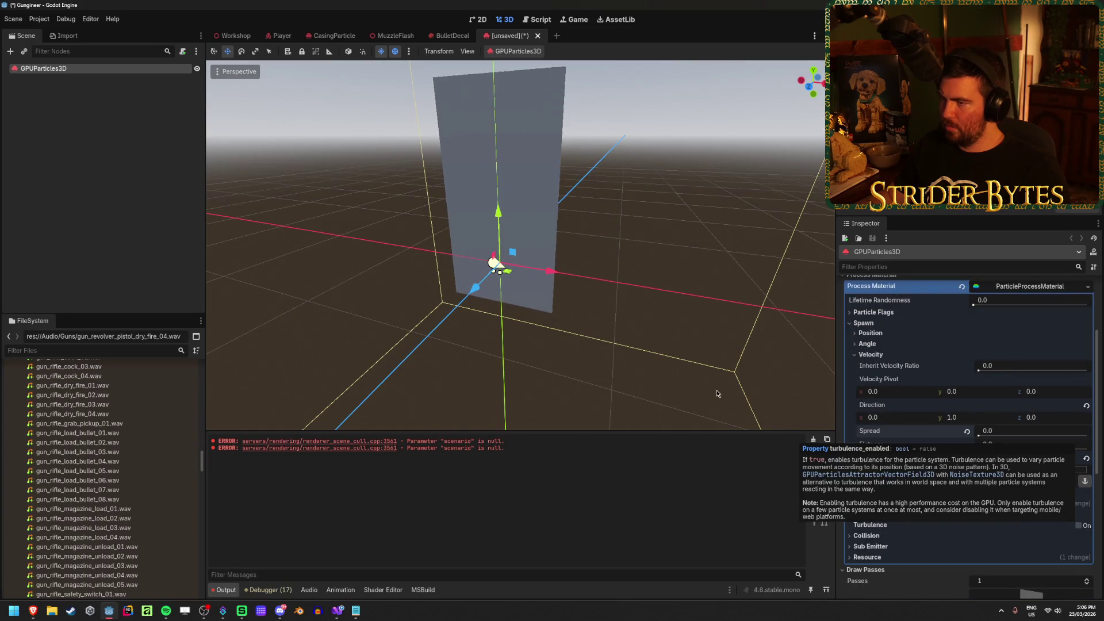
key("ctrl+s")
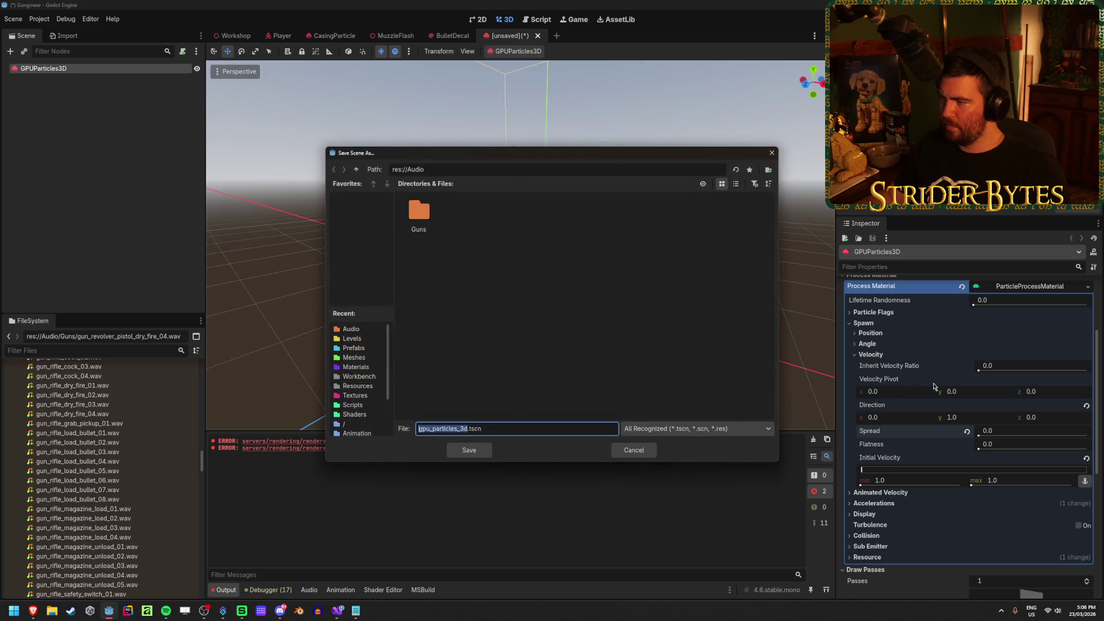
Cancel the save, enable Trails and set Trail Lifetime to 0.3 s
left_click(635, 452)
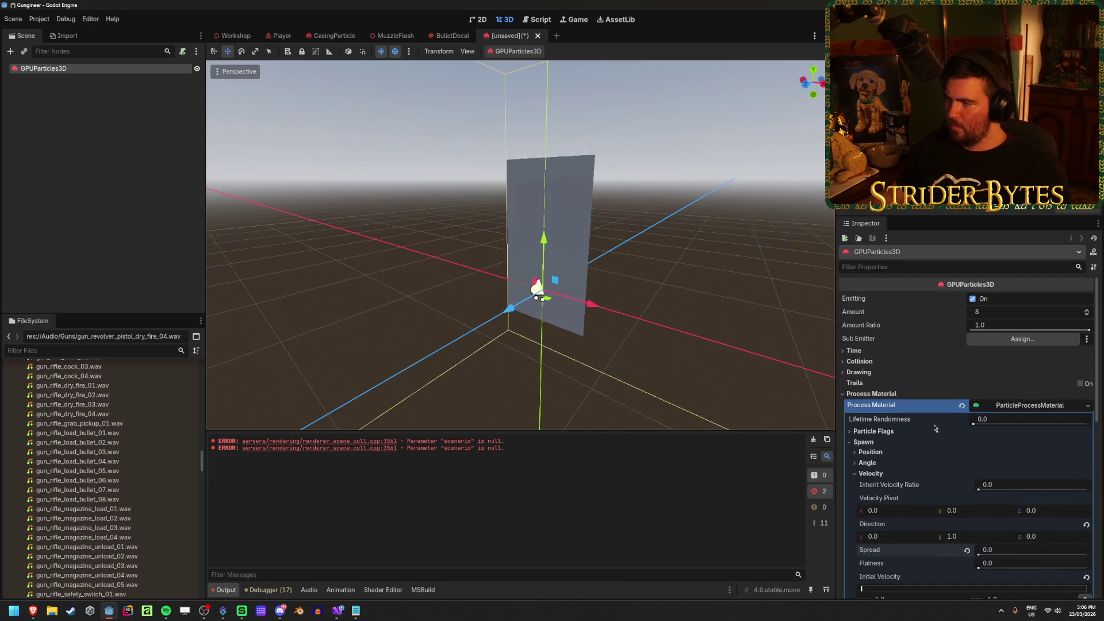
left_click(1081, 383)
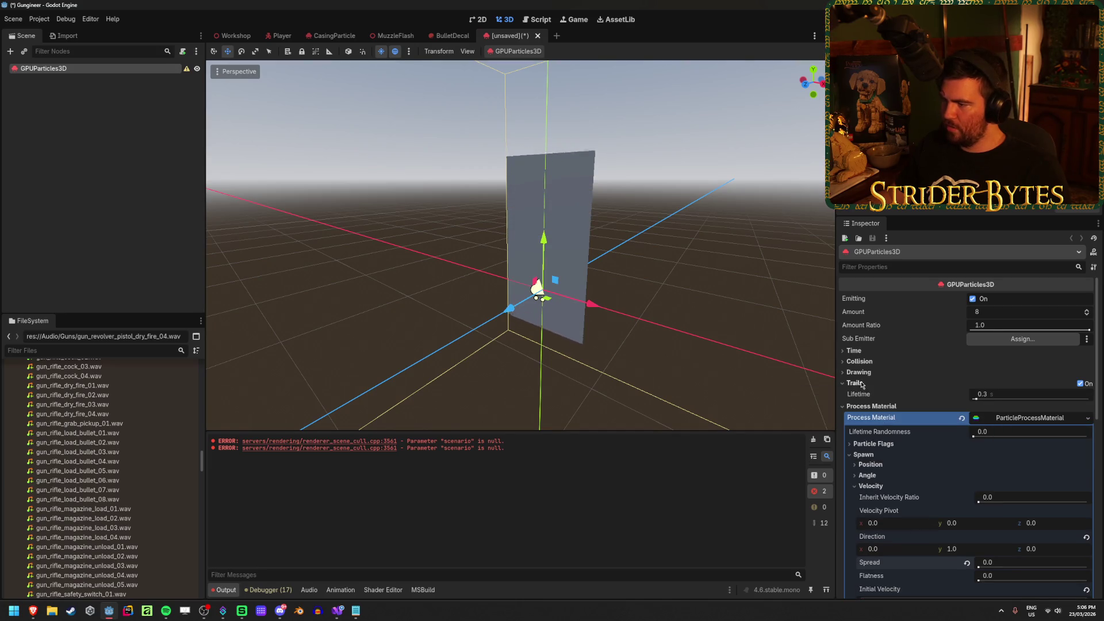
left_click_drag(976, 397, 1059, 399)
left_click(961, 394)
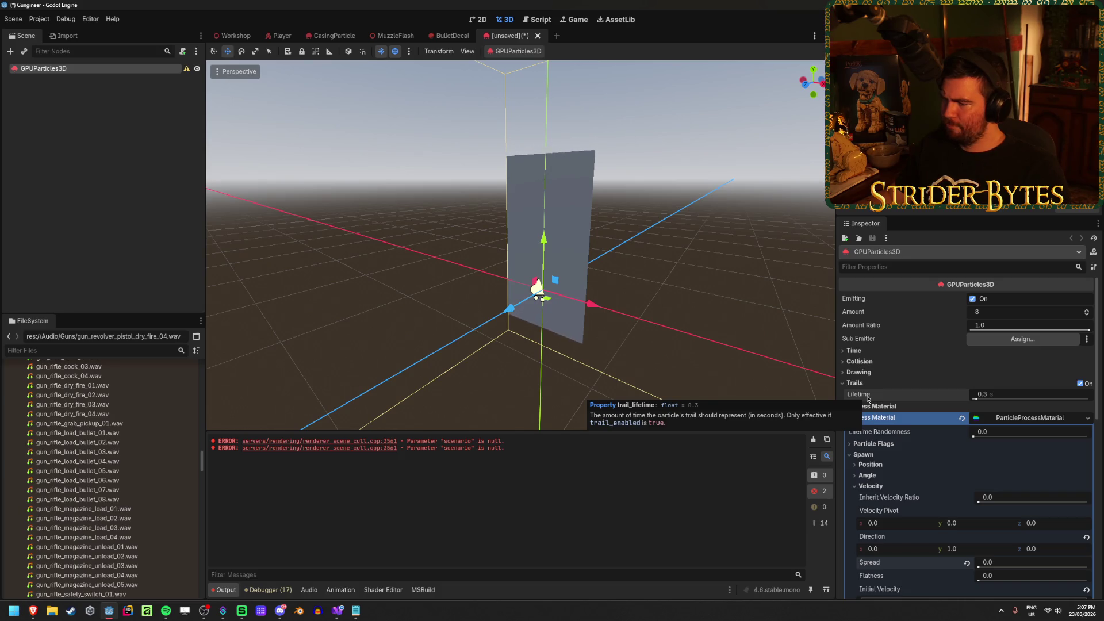
Close the unsaved particle test scene with Ctrl+Shift+W
scroll(908, 397, "down", 3)
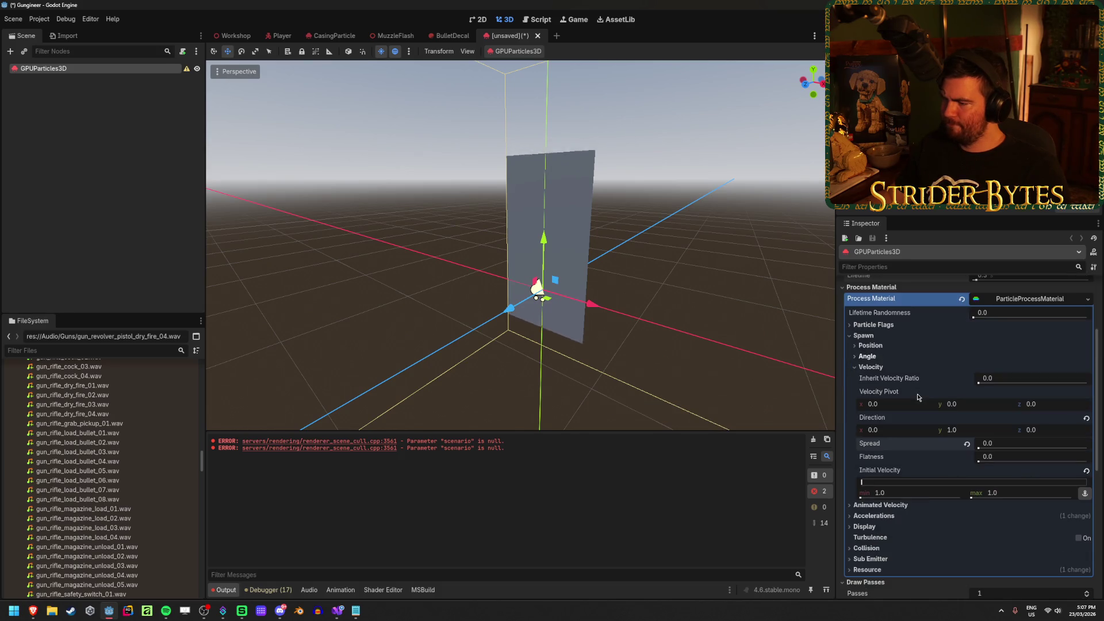
scroll(917, 398, "down", 3)
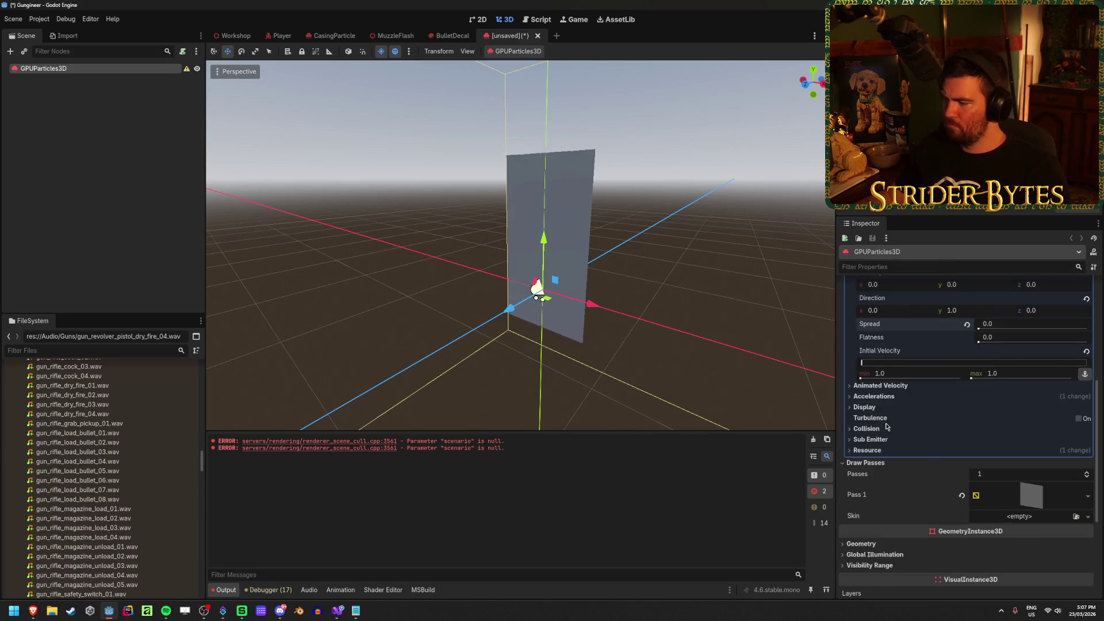
scroll(885, 424, "up", 6)
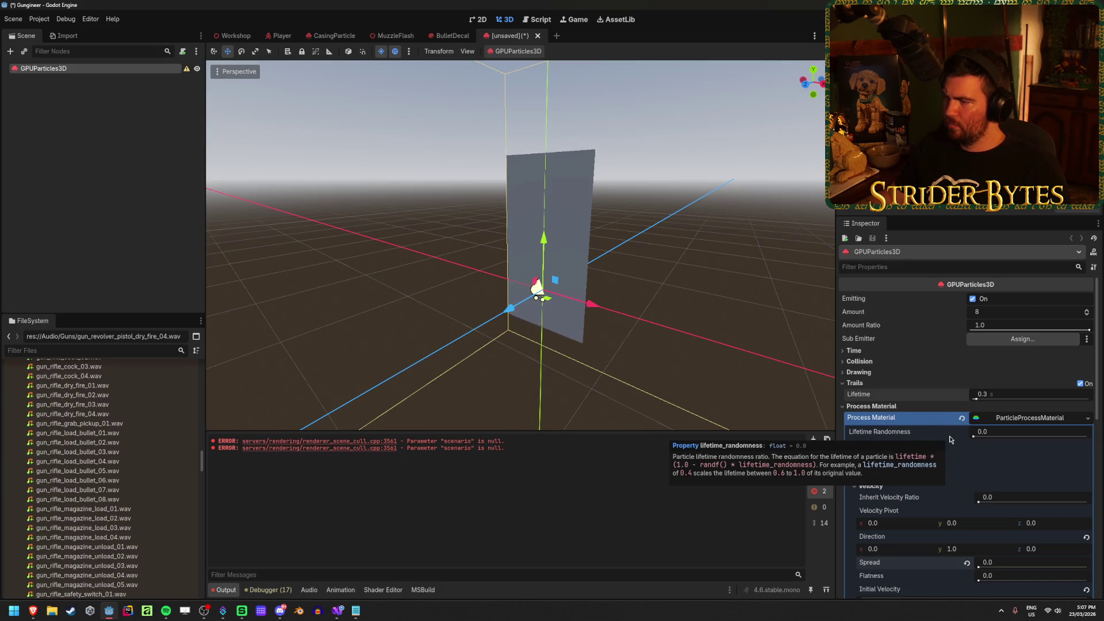
key("ctrl+shift+w")
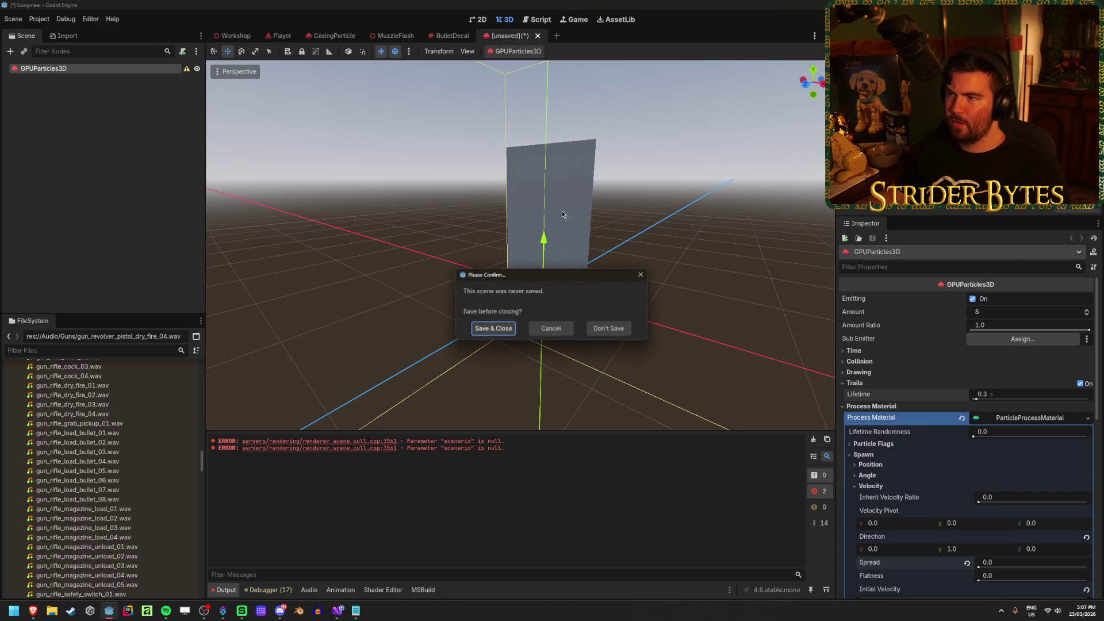
Discard the particle scene and show the Player scene's Animation panel
left_click(611, 331)
left_click(280, 36)
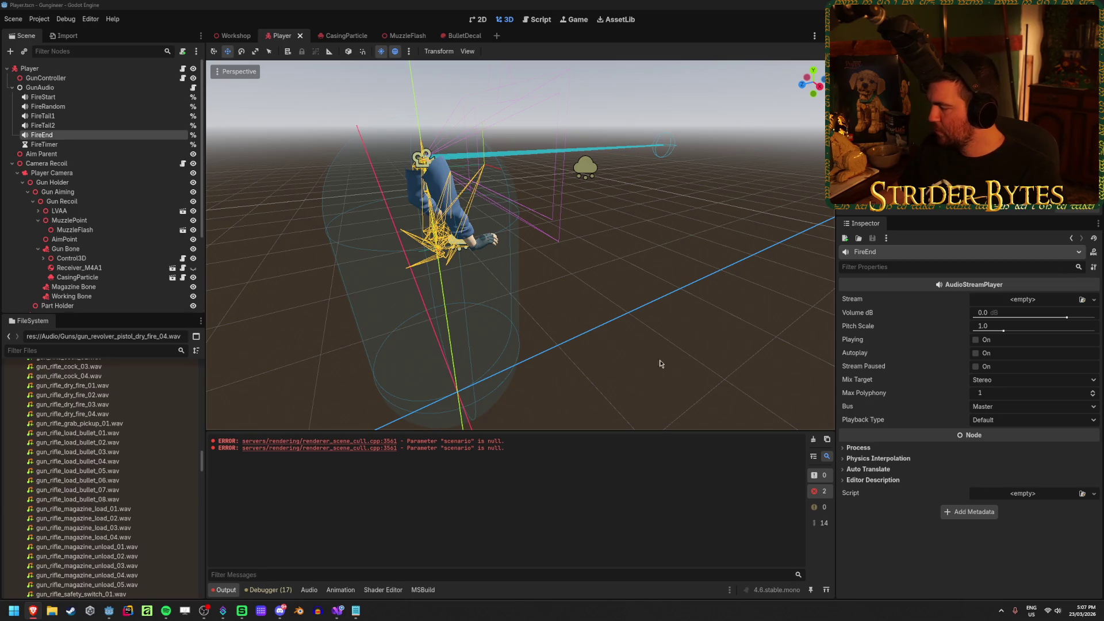
scroll(109, 406, "up", 3)
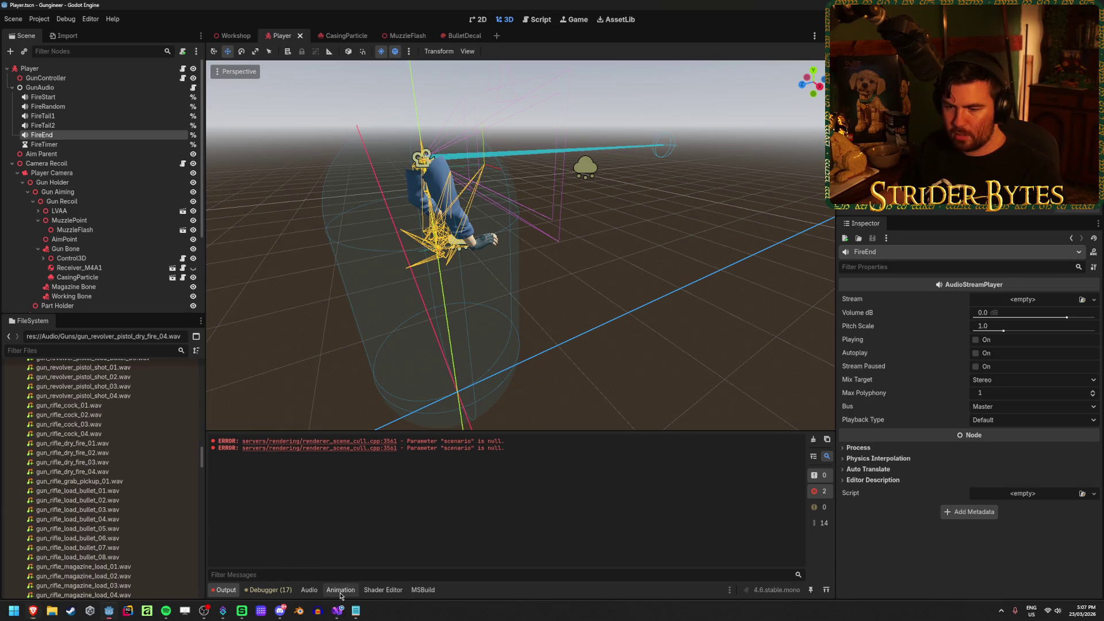
left_click(340, 590)
Try adding an Audio Playback Track, cancel it, and keep AR_Stage1 as the edited animation
scroll(109, 425, "up", 10)
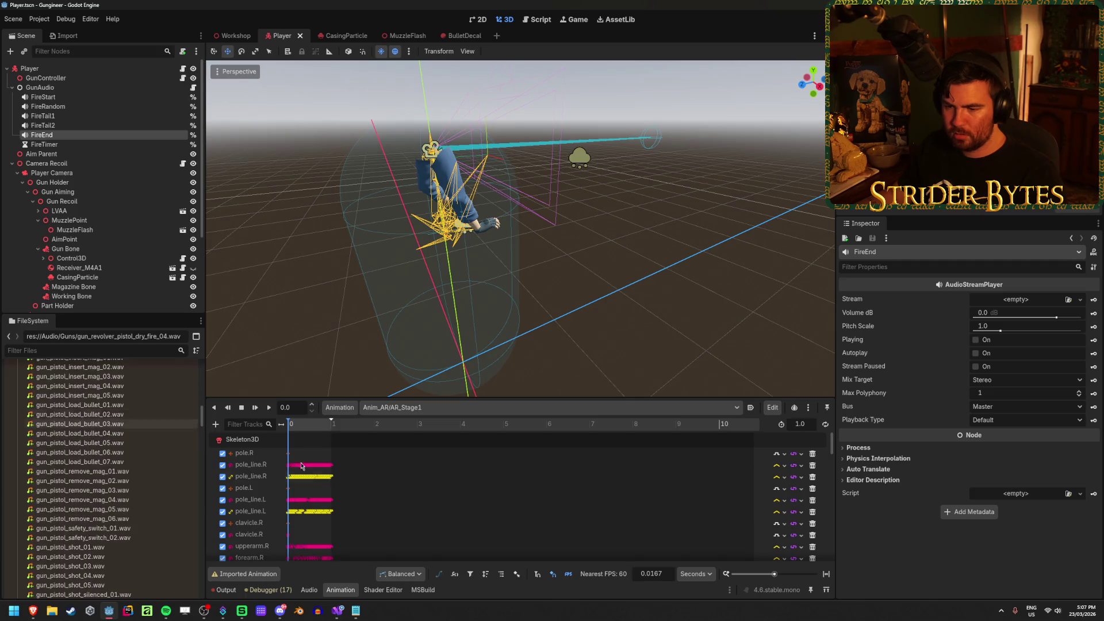
scroll(301, 466, "down", 10)
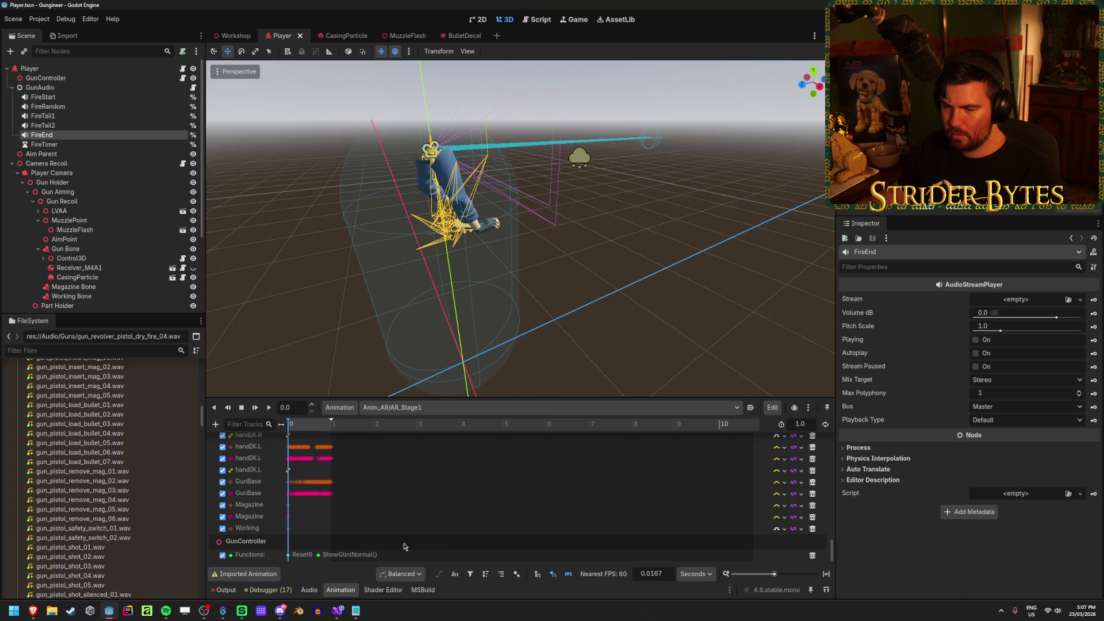
left_click(216, 424)
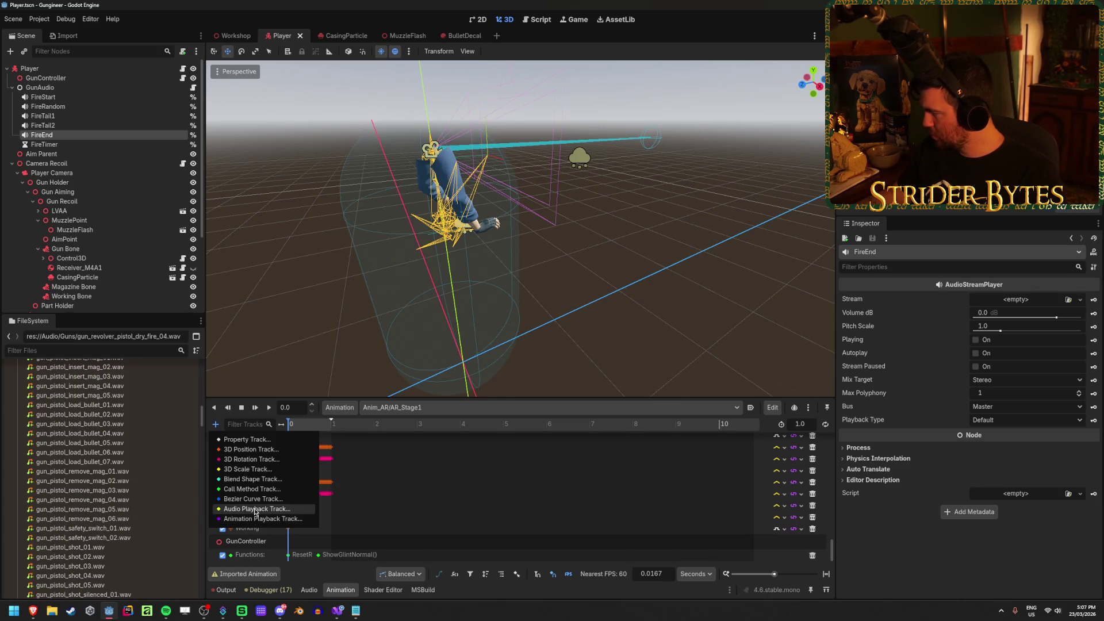
left_click(255, 510)
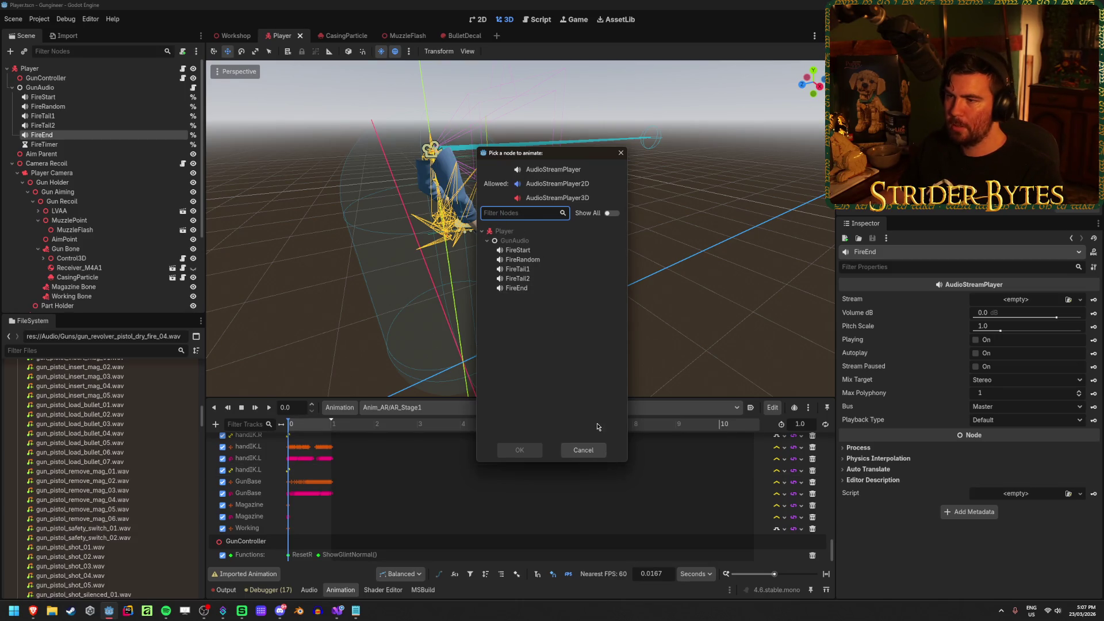
left_click(583, 450)
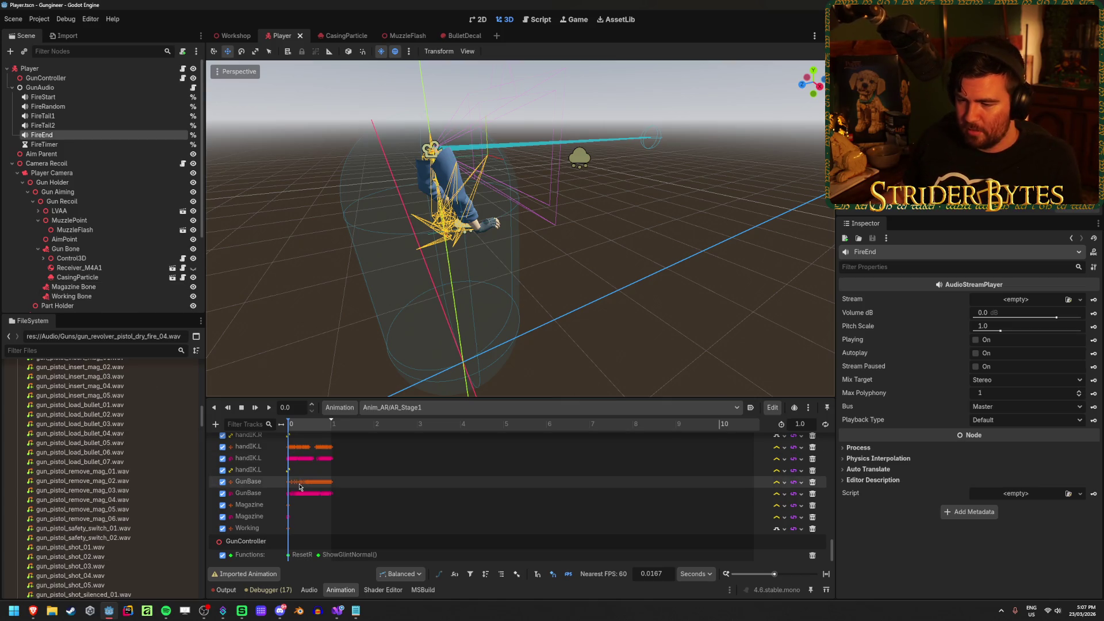
left_click(408, 407)
left_click(406, 433)
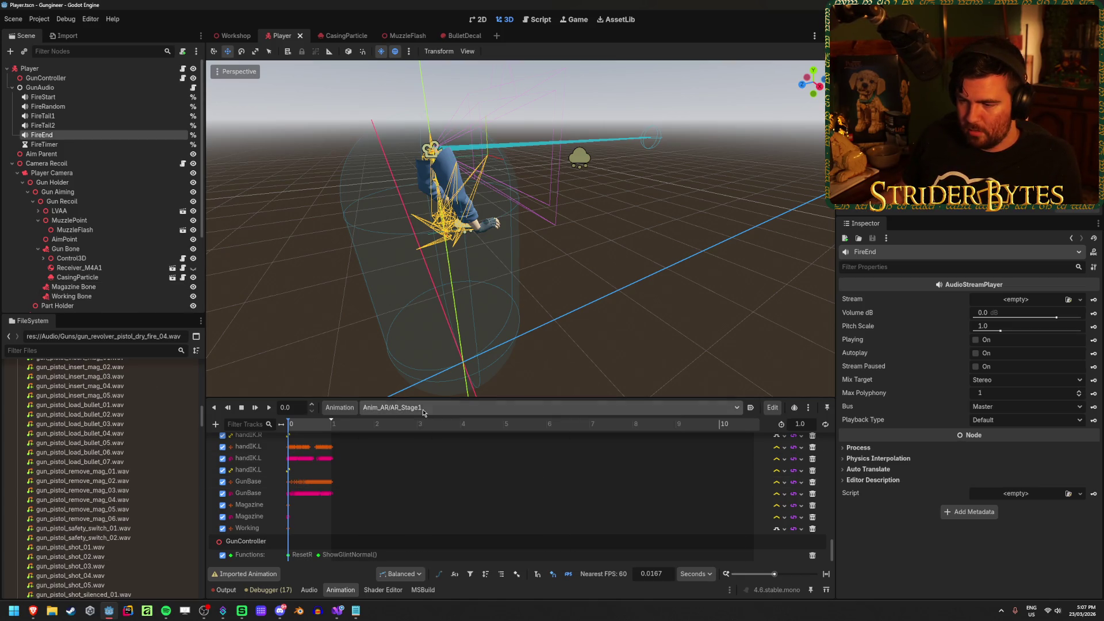
Scrub AR_Stage1, then inspect the AnimationTree graph and AnimationPlayer node without renaming
mouse_move(289, 426)
left_mouse_down()
mouse_move(309, 426)
mouse_move(291, 426)
left_mouse_up()
scroll(68, 228, "down", 5)
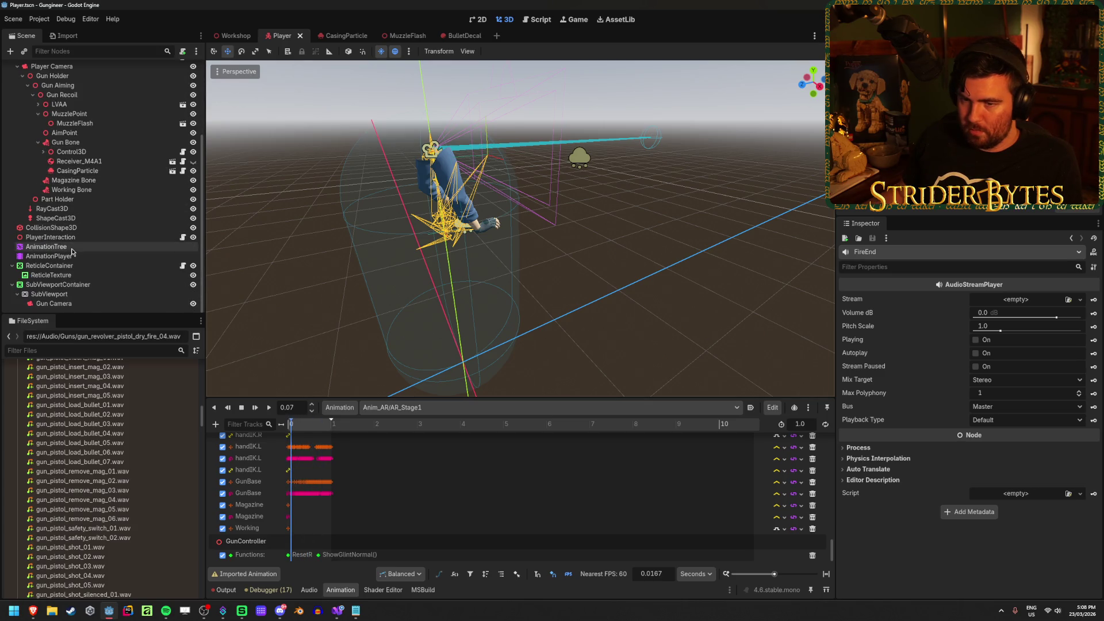
left_click(68, 247)
key("F2")
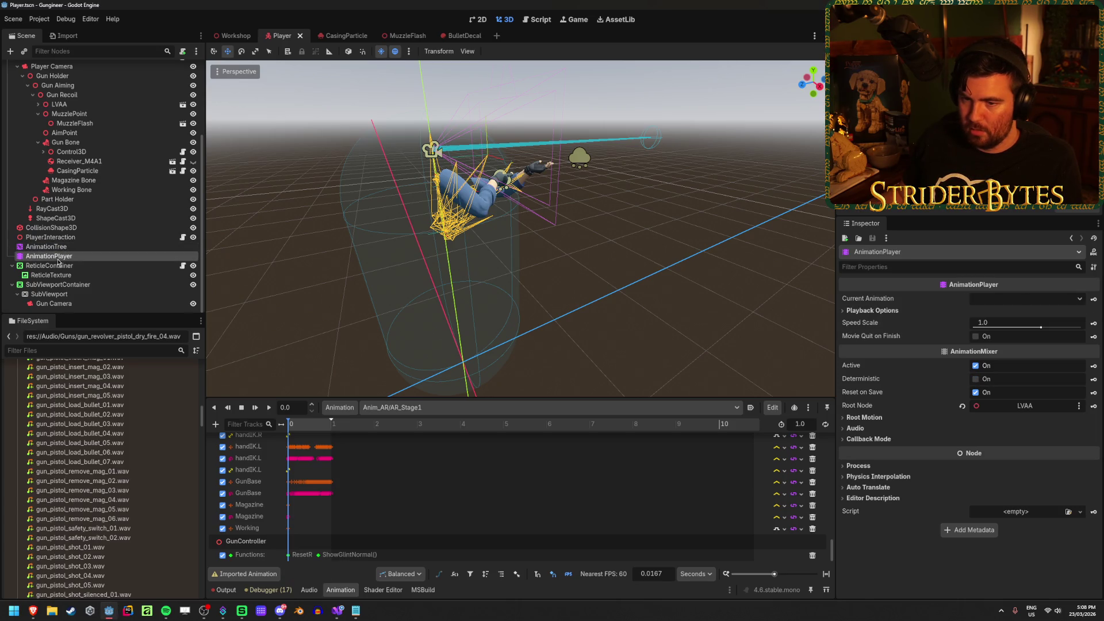
left_click(464, 590)
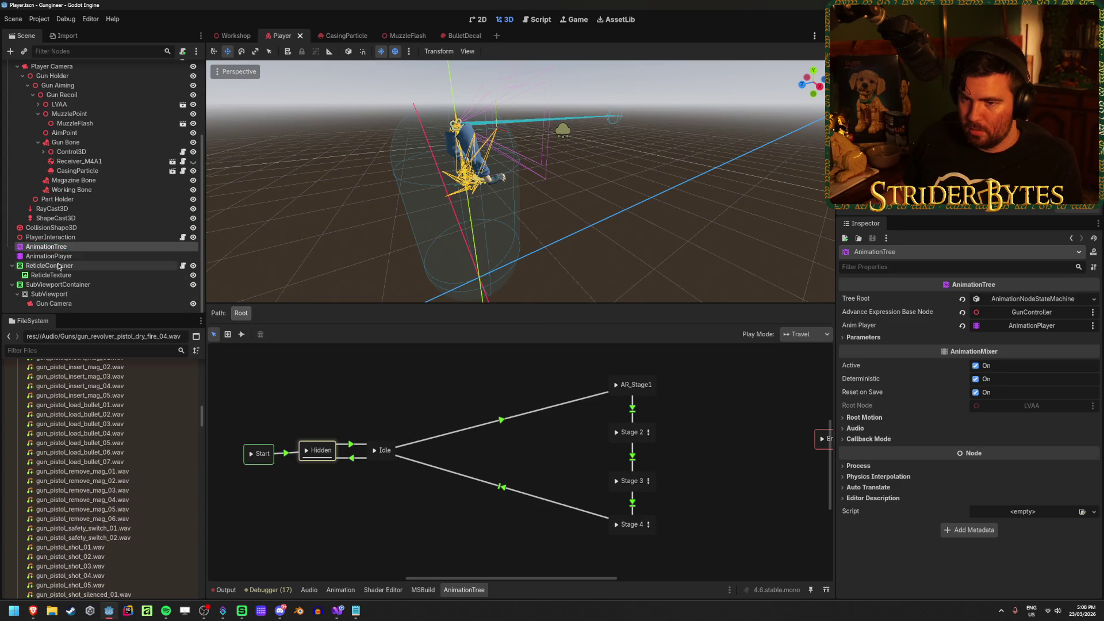
left_click(48, 256)
key("Escape")
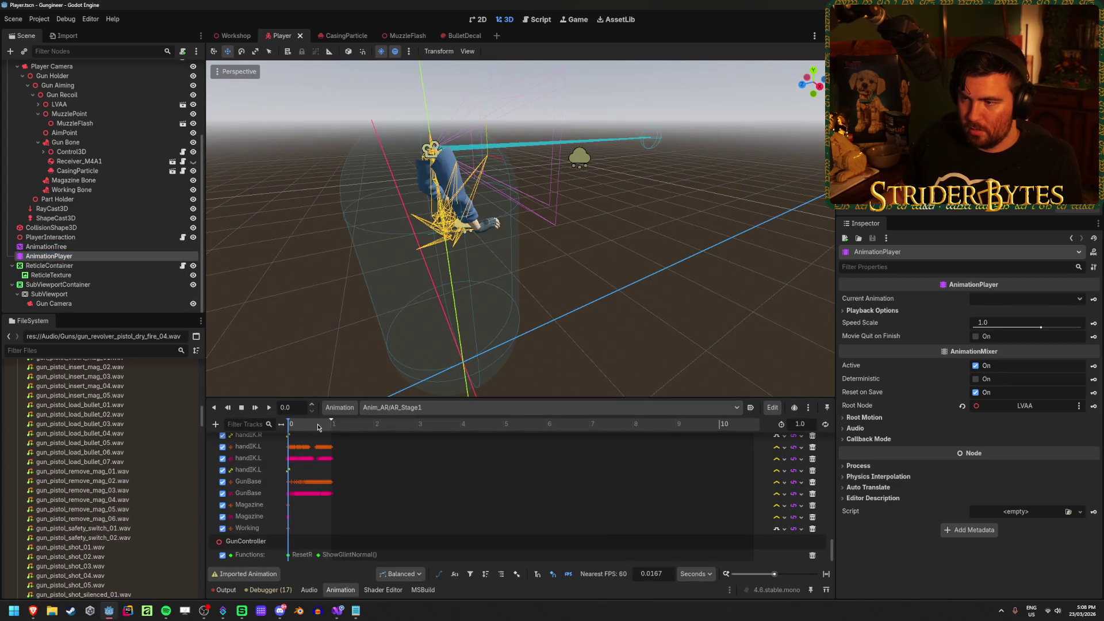
Replay AR_Stage1 from the start, then recentre and orbit the view onto the arms rig
left_click(268, 408)
mouse_move(290, 425)
left_mouse_down()
mouse_move(313, 427)
mouse_move(304, 430)
left_mouse_up()
left_click(268, 408)
scroll(370, 486, "up", 10)
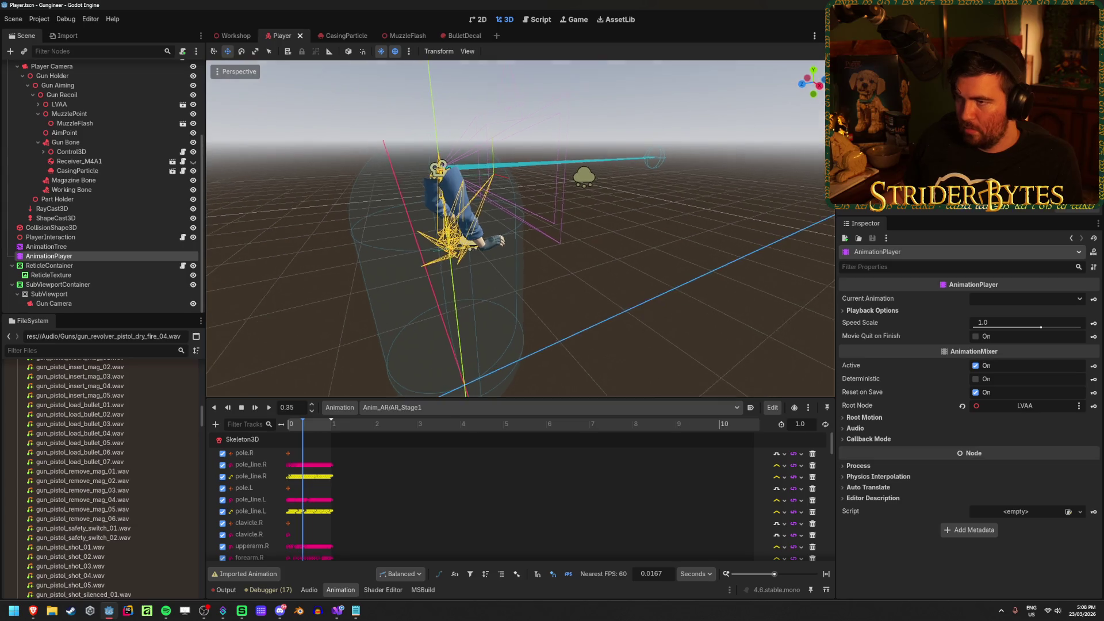
key("o")
mouse_move(366, 261)
left_mouse_down()
mouse_move(391, 230)
mouse_move(374, 270)
mouse_move(310, 256)
mouse_move(382, 264)
left_mouse_up()
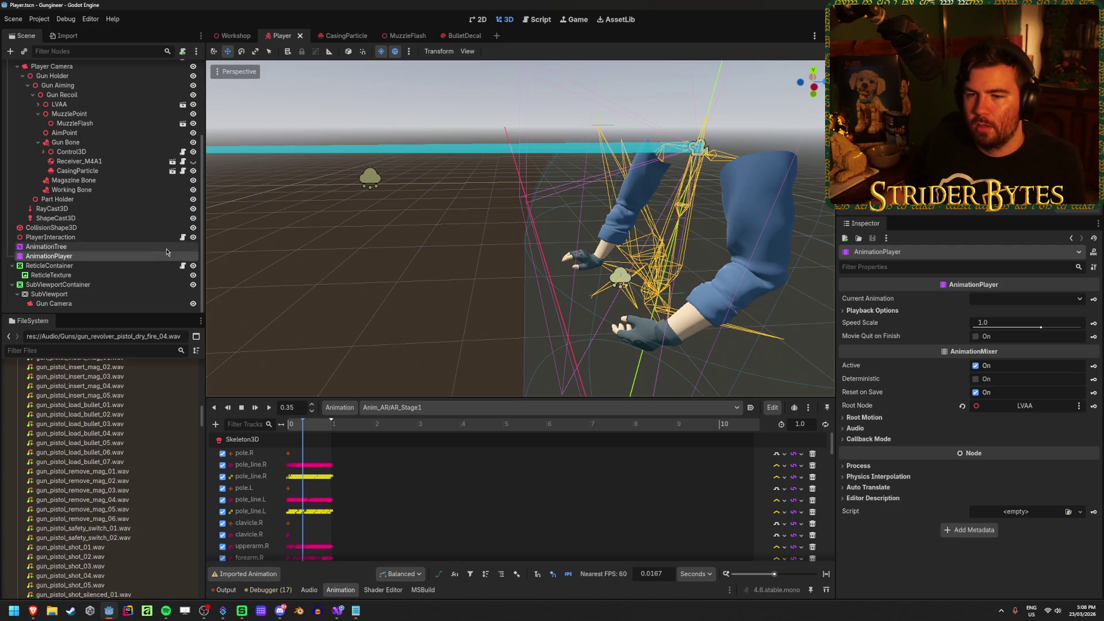
left_click(159, 248)
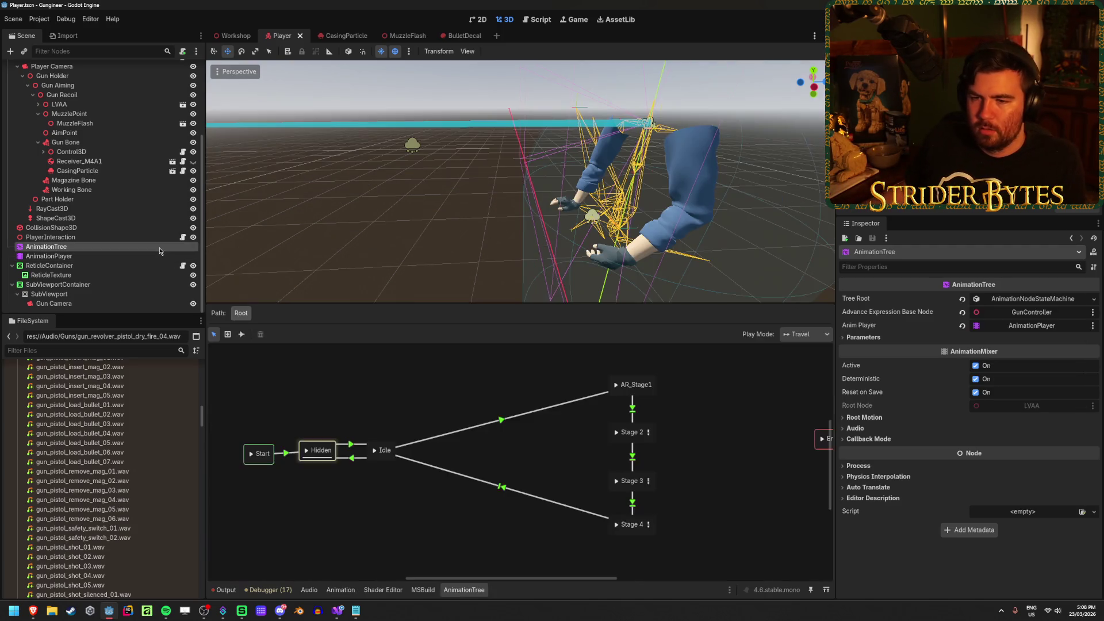
left_click(637, 383)
left_click(615, 385)
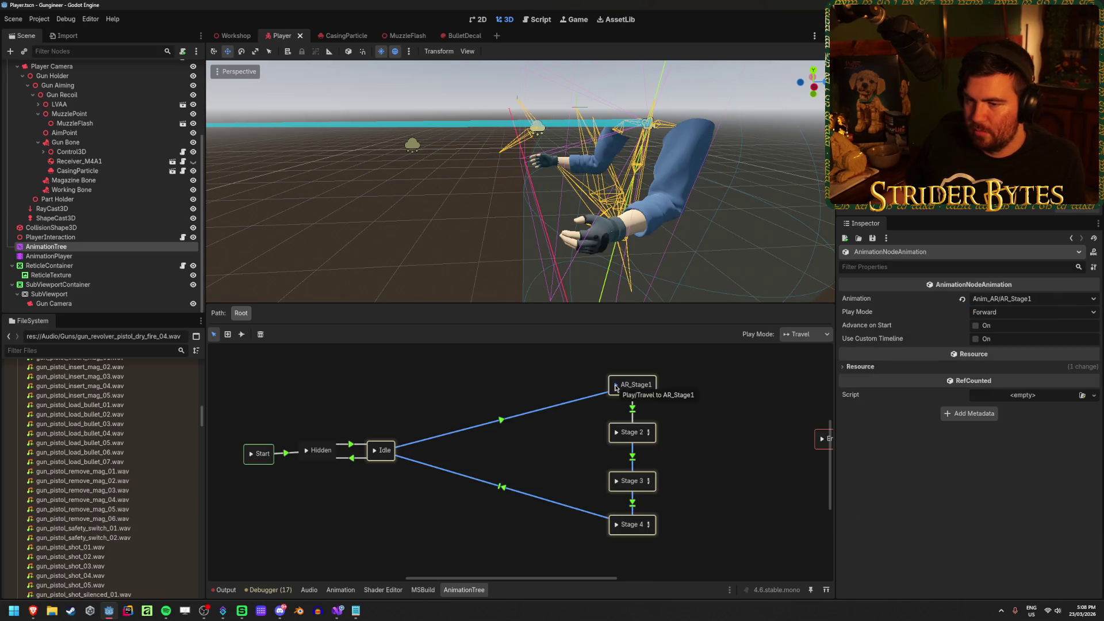
left_click(49, 256)
left_click(437, 407)
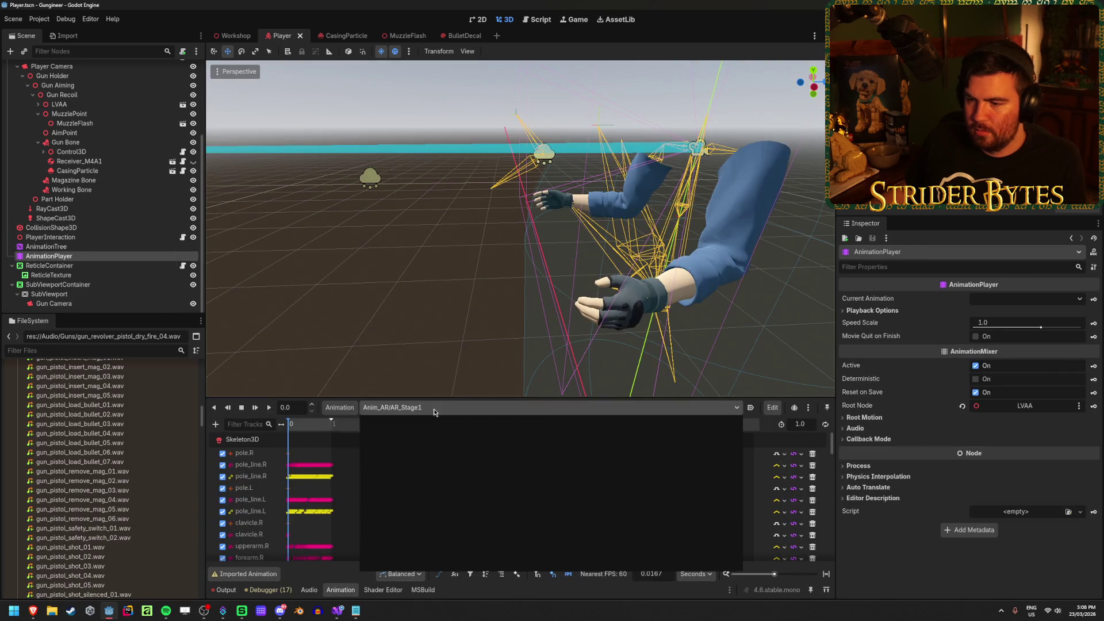
left_click(440, 449)
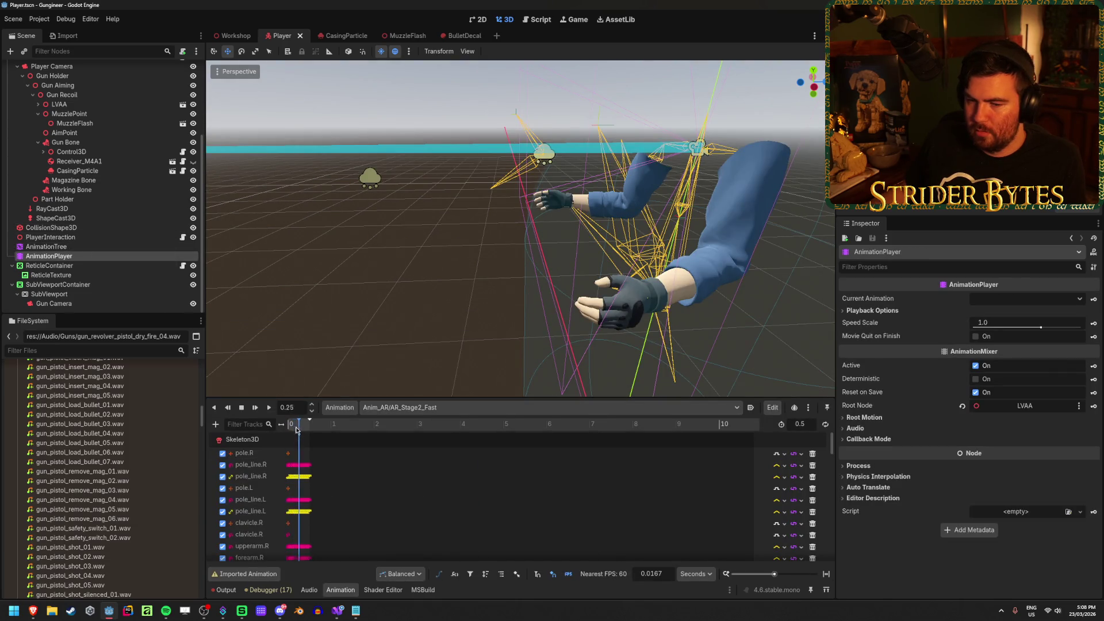
left_click(270, 407)
left_click(269, 410)
left_click(268, 408)
left_click(269, 408)
left_click(268, 409)
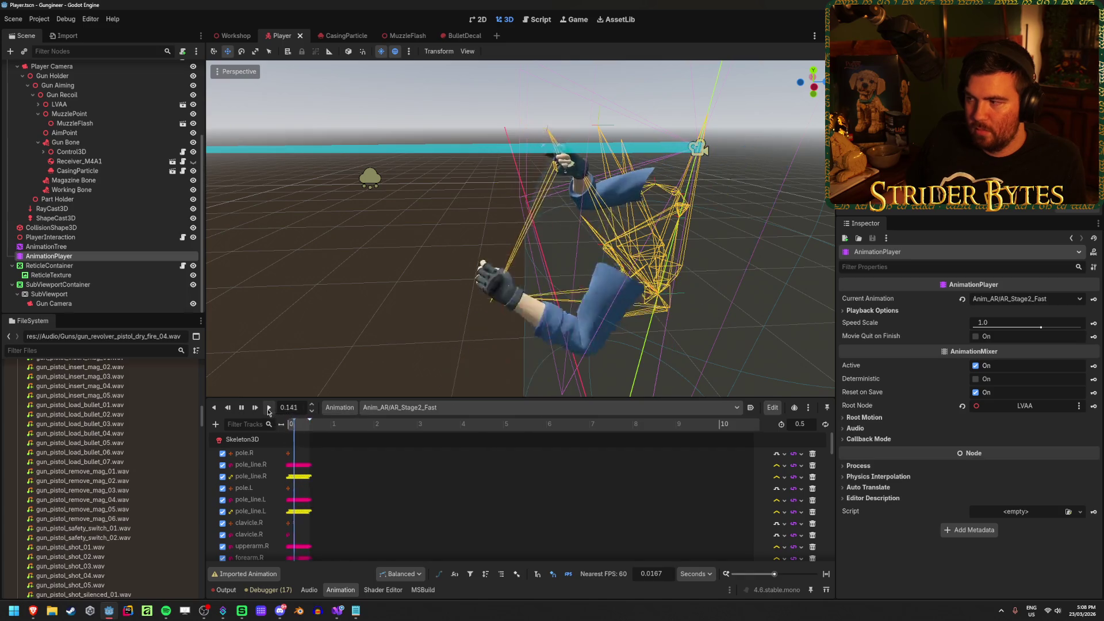
left_click(719, 408)
left_click(401, 438)
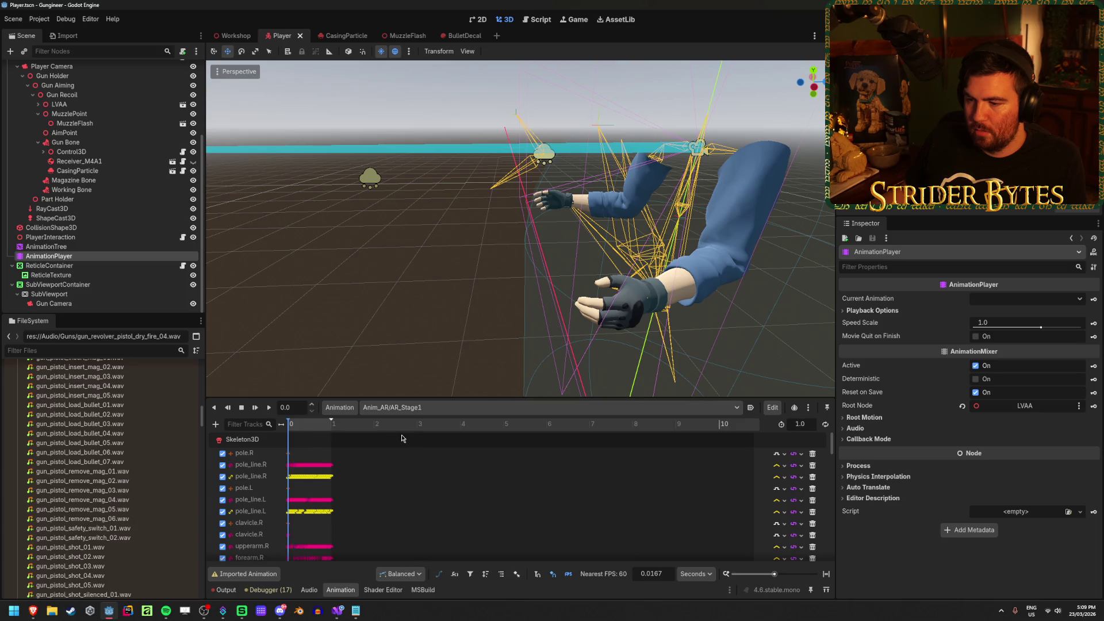
left_click(270, 409)
left_click(271, 409)
left_click(269, 409)
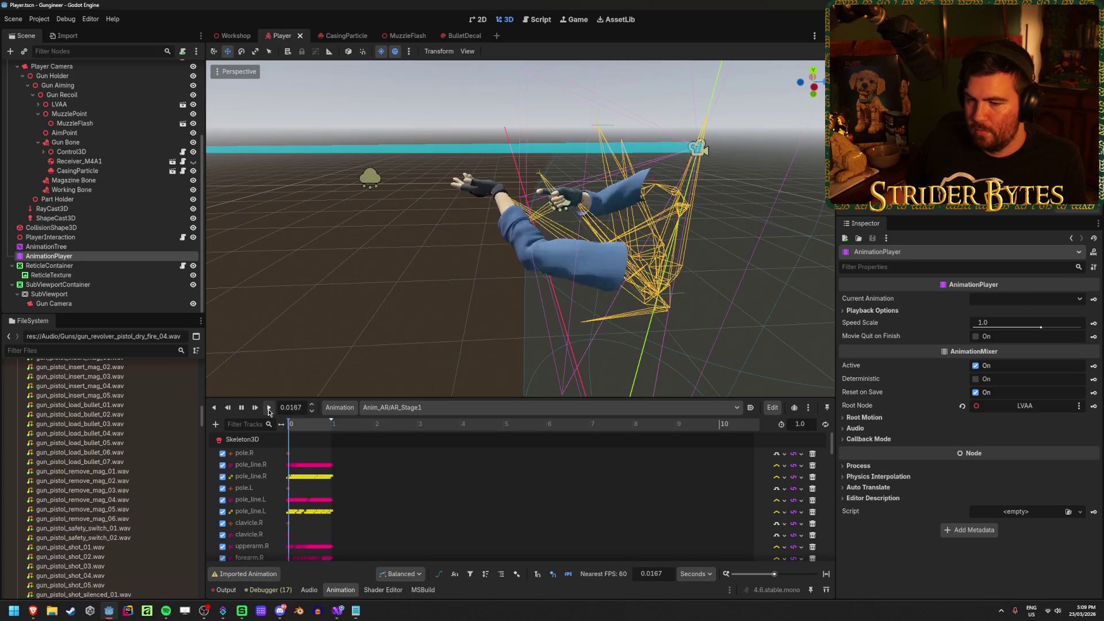
left_click(268, 412)
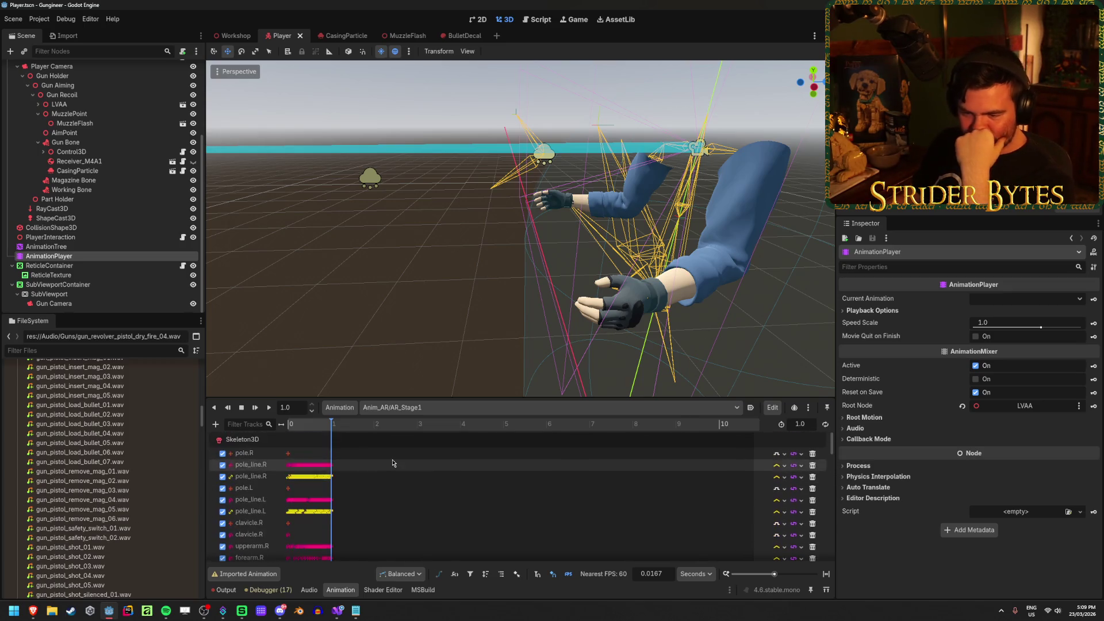
Preview gun_grenade_launcher_reload_01.wav and the two revolver cylinder spin sounds
scroll(122, 416, "up", 10)
scroll(122, 416, "down", 6)
scroll(149, 407, "up", 6)
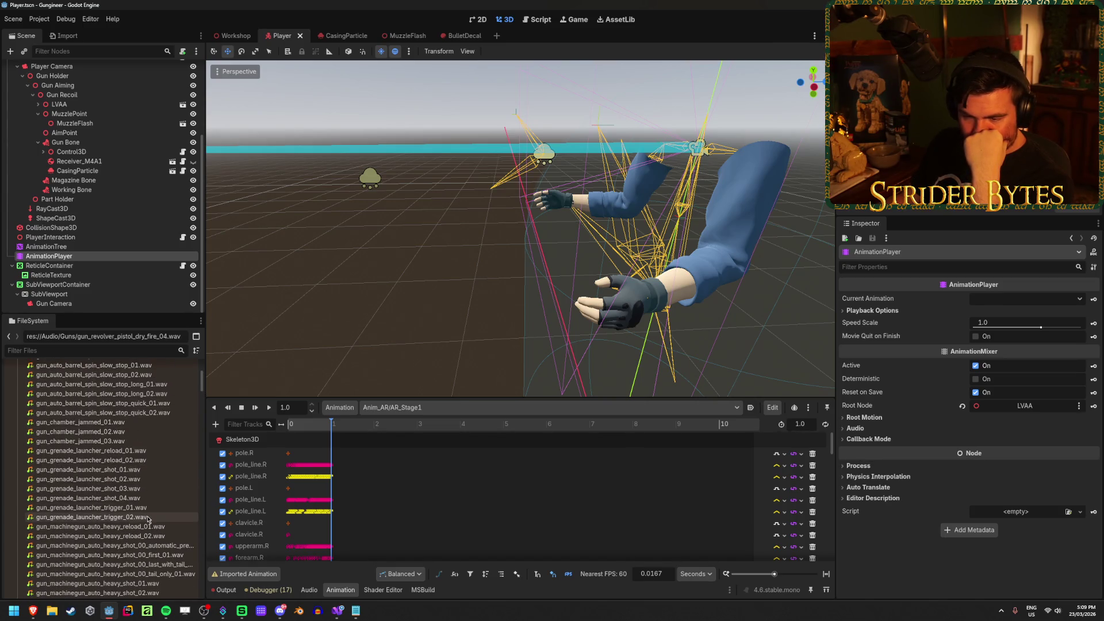
left_click(146, 452)
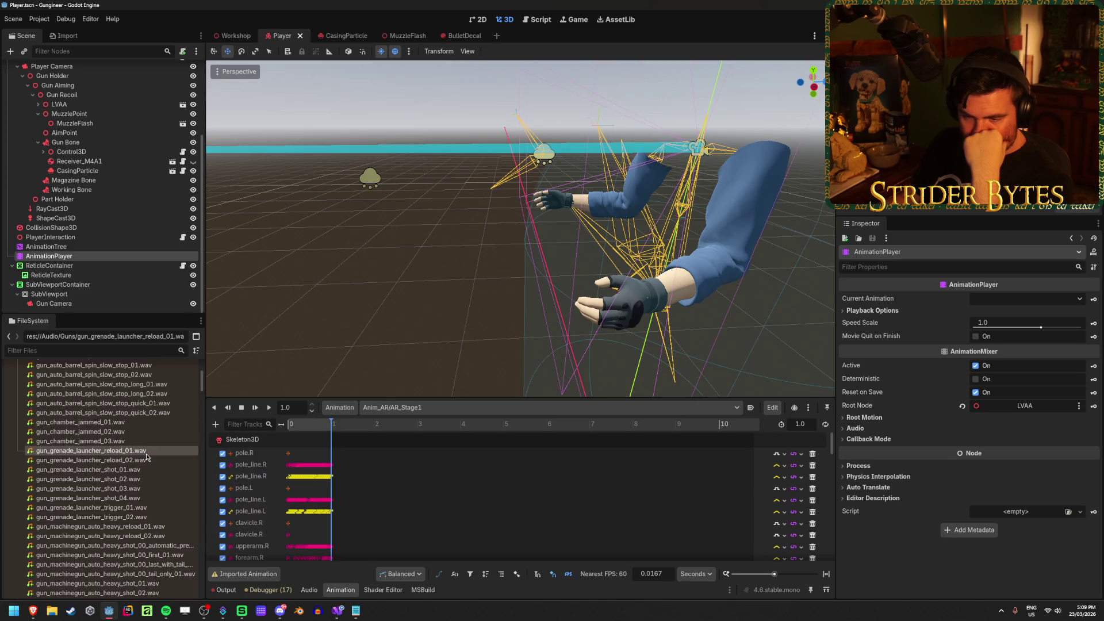
scroll(147, 457, "up", 6)
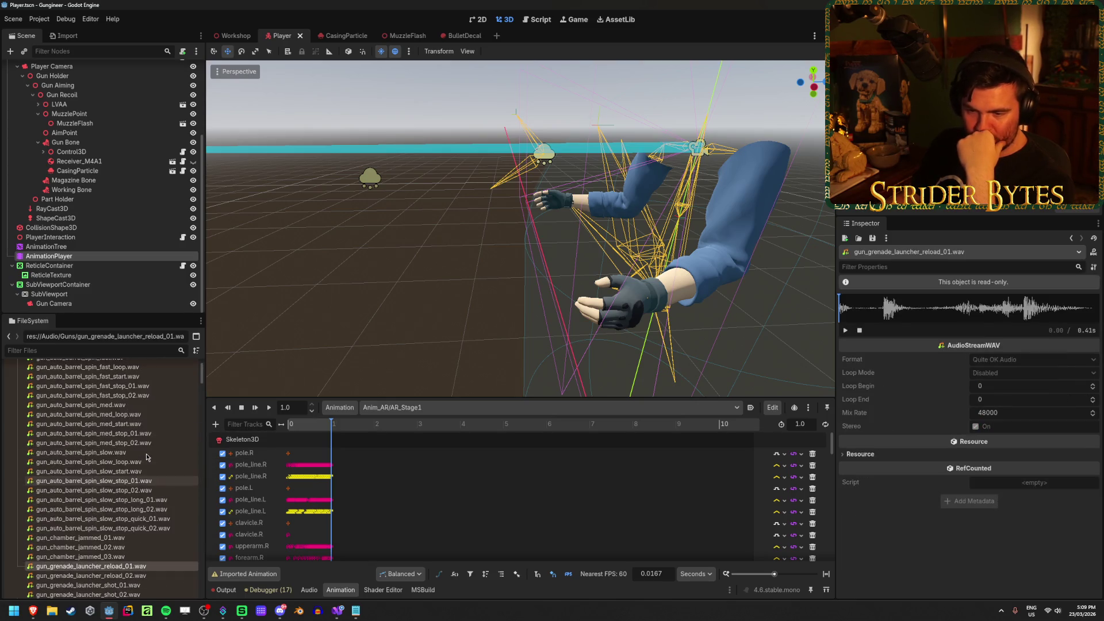
scroll(147, 457, "down", 12)
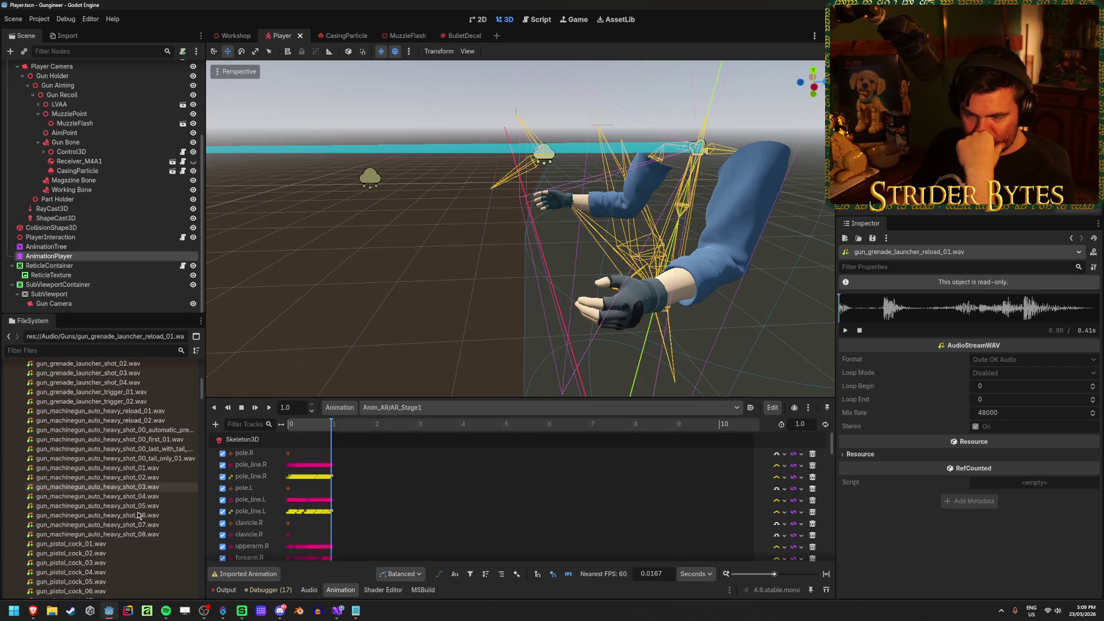
scroll(142, 416, "down", 9)
scroll(142, 417, "down", 15)
scroll(141, 416, "down", 8)
left_click(115, 486)
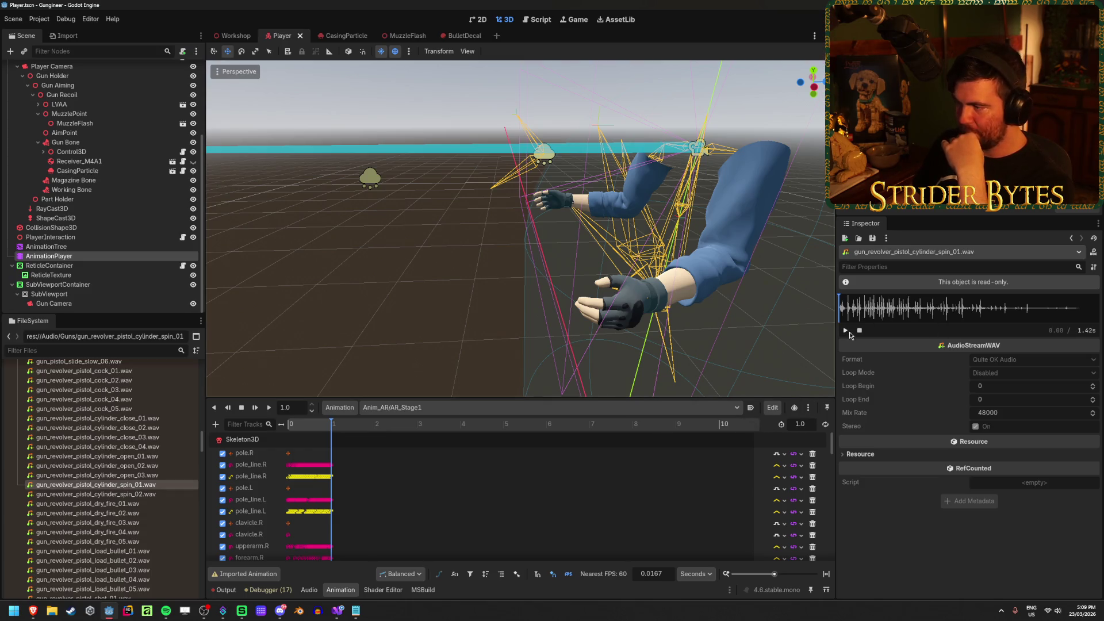
left_click(170, 493)
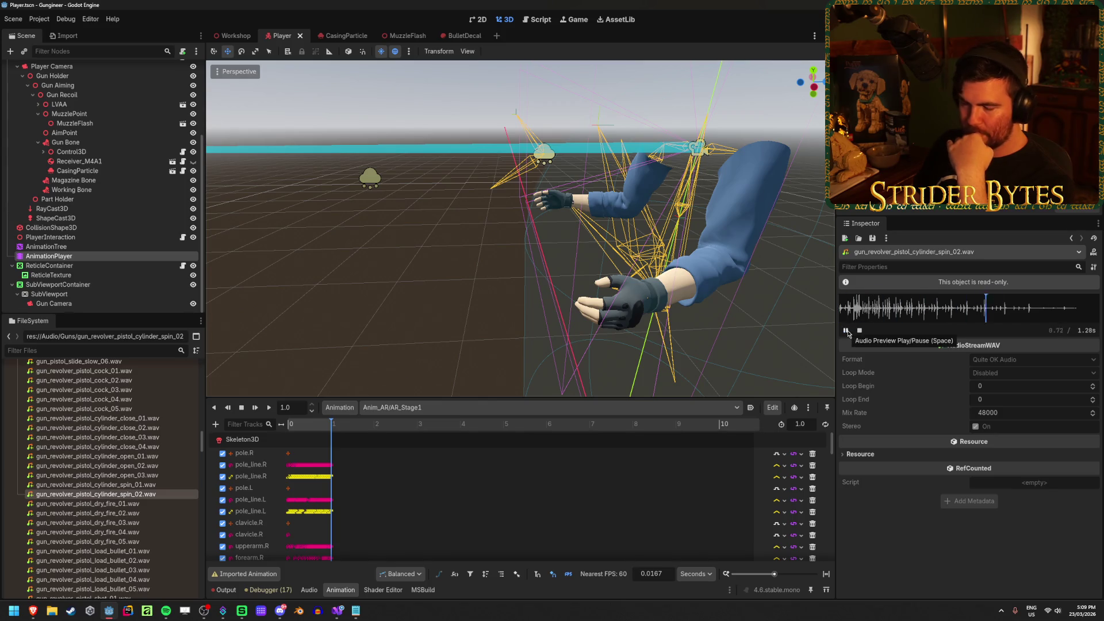
Preview the rifle magazine unload 01–04, safety switch and load bullet 02 and 01 sounds
scroll(147, 420, "down", 10)
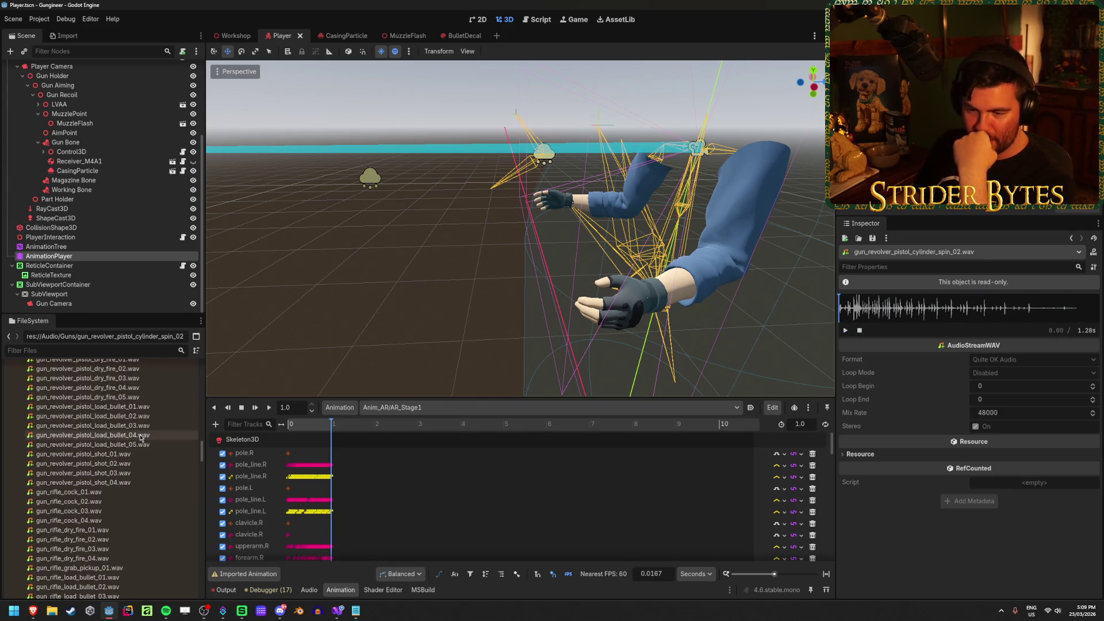
scroll(137, 426, "down", 4)
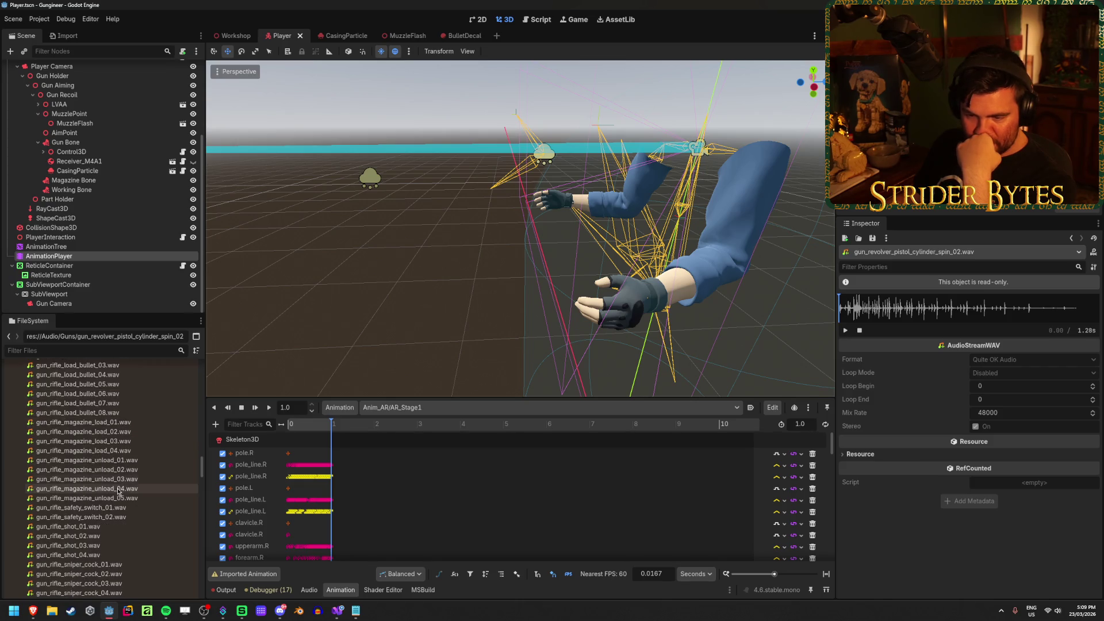
left_click(120, 460)
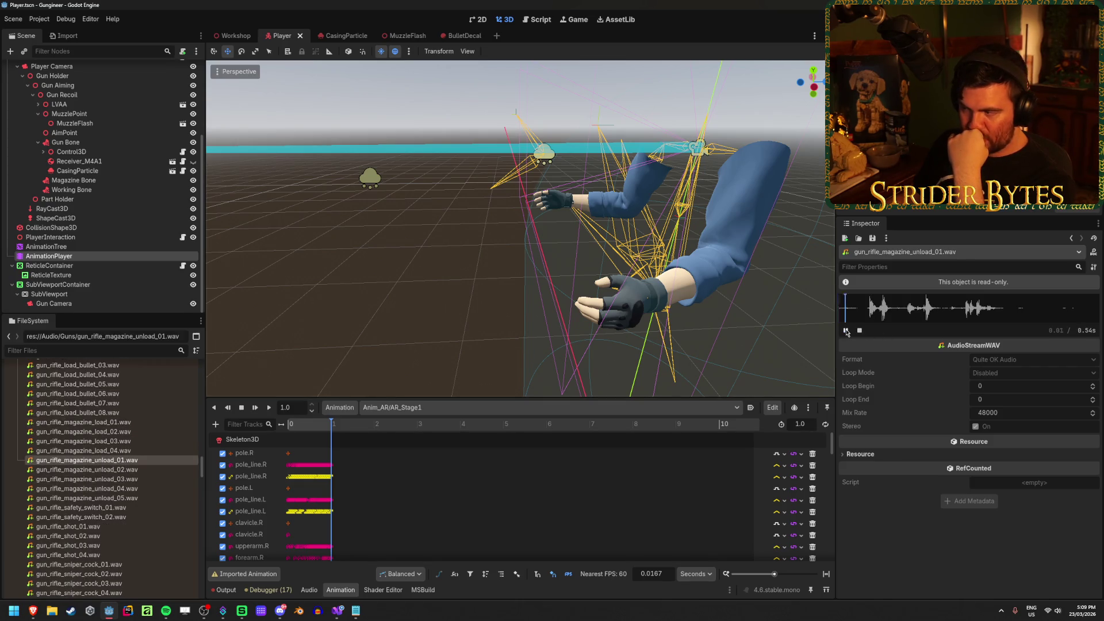
key("Down")
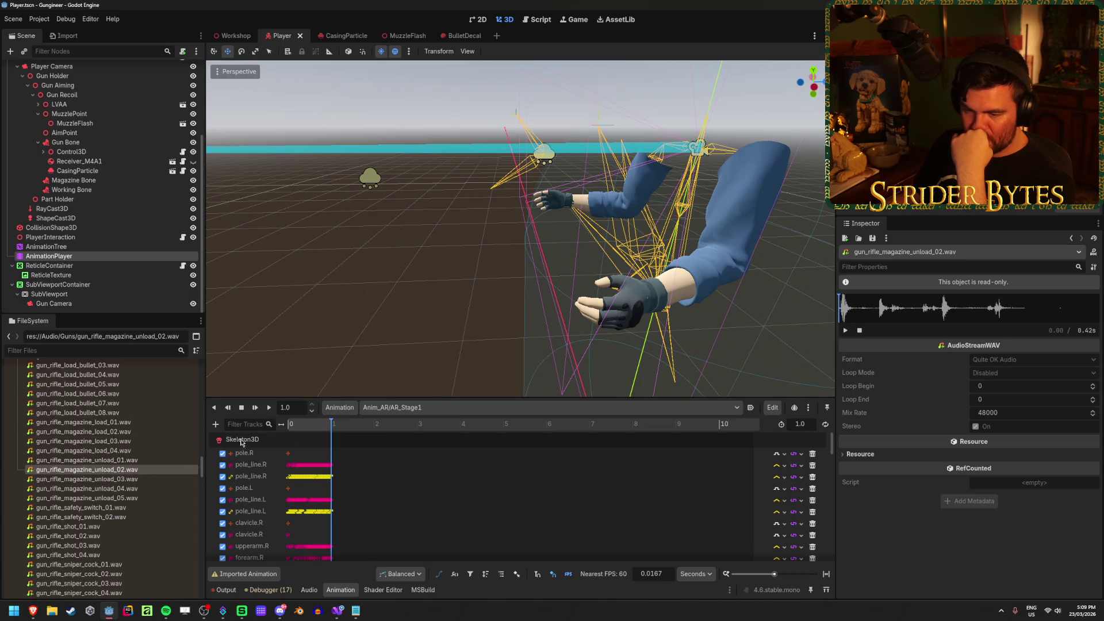
left_click(114, 481)
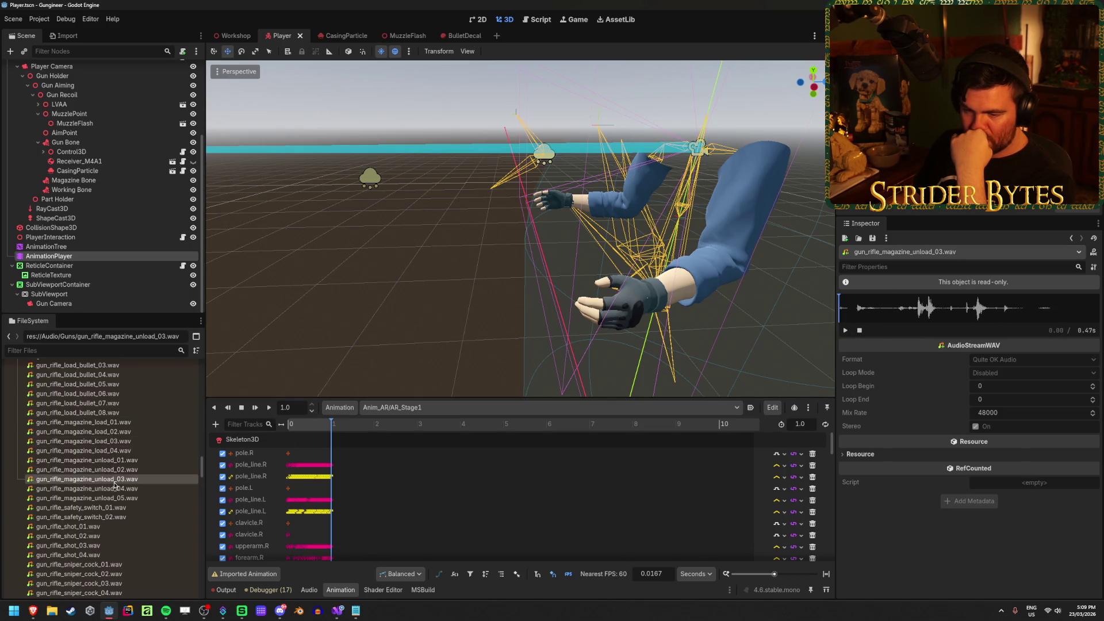
key("Down")
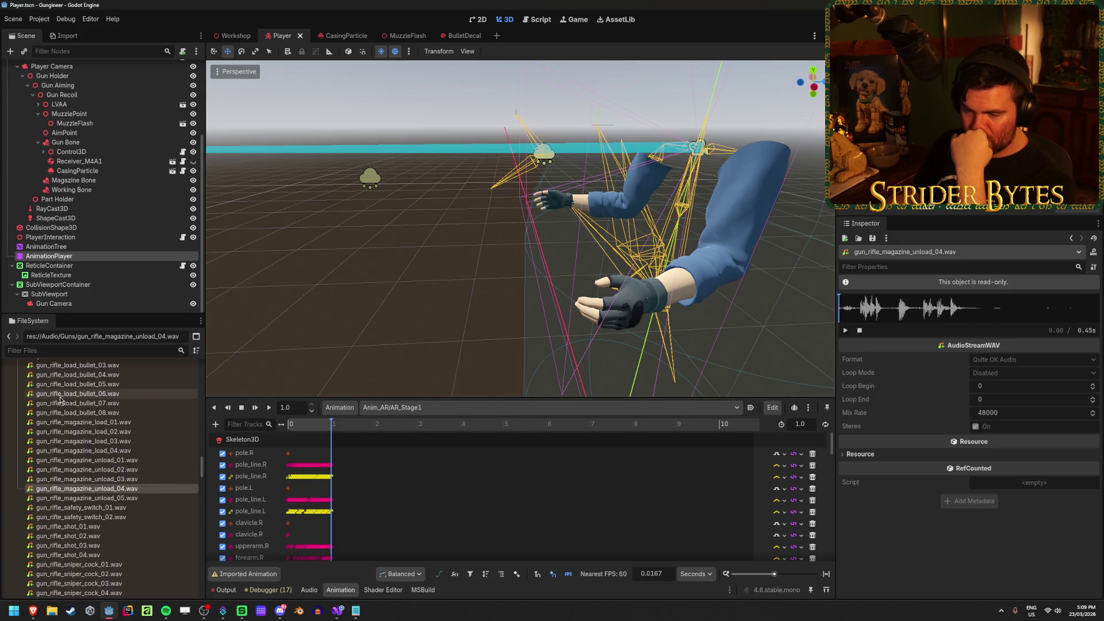
left_click(138, 510)
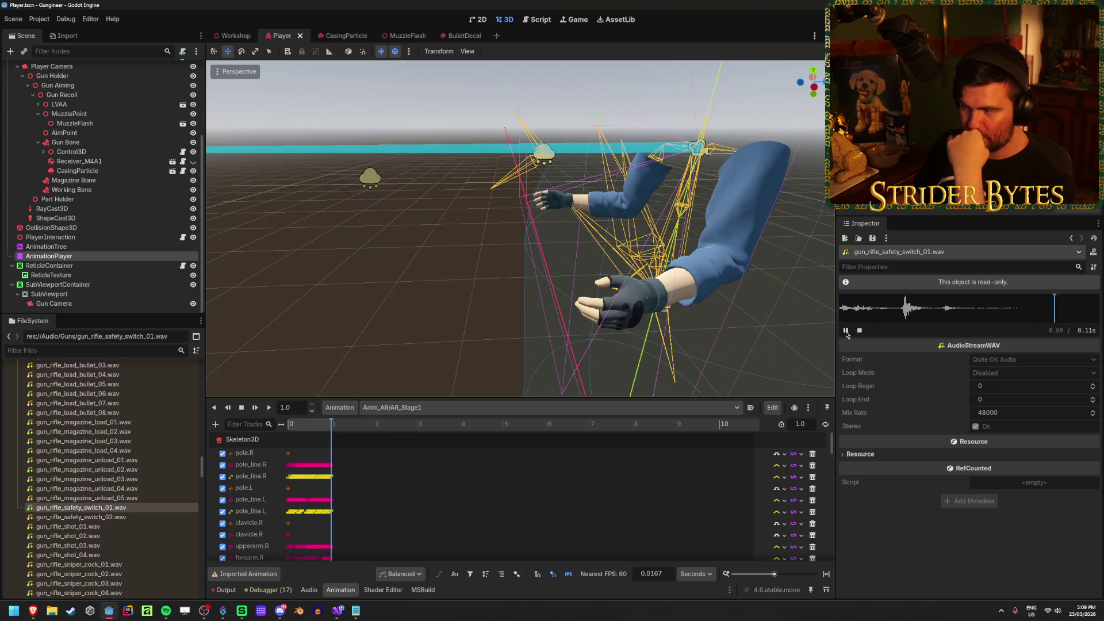
scroll(159, 486, "up", 3)
scroll(159, 485, "up", 1)
left_click(114, 472)
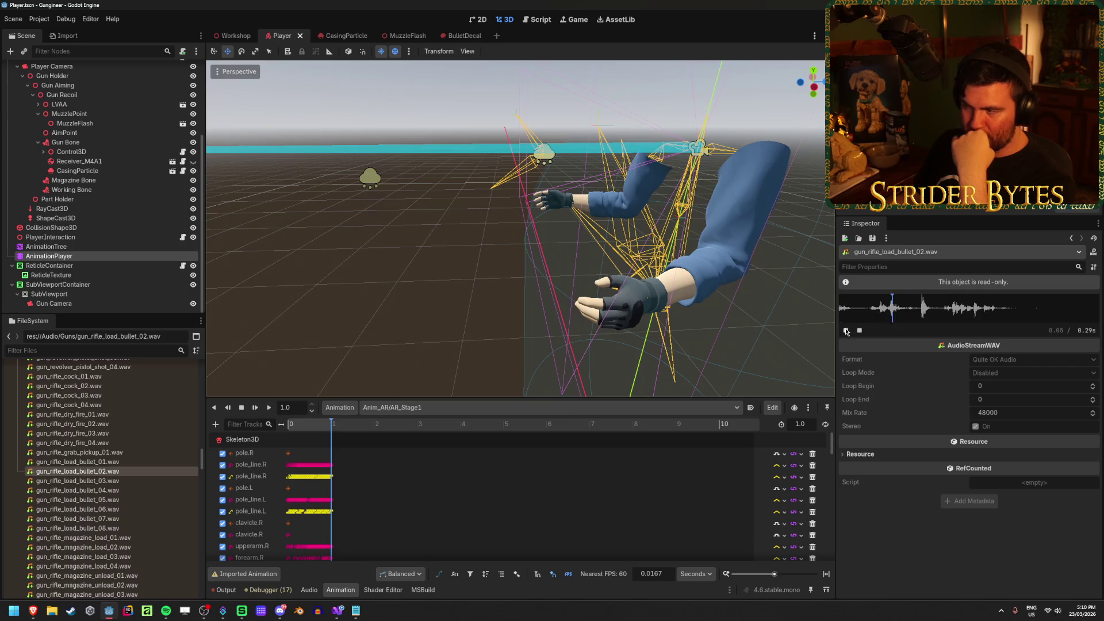
left_click(109, 462)
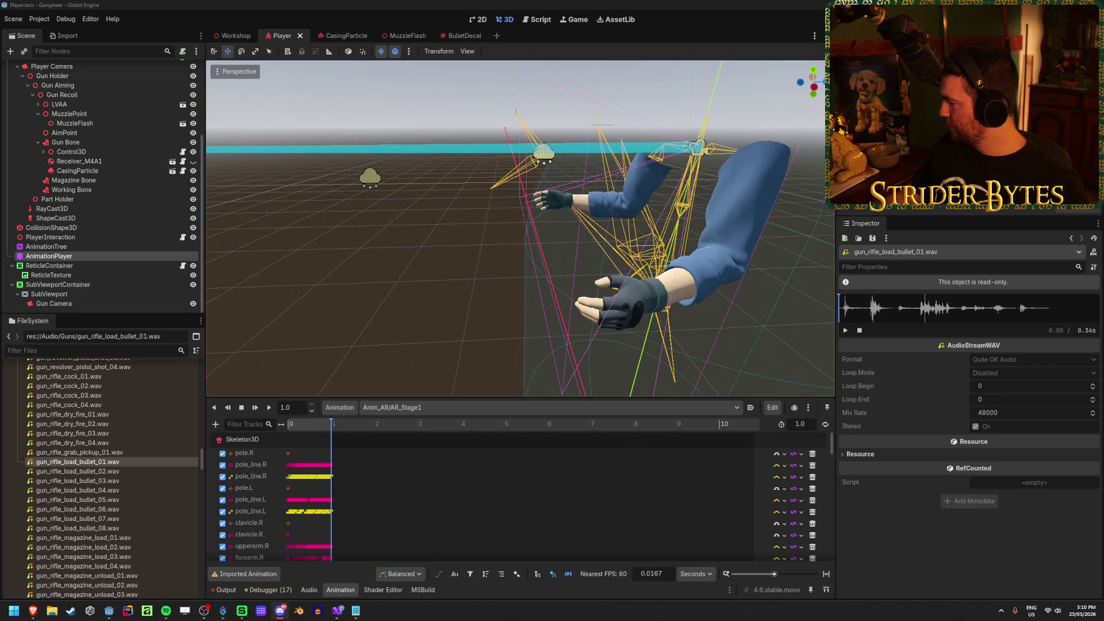
Switch from Godot to the Brave window showing the Sketchfab profile
key("alt+Tab")
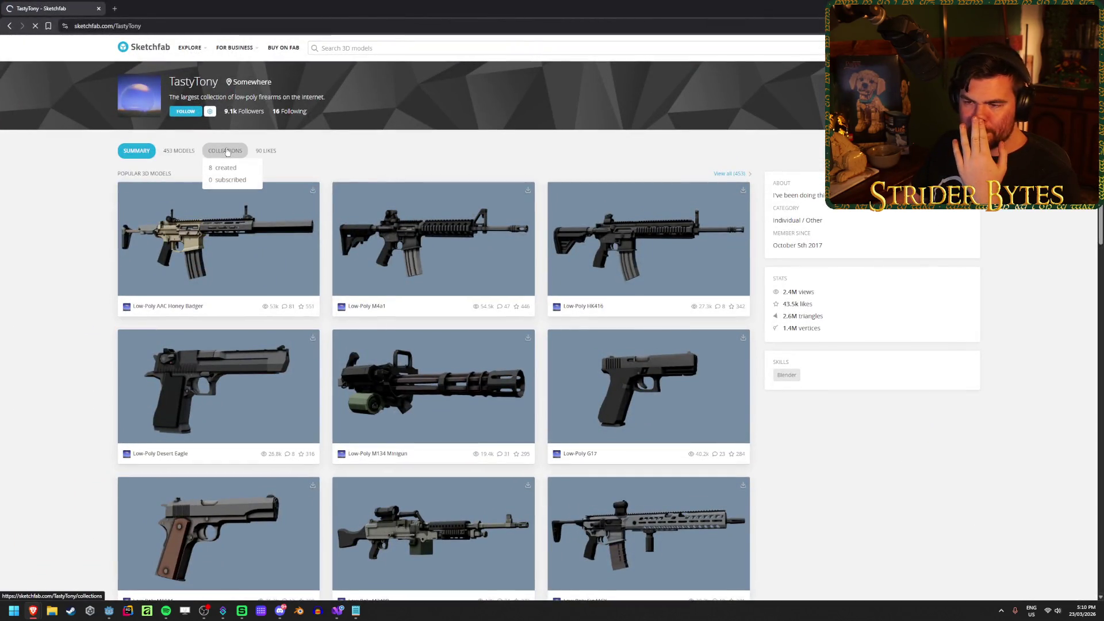
Open the creator's Low-Poly Pistols collection and scroll down through it
left_click(227, 152)
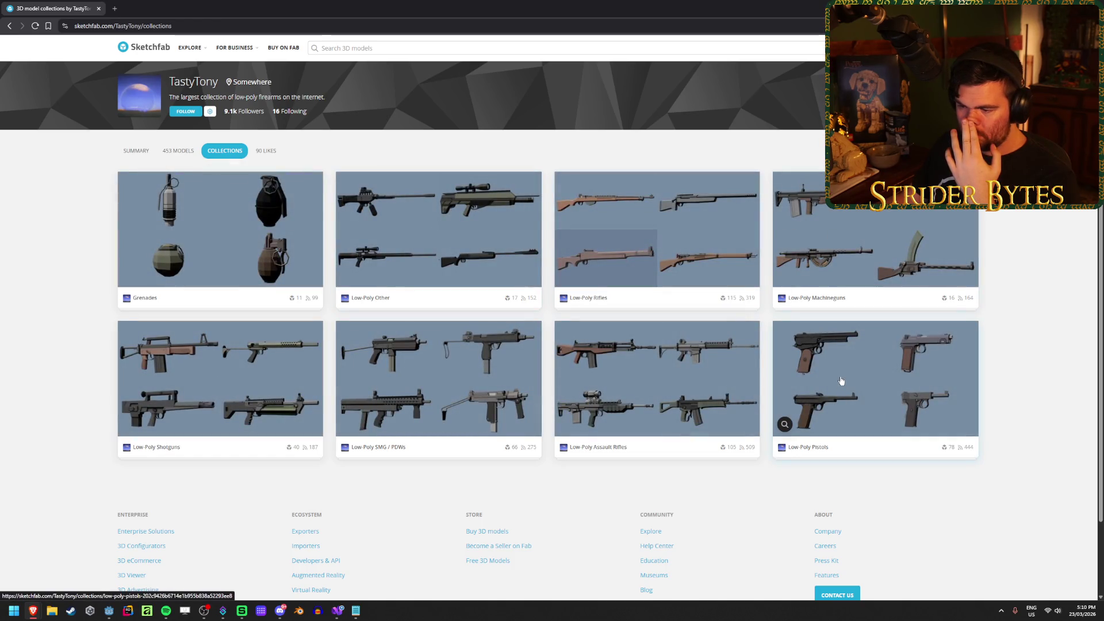
left_click(841, 380)
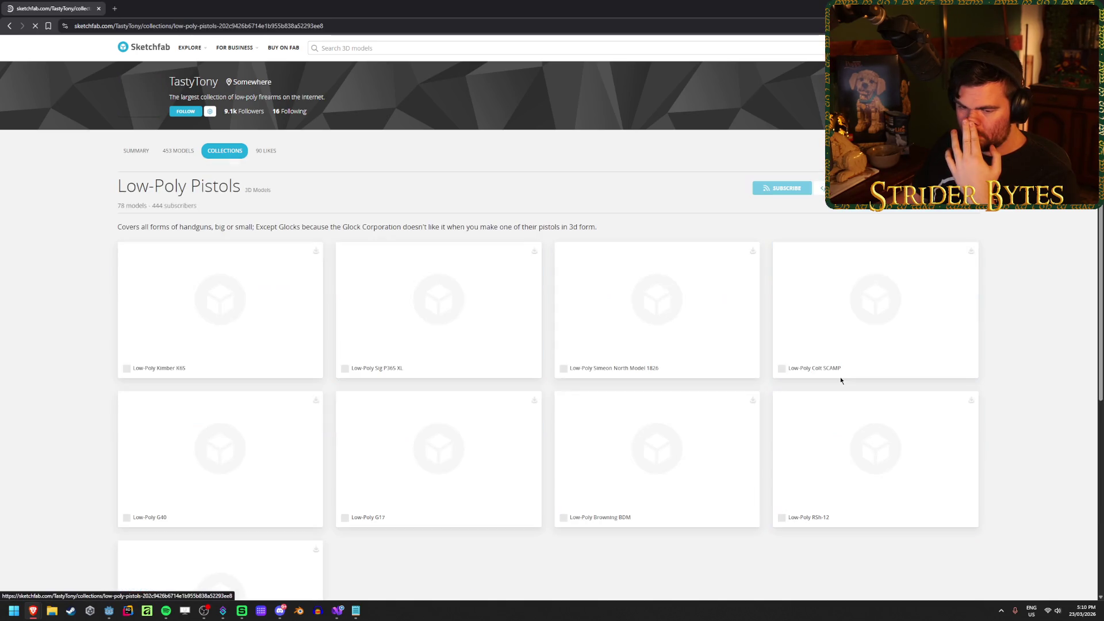
scroll(58, 345, "down", 1)
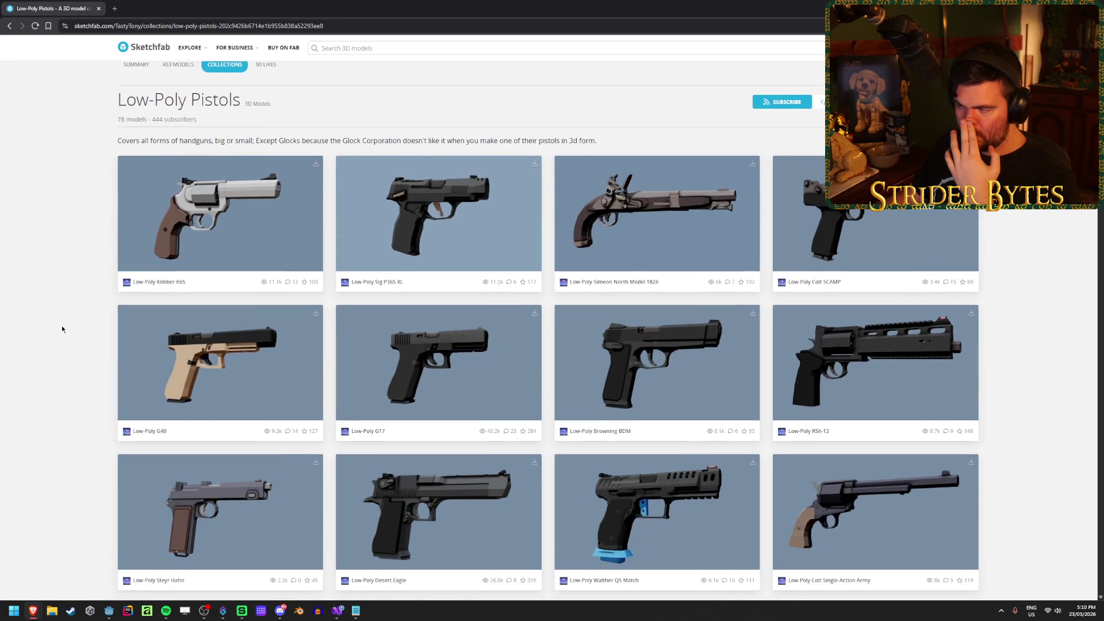
scroll(903, 380, "down", 4)
scroll(903, 380, "down", 9)
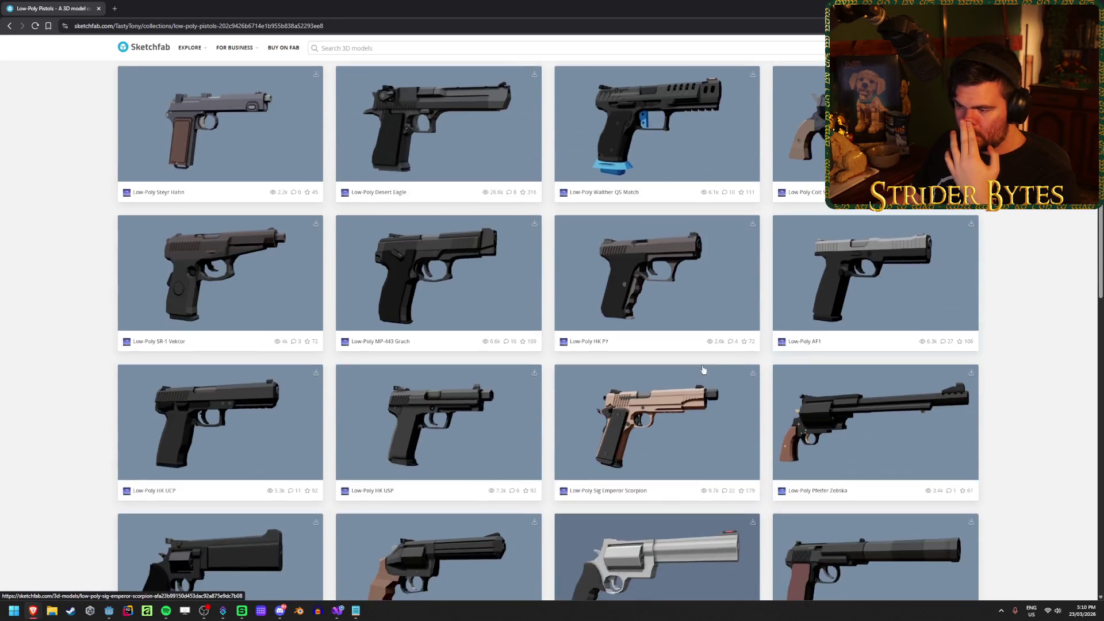
scroll(571, 361, "down", 5)
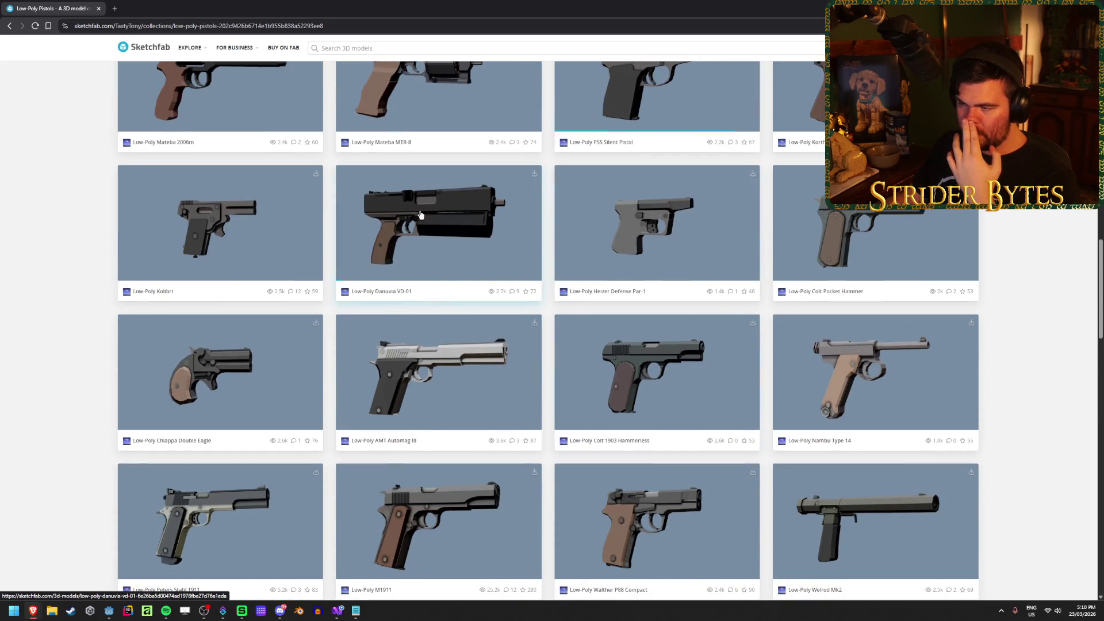
scroll(446, 247, "down", 5)
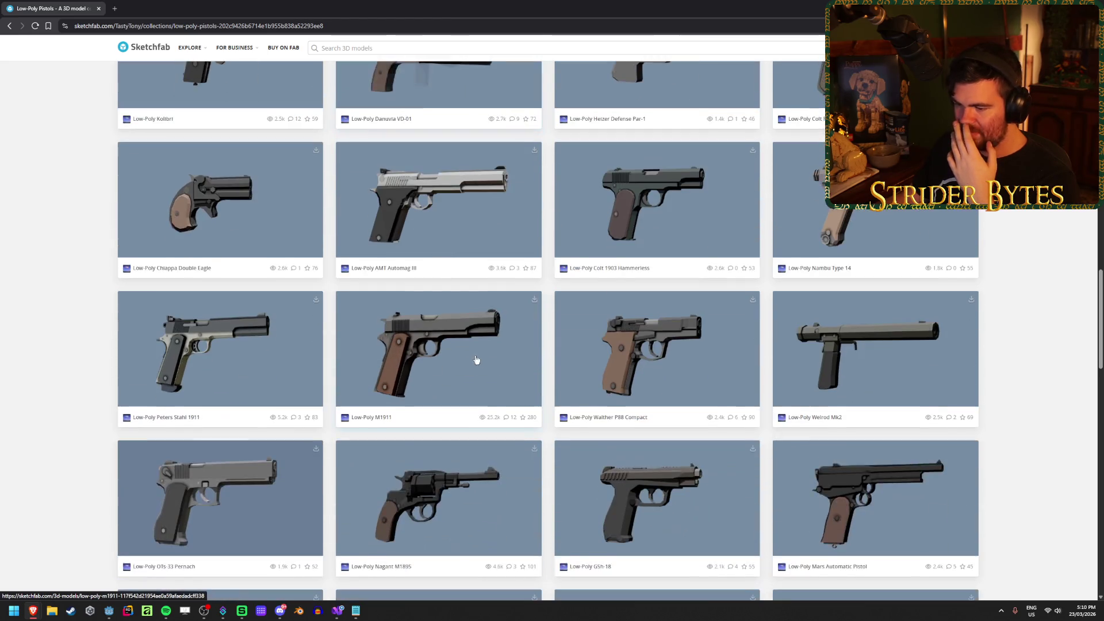
scroll(484, 358, "down", 4)
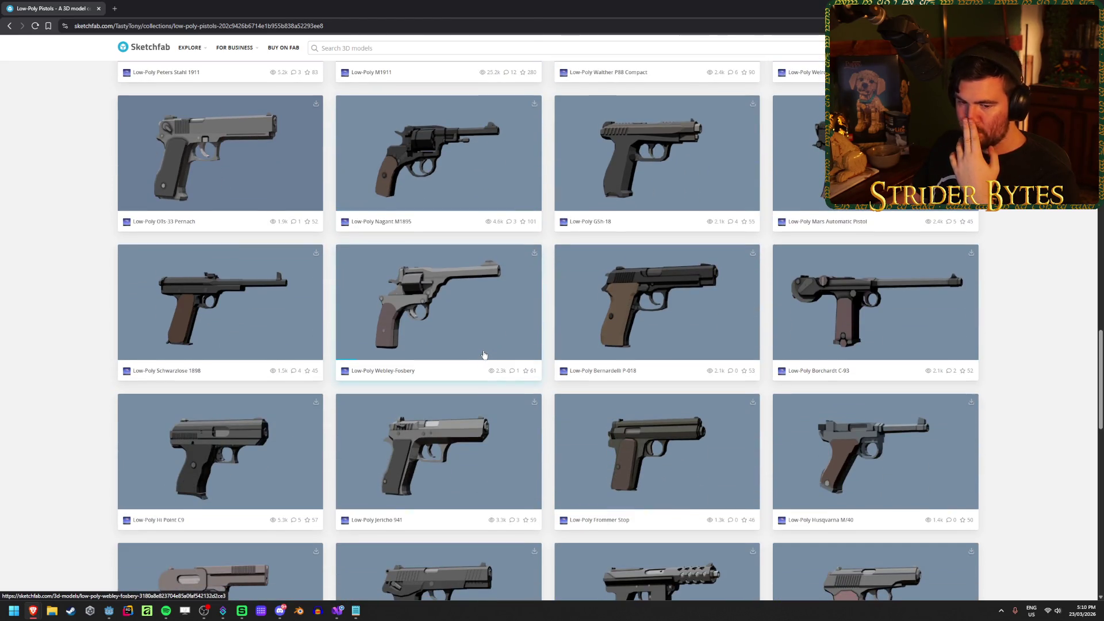
scroll(484, 354, "down", 5)
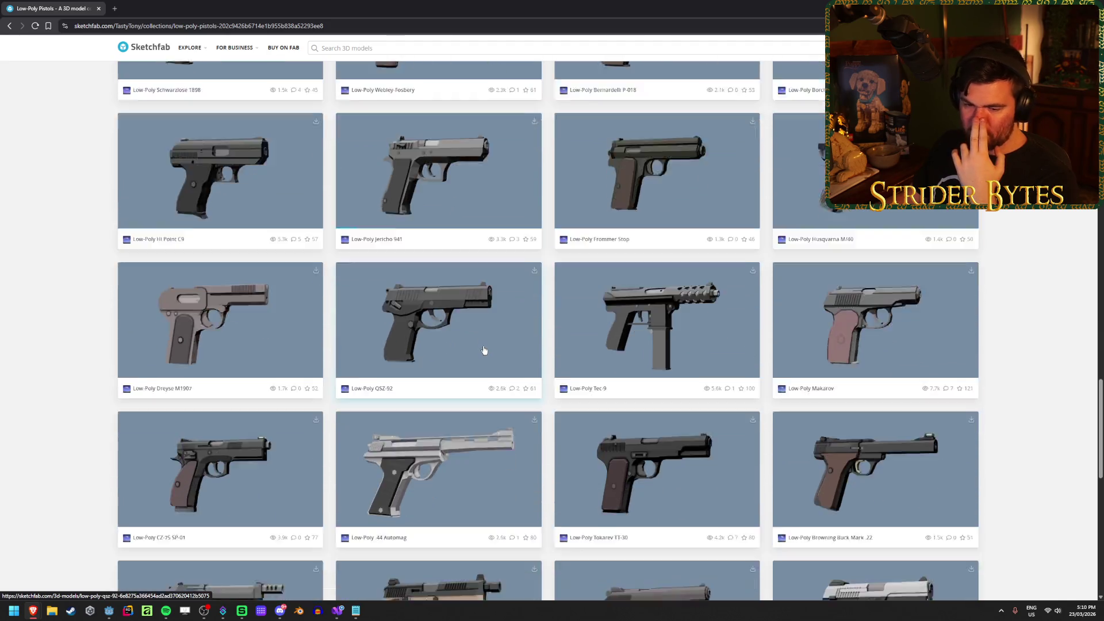
scroll(481, 347, "down", 4)
scroll(480, 345, "down", 6)
Load more pistols and browse down to models like the Beretta 92fs
left_click(560, 445)
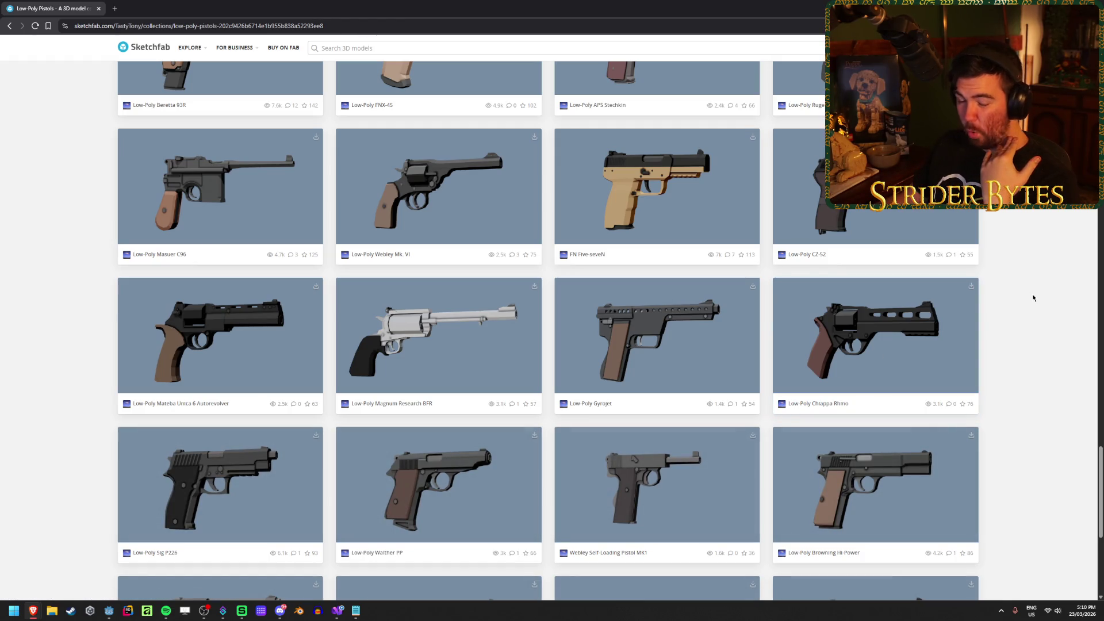
scroll(86, 450, "down", 4)
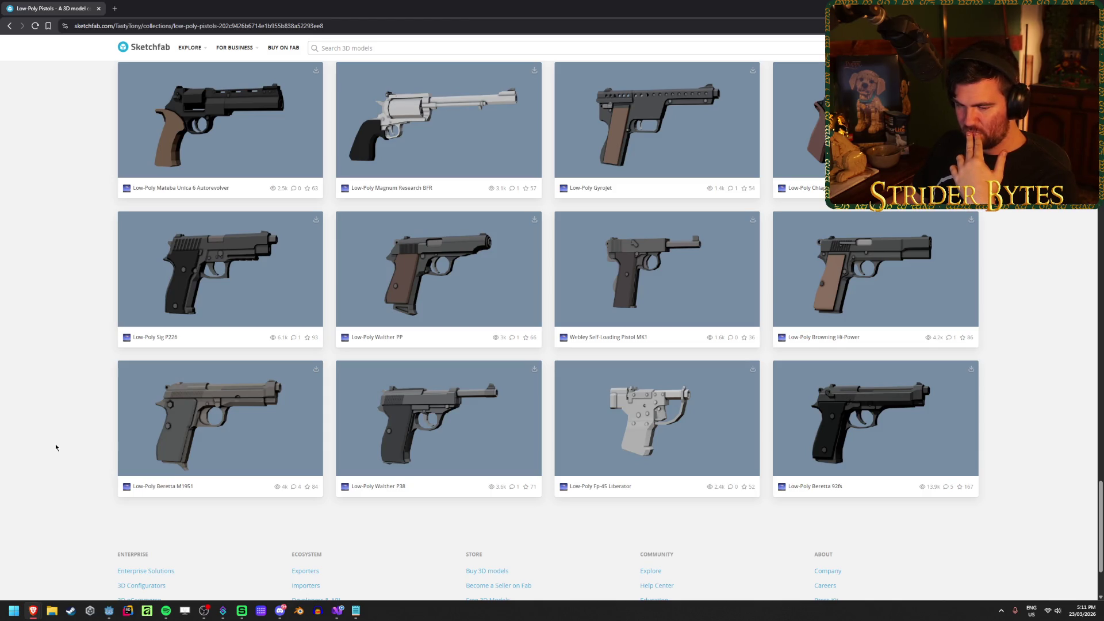
scroll(56, 448, "up", 2)
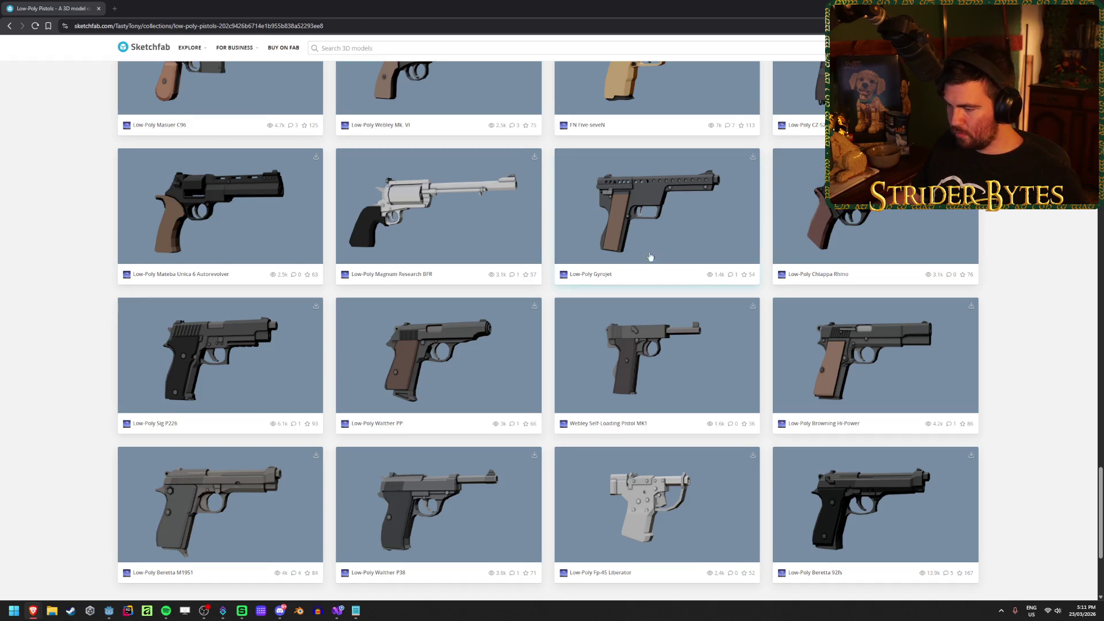
scroll(680, 460, "down", 2)
scroll(657, 423, "up", 1)
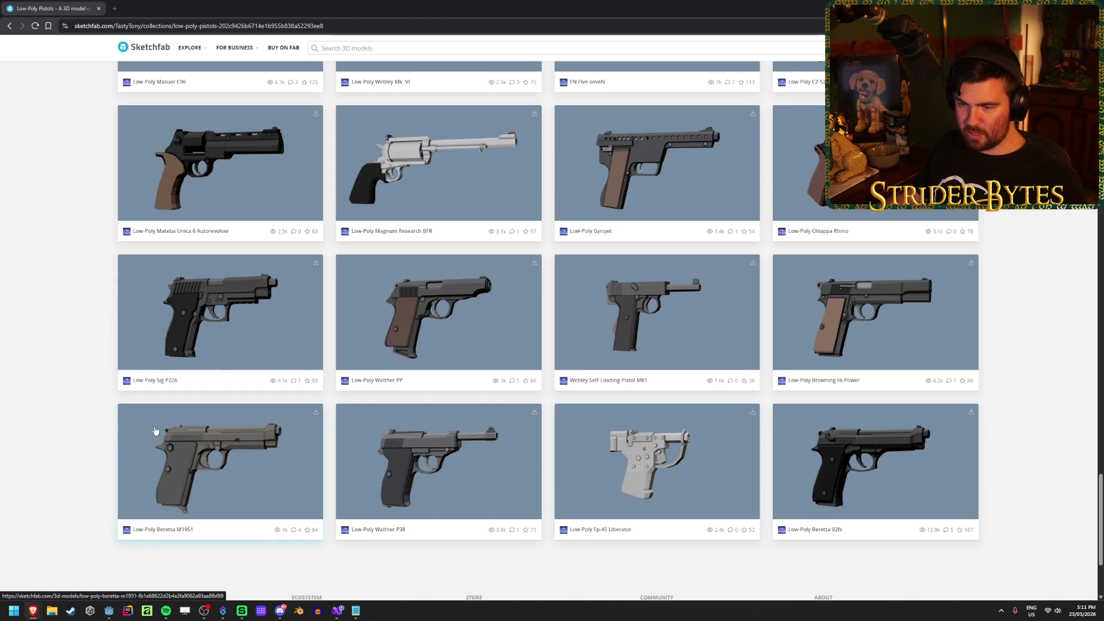
scroll(345, 476, "down", 4)
scroll(345, 478, "up", 4)
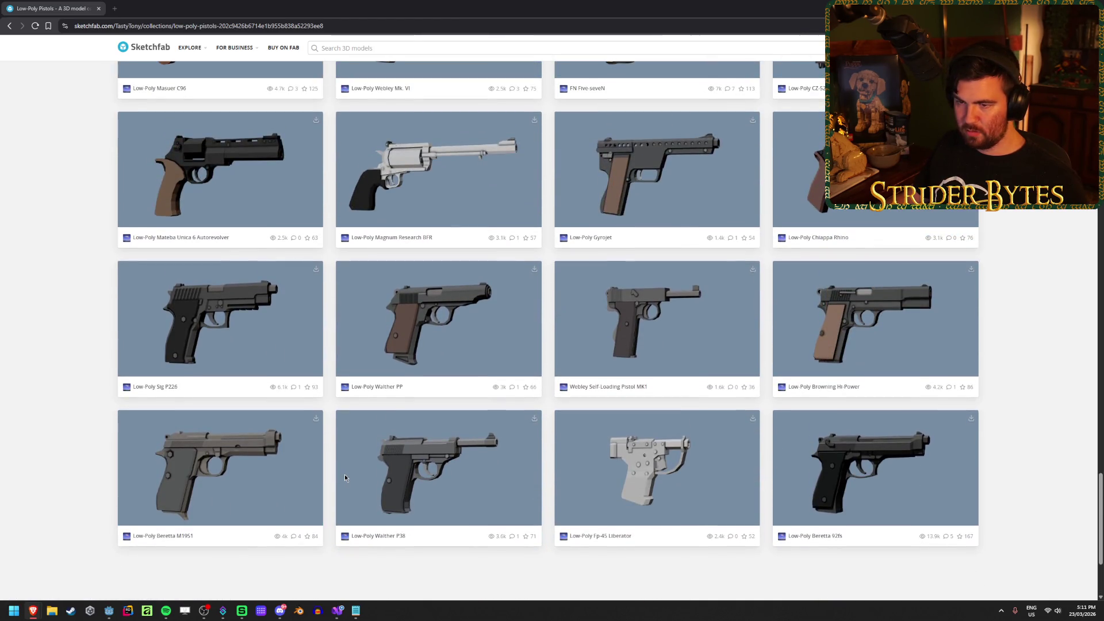
Scroll back to the top of Low-Poly Pistols, then return to the Godot editor
scroll(172, 275, "up", 2)
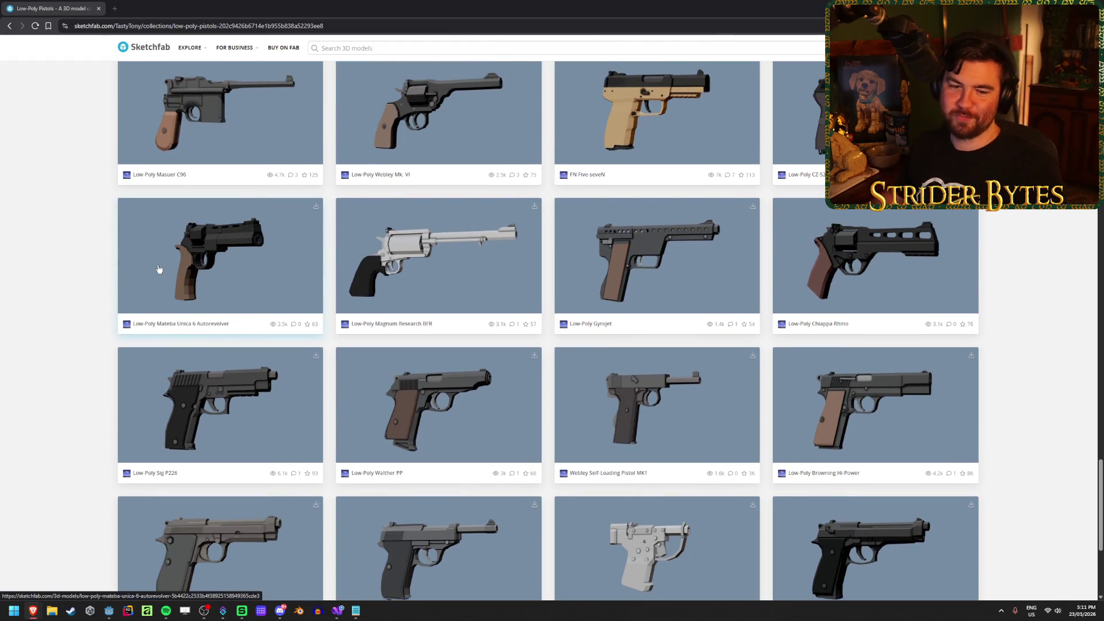
scroll(173, 299, "down", 2)
scroll(402, 374, "up", 1)
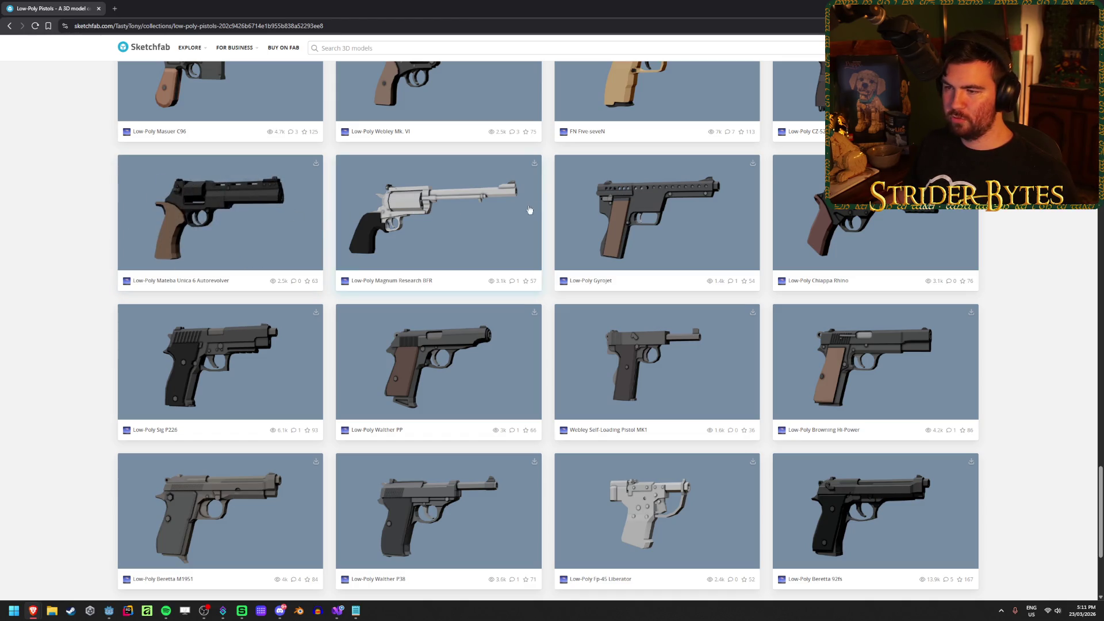
scroll(652, 270, "up", 2)
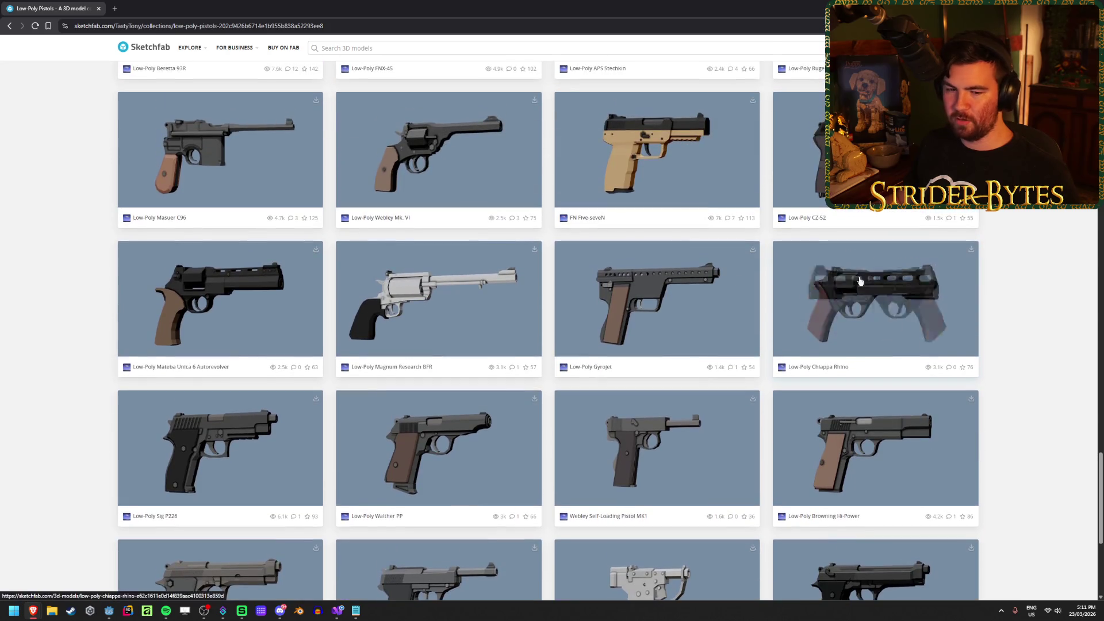
scroll(654, 282, "down", 3)
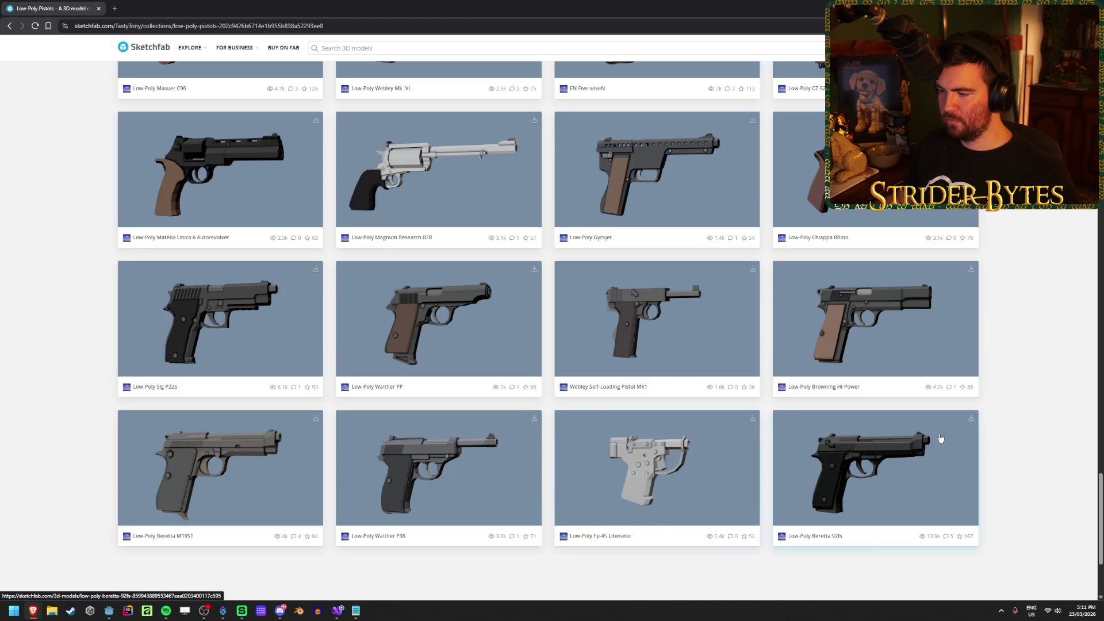
scroll(1033, 429, "up", 6)
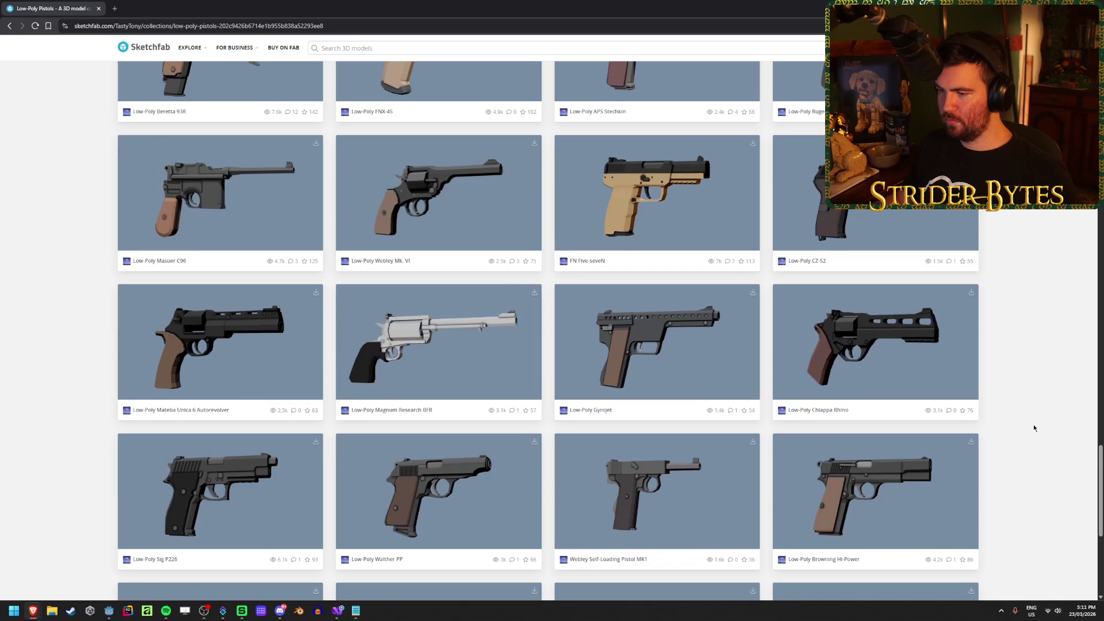
scroll(1034, 429, "up", 3)
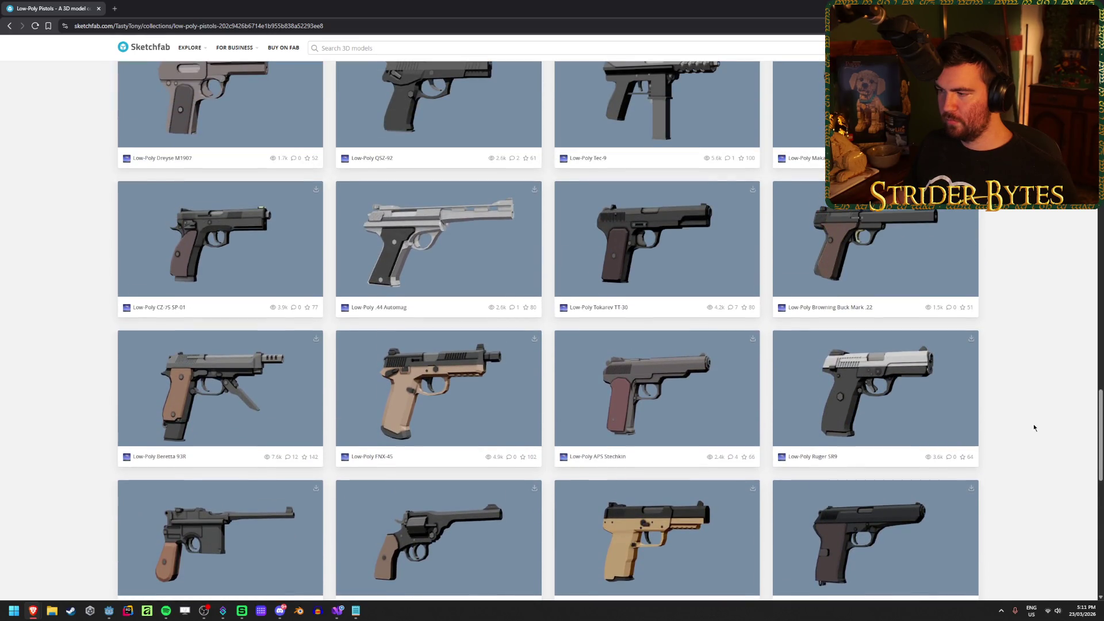
scroll(1033, 427, "up", 5)
scroll(1033, 426, "up", 10)
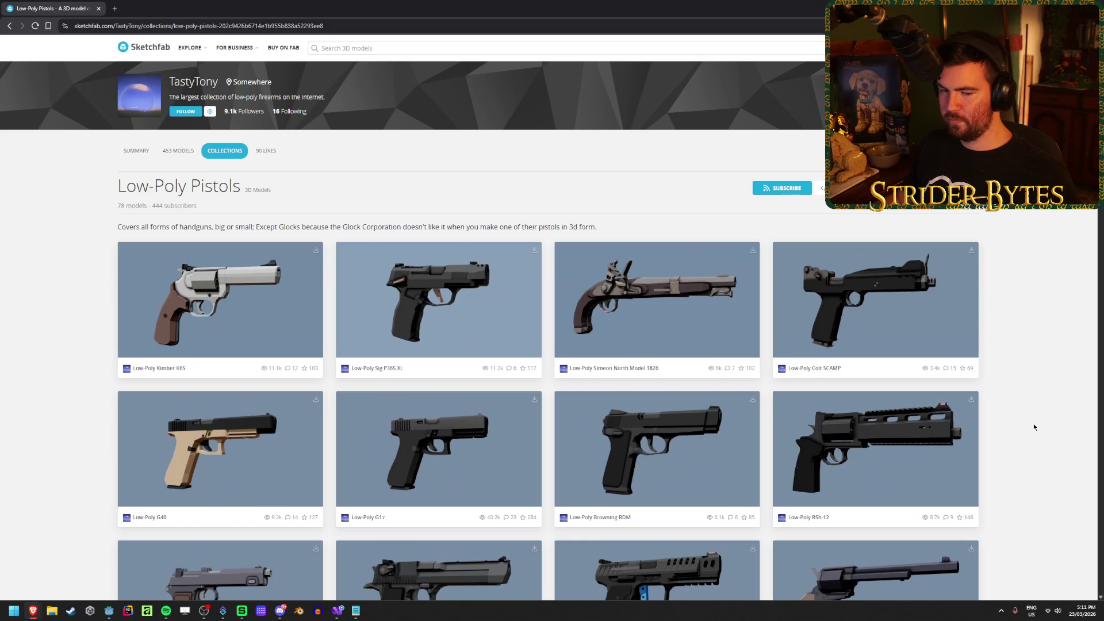
scroll(1033, 427, "down", 20)
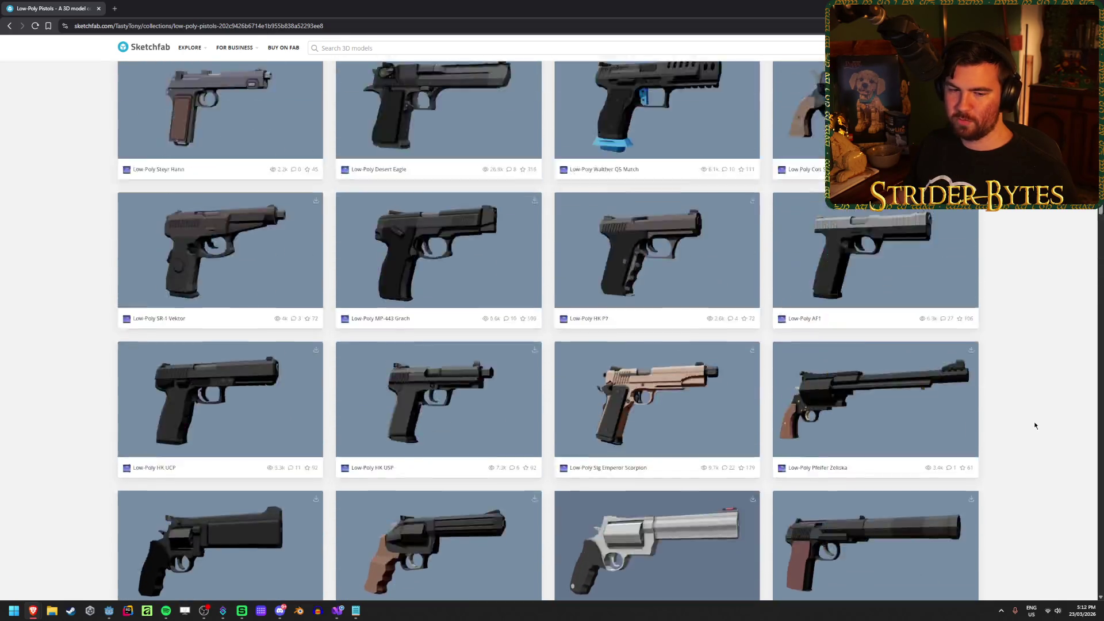
scroll(1034, 425, "up", 20)
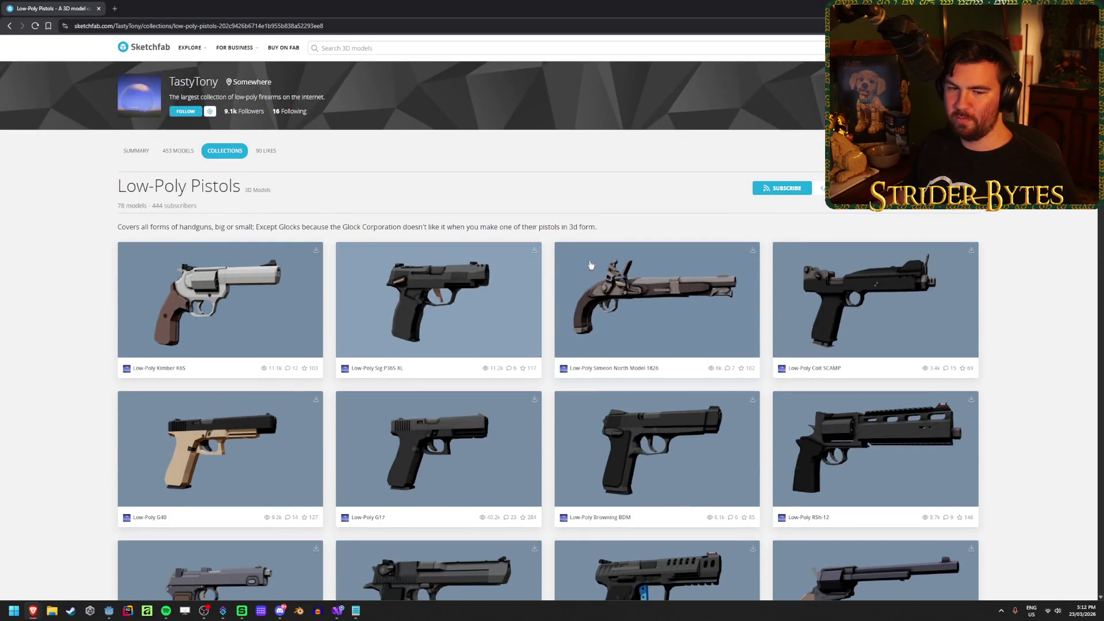
key("alt+Tab")
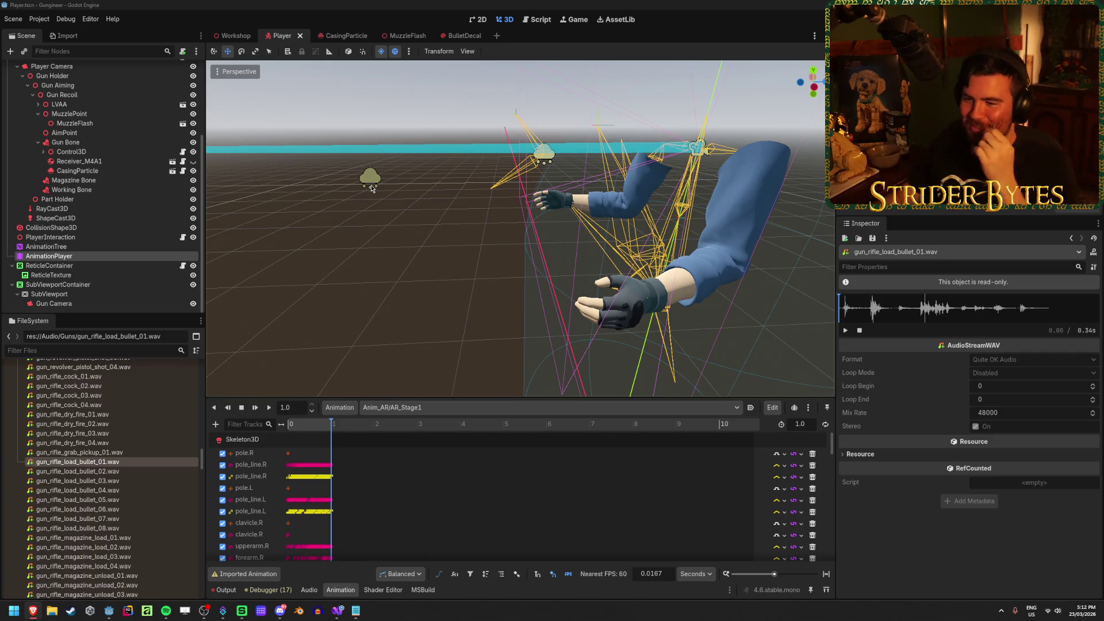
Scroll AR_Stage1's track list to the GunController track calling ResetR and ShowGlintNormal
scroll(412, 482, "down", 10)
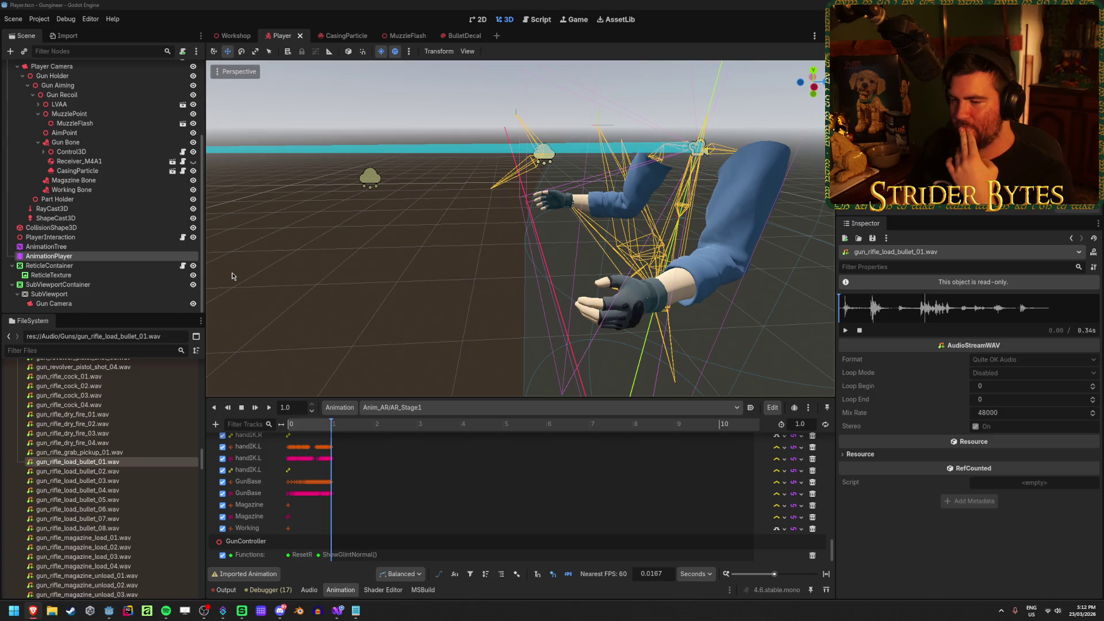
scroll(432, 482, "up", 3)
scroll(432, 483, "down", 3)
scroll(58, 88, "up", 5)
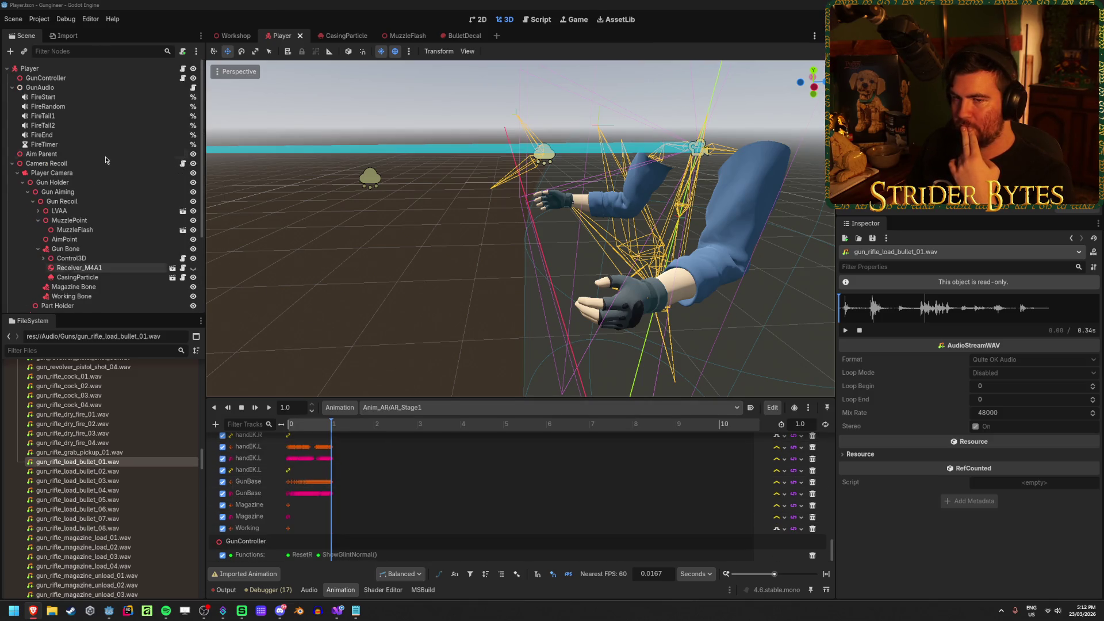
Inspect the GunAudio node, save the Player scene with Ctrl+S, then deselect GunAudio
left_click(58, 88)
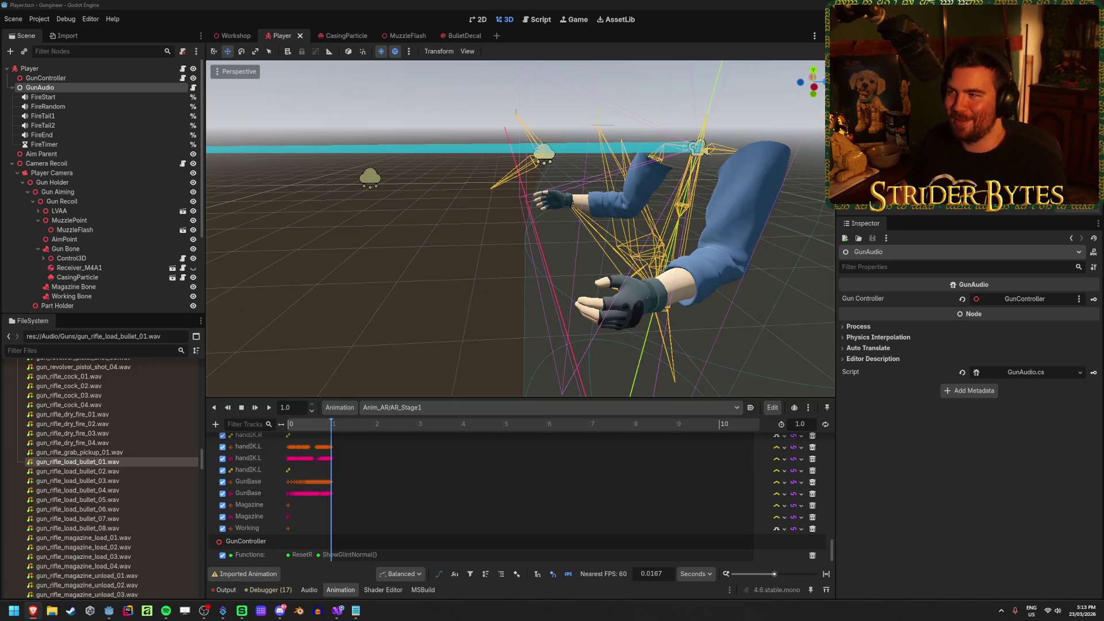
left_click(437, 3)
key("ctrl+s")
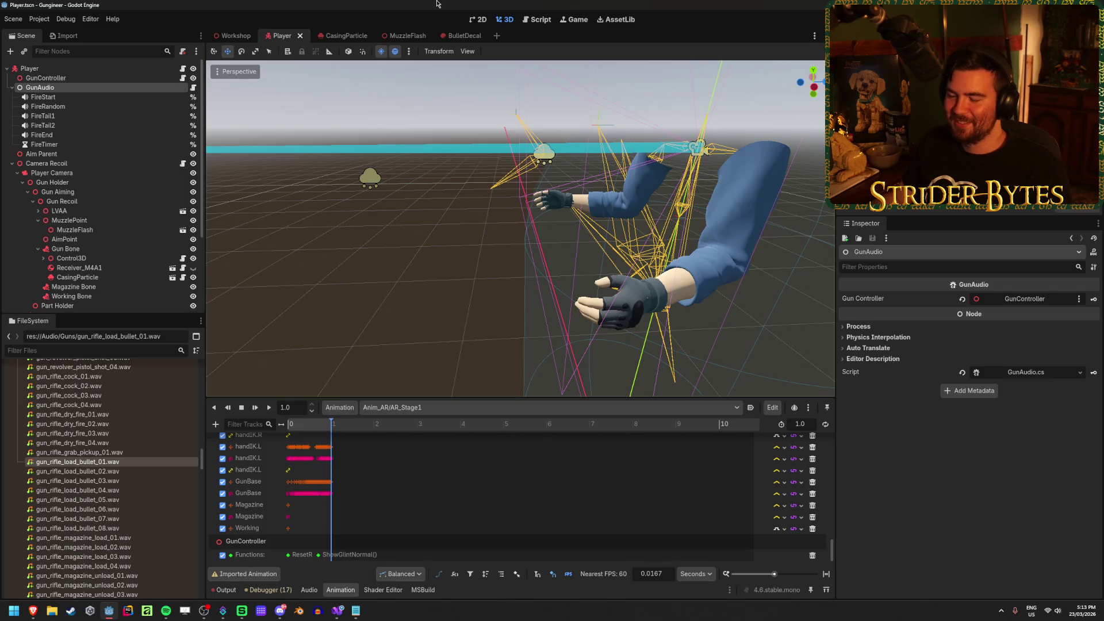
mouse_move(32, 614)
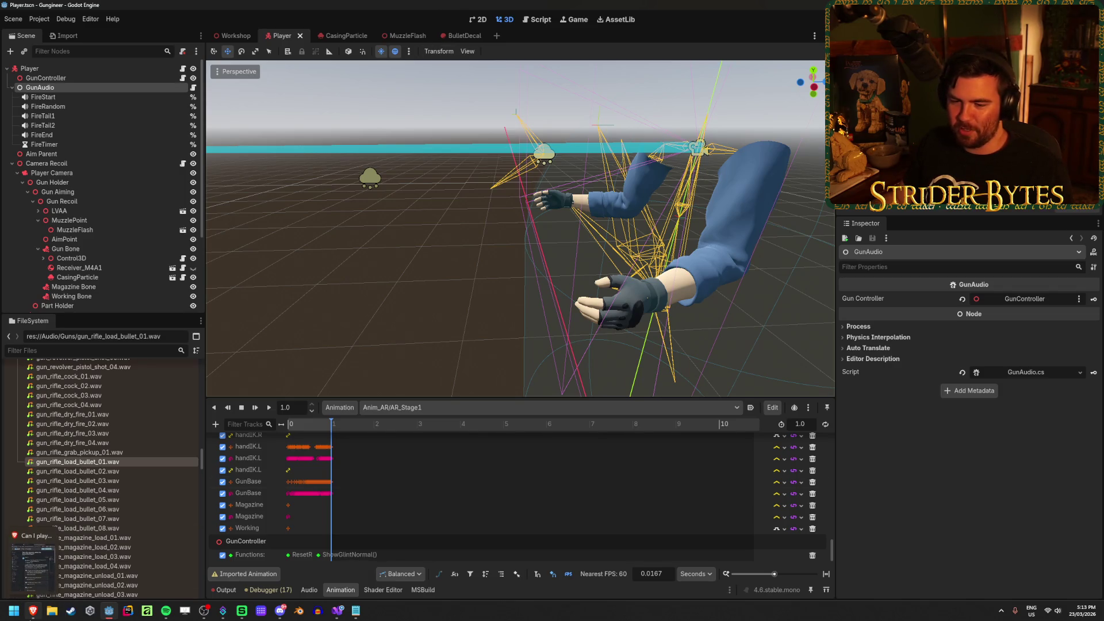
key("alt+Tab")
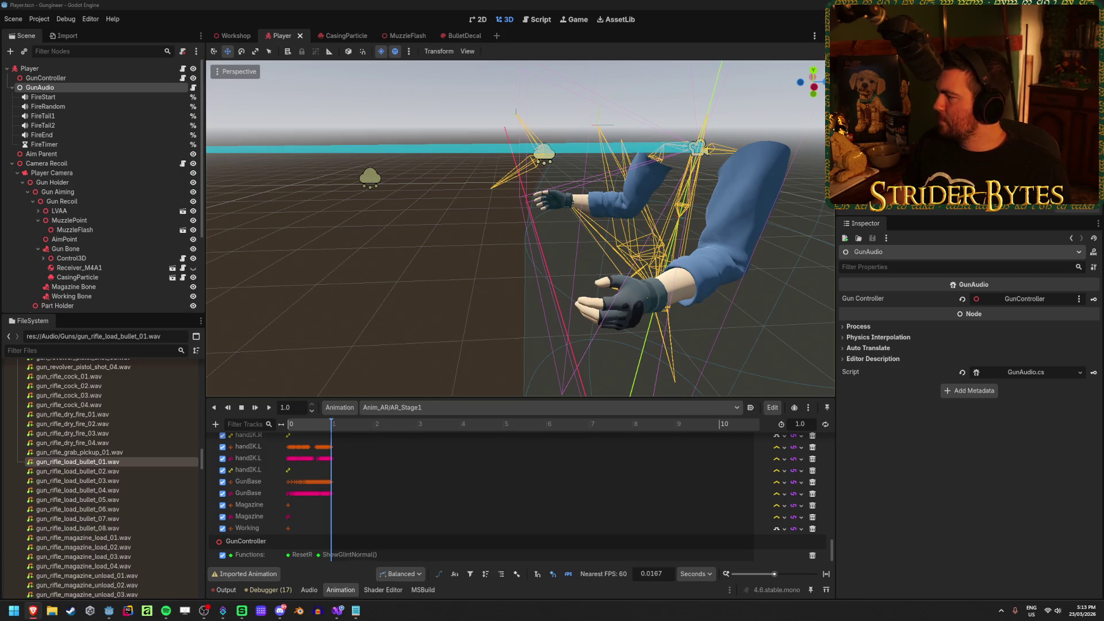
key("alt+Tab")
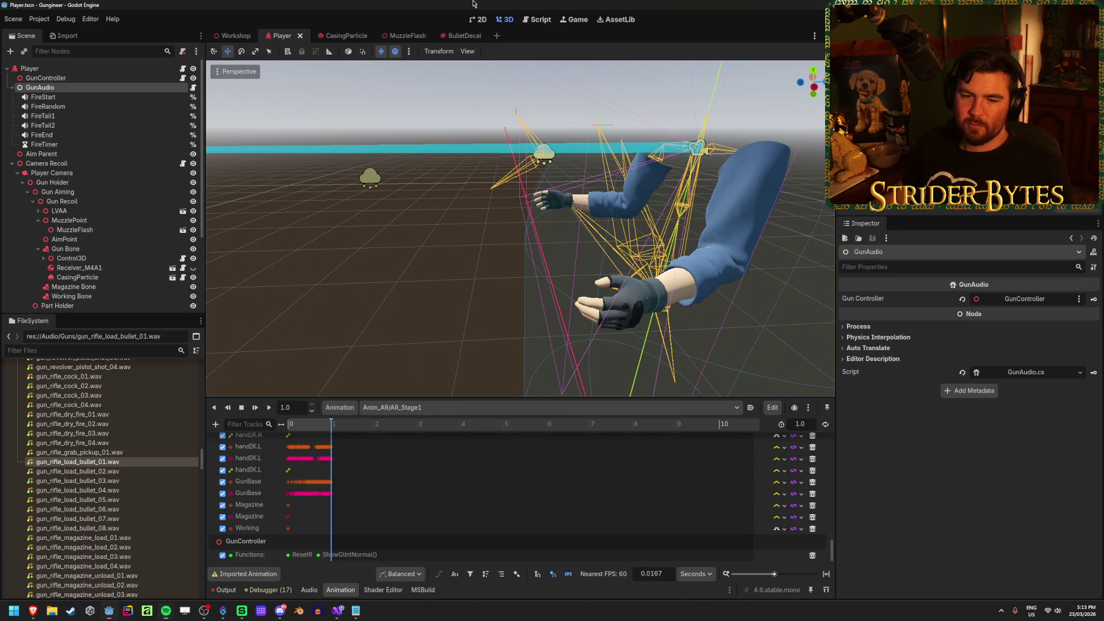
left_click(405, 275)
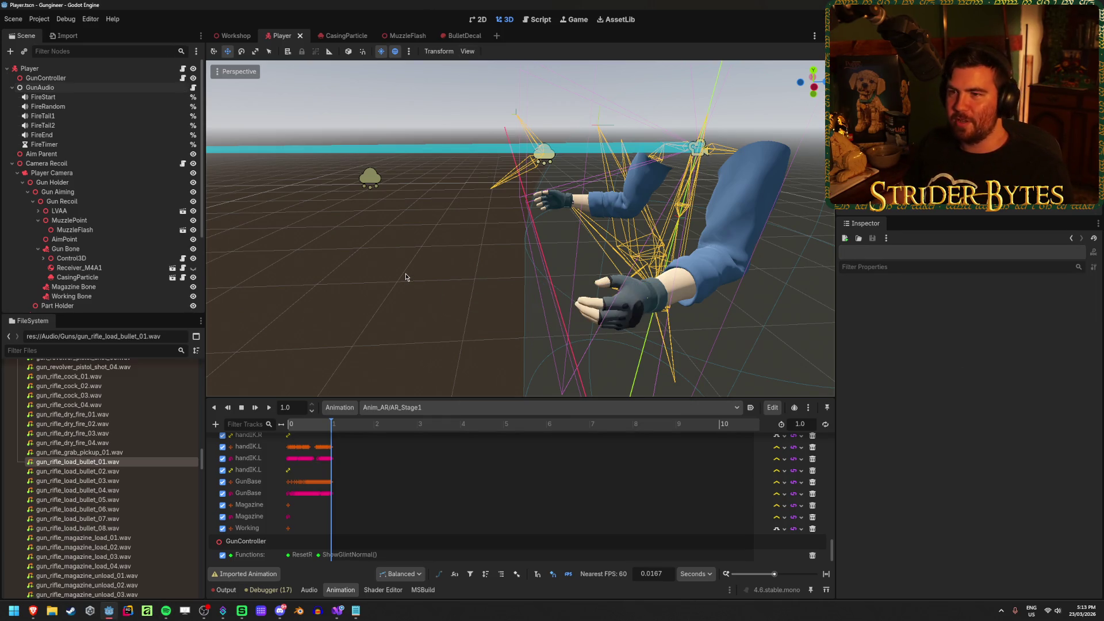
Check the FireEnd and FireTail2 players, then show gun_rifle_load_bullet_07.wav in the Inspector
left_click(233, 35)
left_click(288, 35)
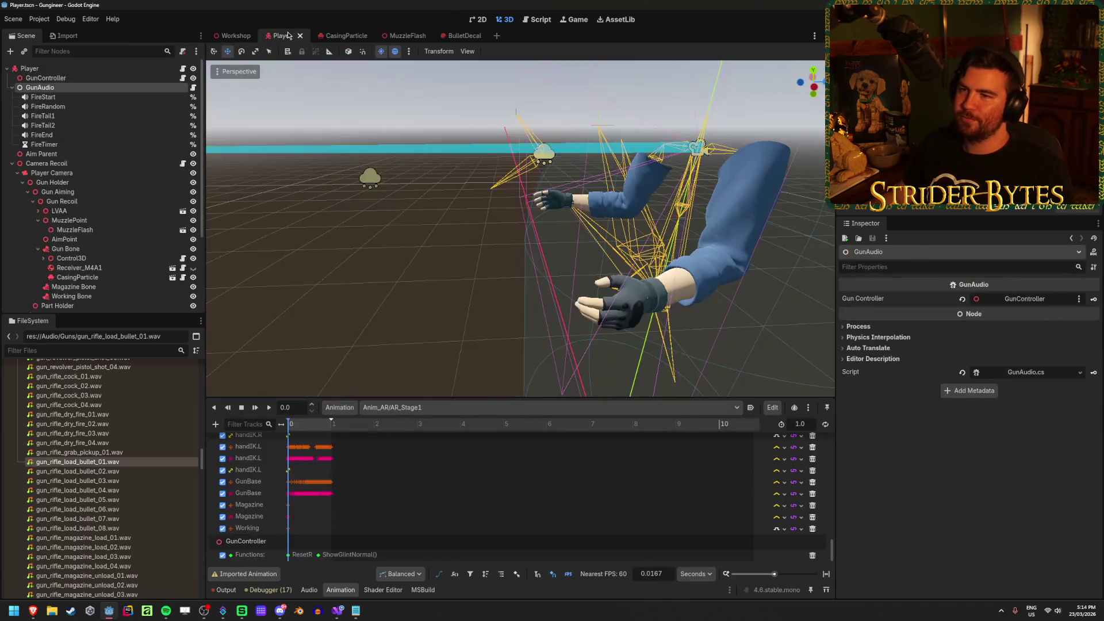
left_click(62, 137)
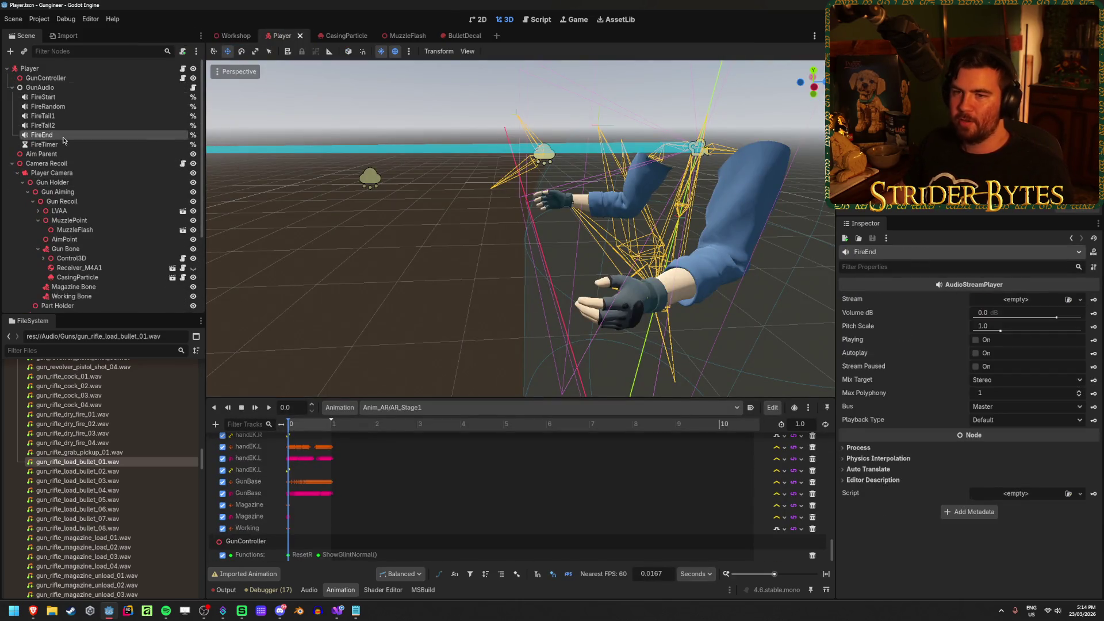
left_click(43, 125)
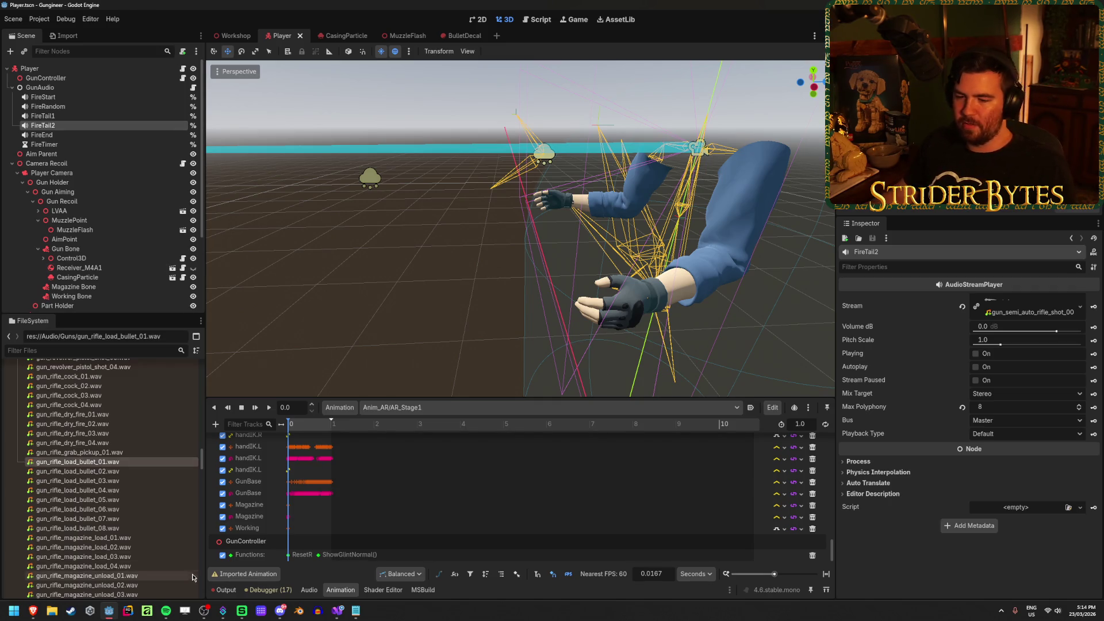
mouse_move(223, 616)
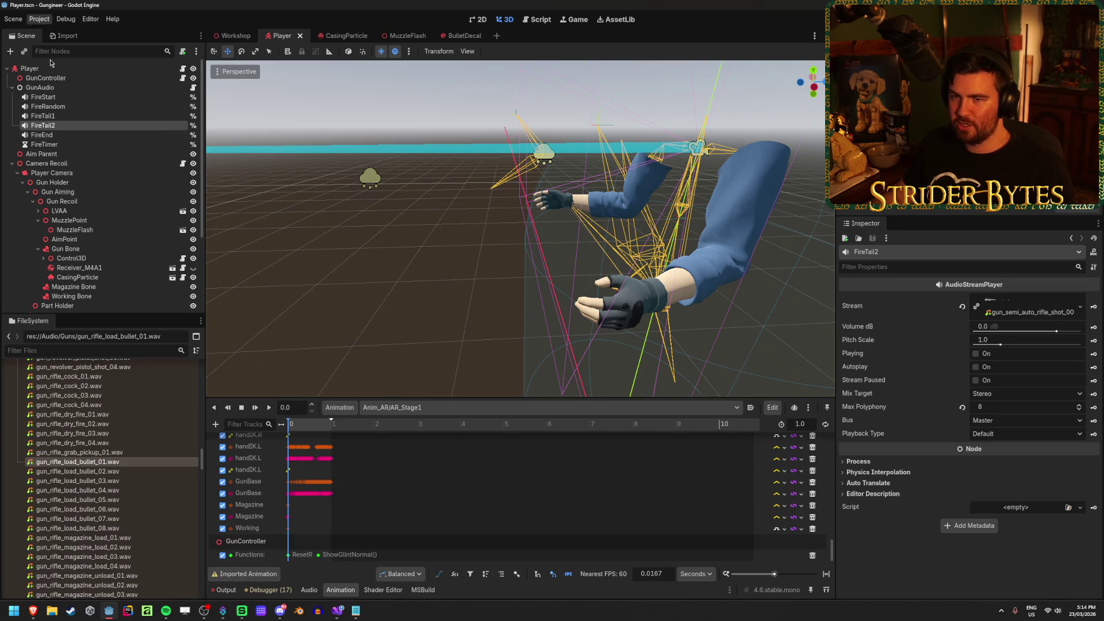
left_click(81, 519)
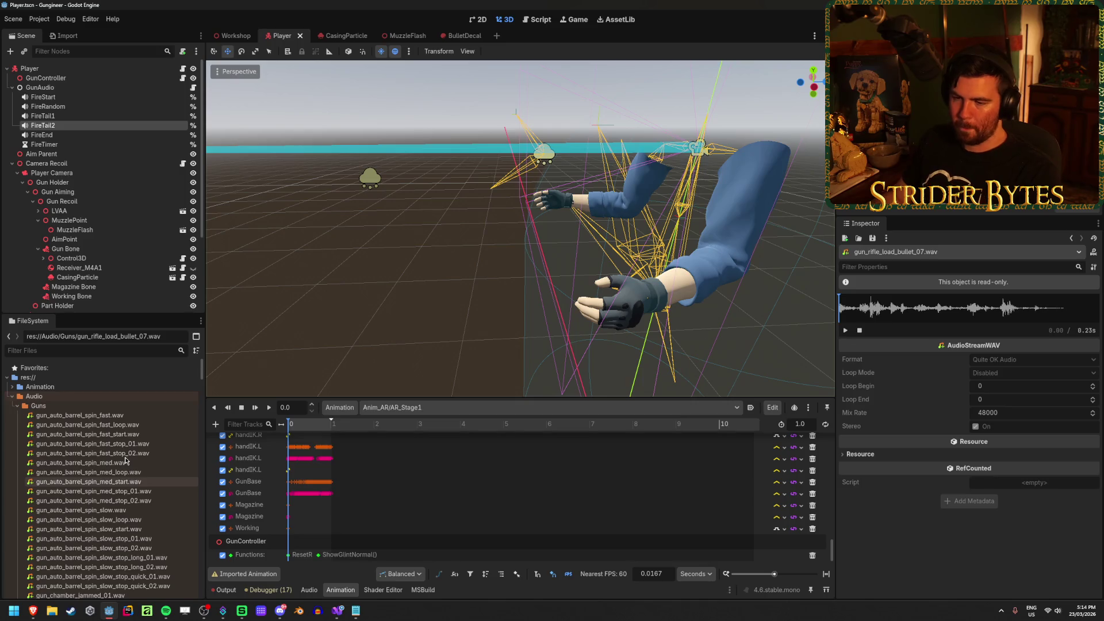
Audition the revolver cylinder close_01, close_03 and open_01 sounds
scroll(126, 461, "down", 3)
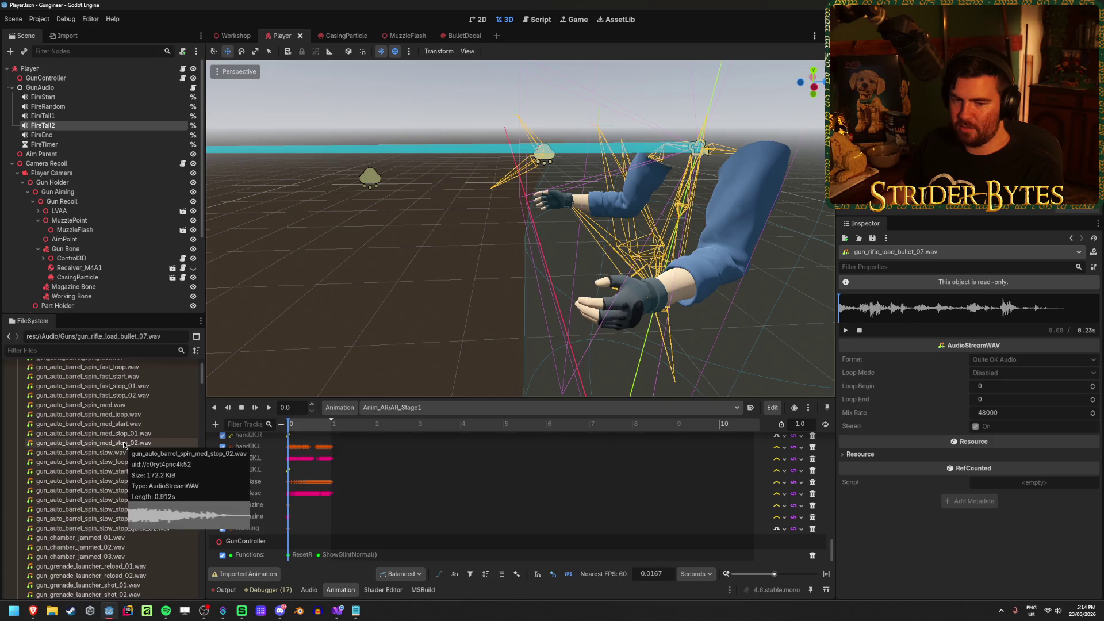
scroll(124, 445, "down", 10)
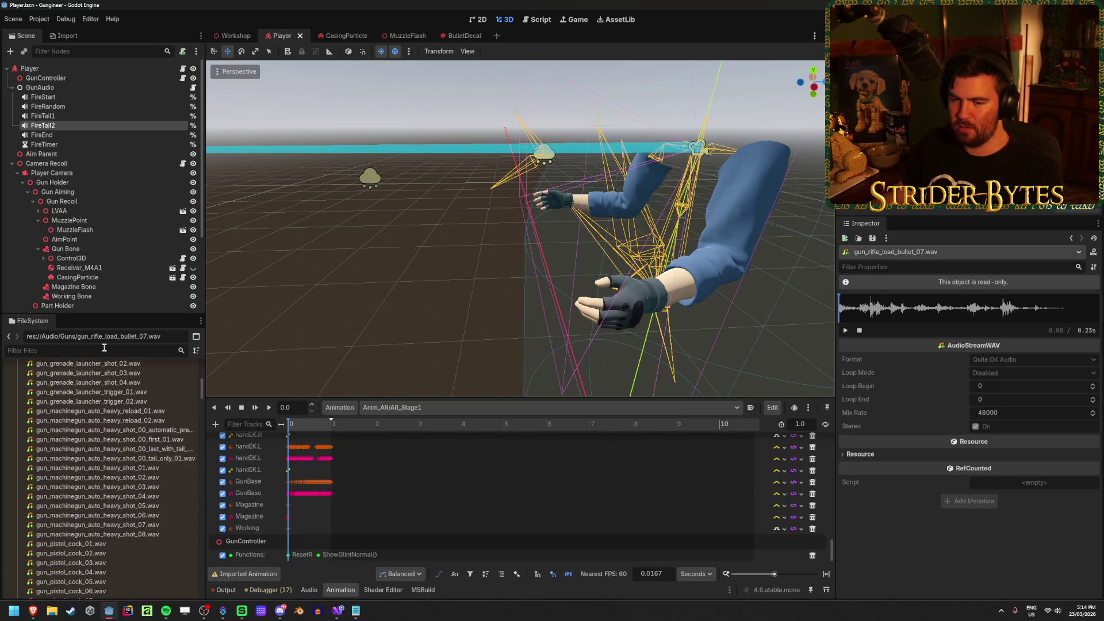
scroll(131, 438, "down", 3)
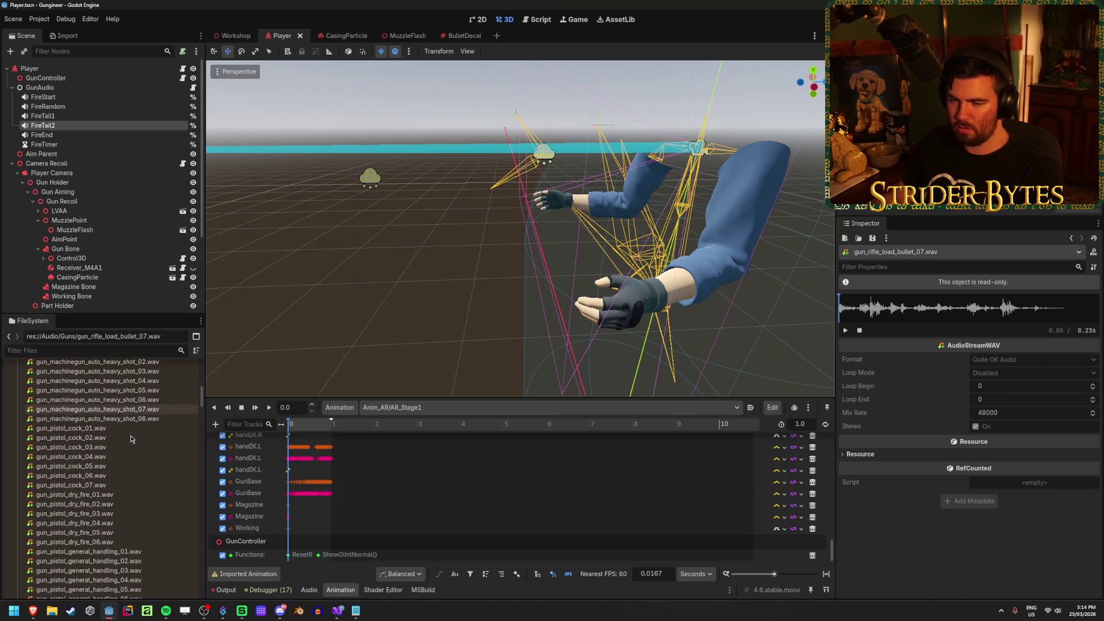
scroll(131, 439, "down", 15)
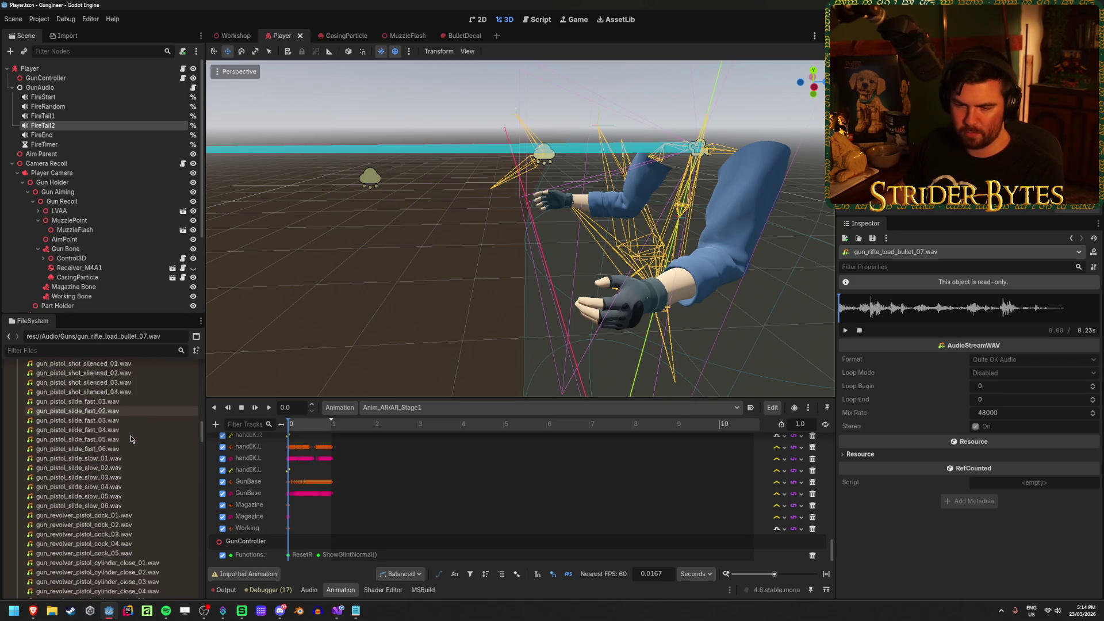
scroll(132, 439, "up", 4)
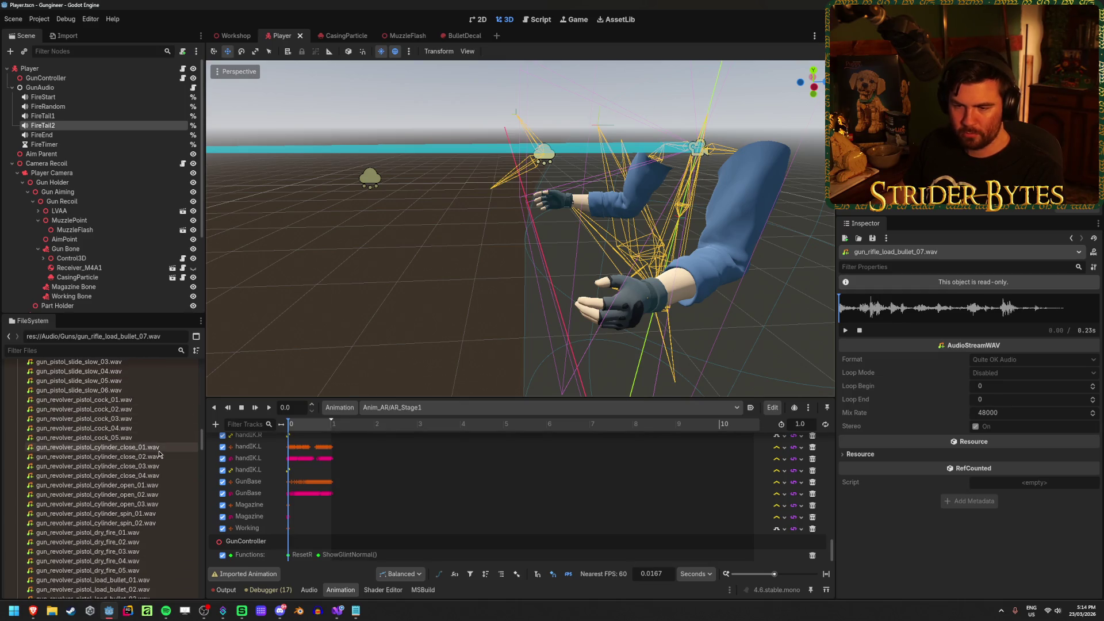
left_click(158, 448)
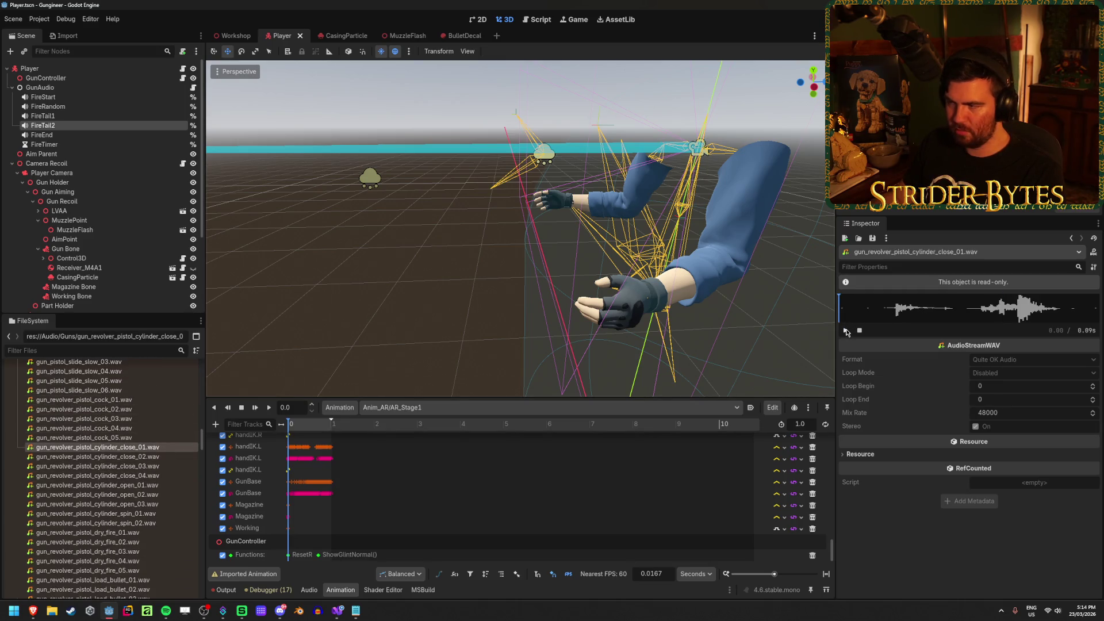
left_click(130, 466)
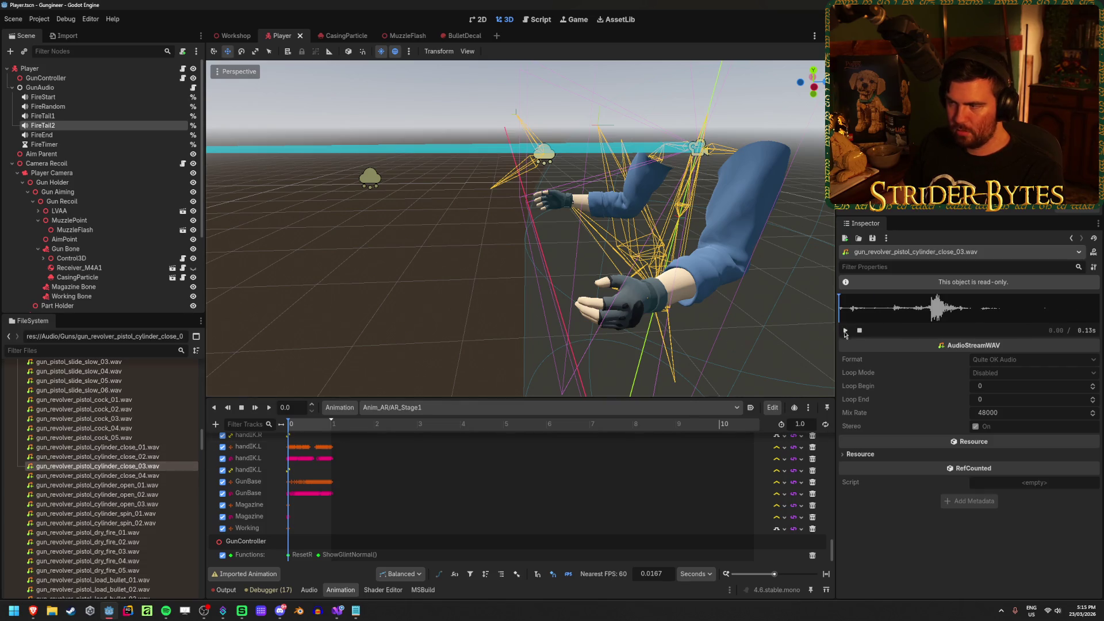
left_click(143, 483)
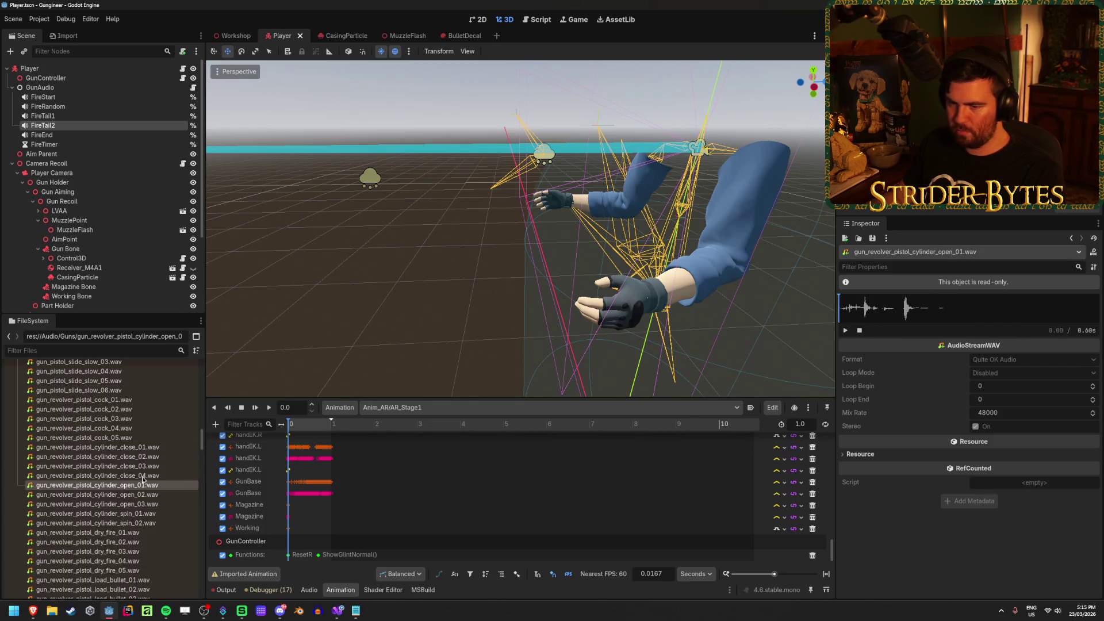
left_click(845, 331)
left_click(844, 330)
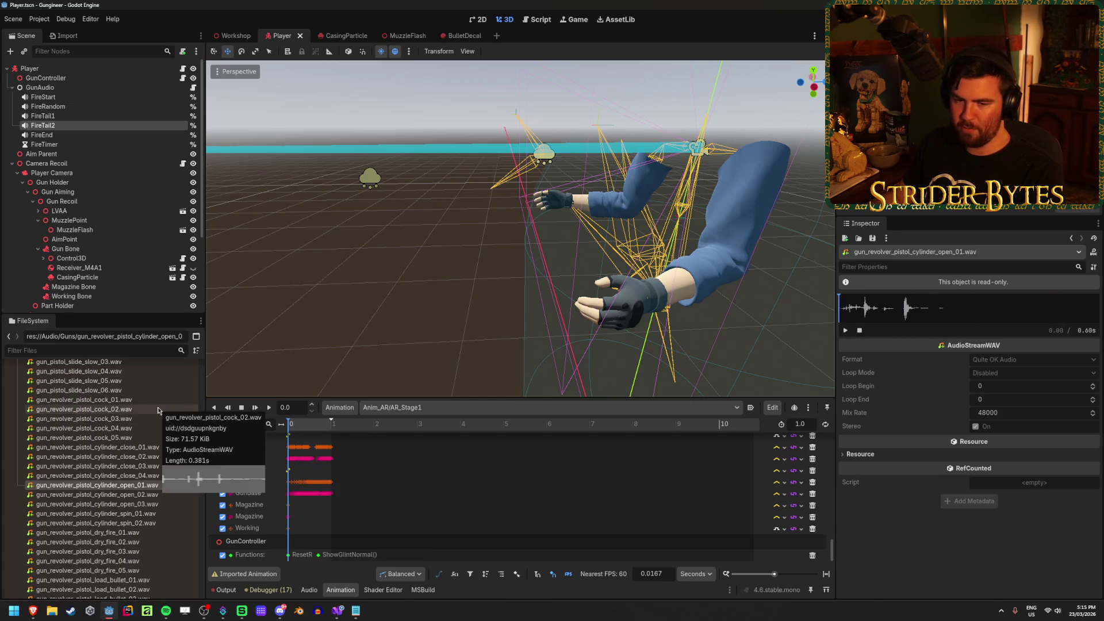
Audition revolver cylinder open_02, then select gun_revolver_pistol_cylinder_spin_01.wav
left_click(138, 494)
left_click(846, 332)
left_click(846, 332)
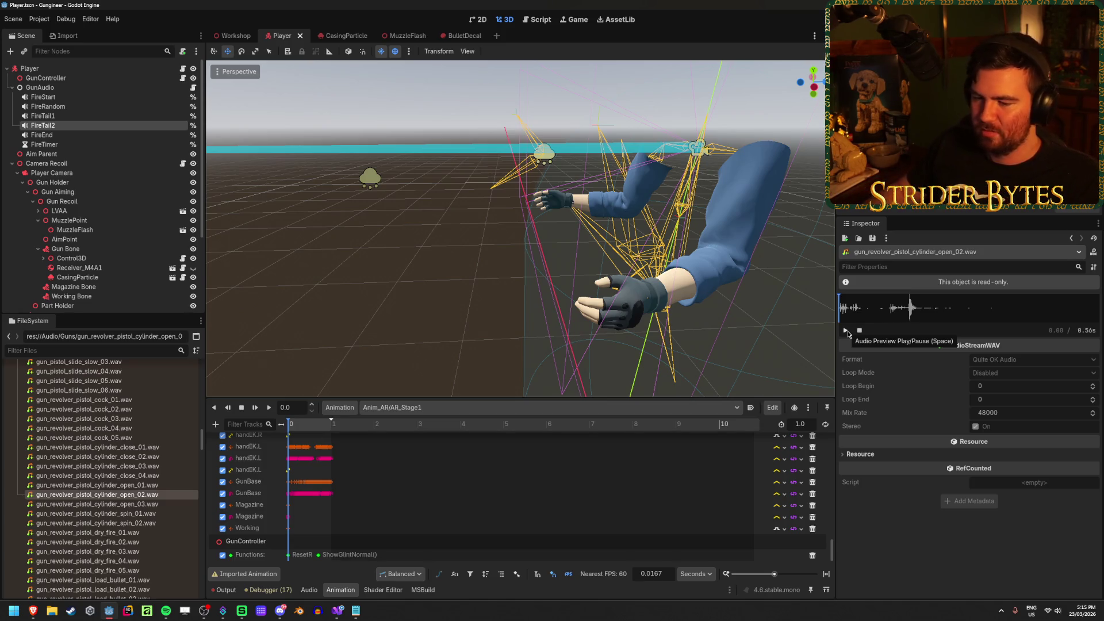
left_click(162, 515)
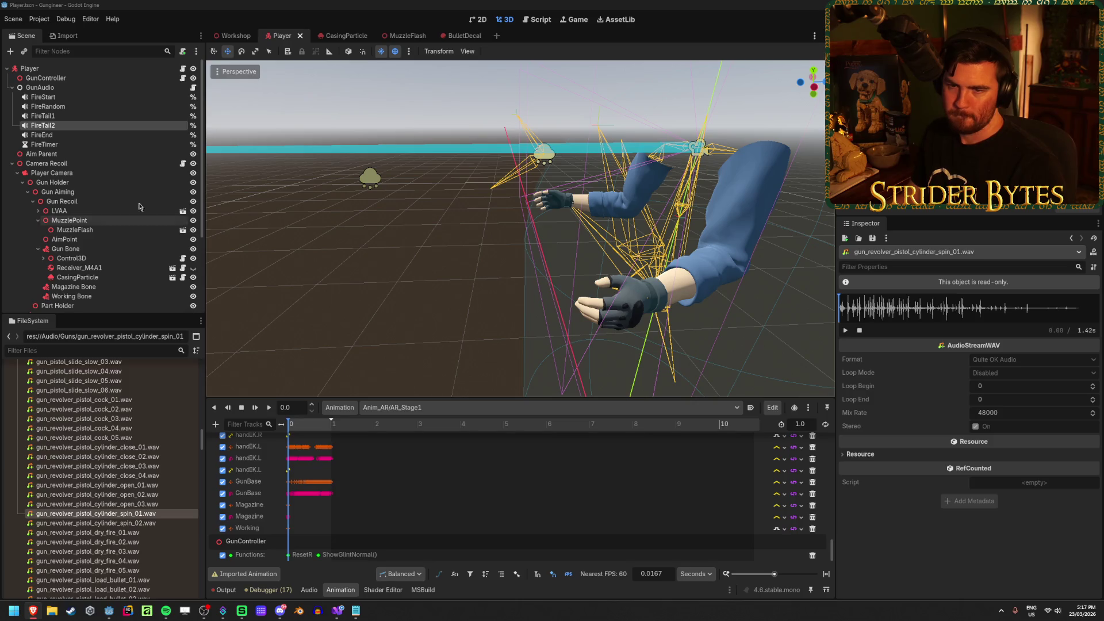
Check the FireTail2 and FireEnd players and locate Randomizer_Rifle.tres in FileSystem
left_click(90, 126)
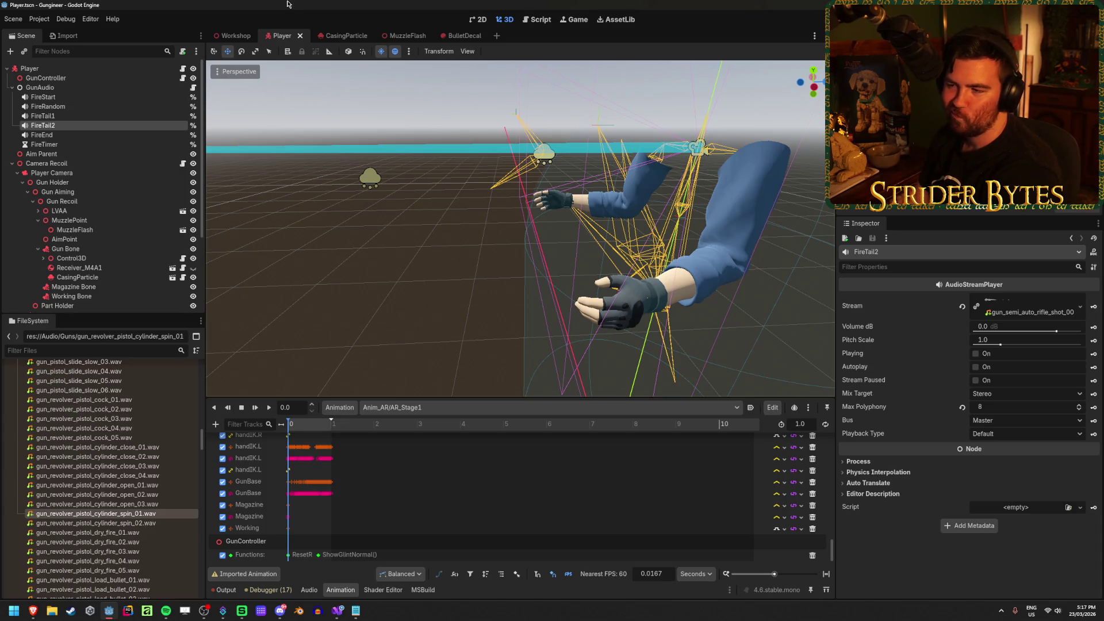
left_click(78, 134)
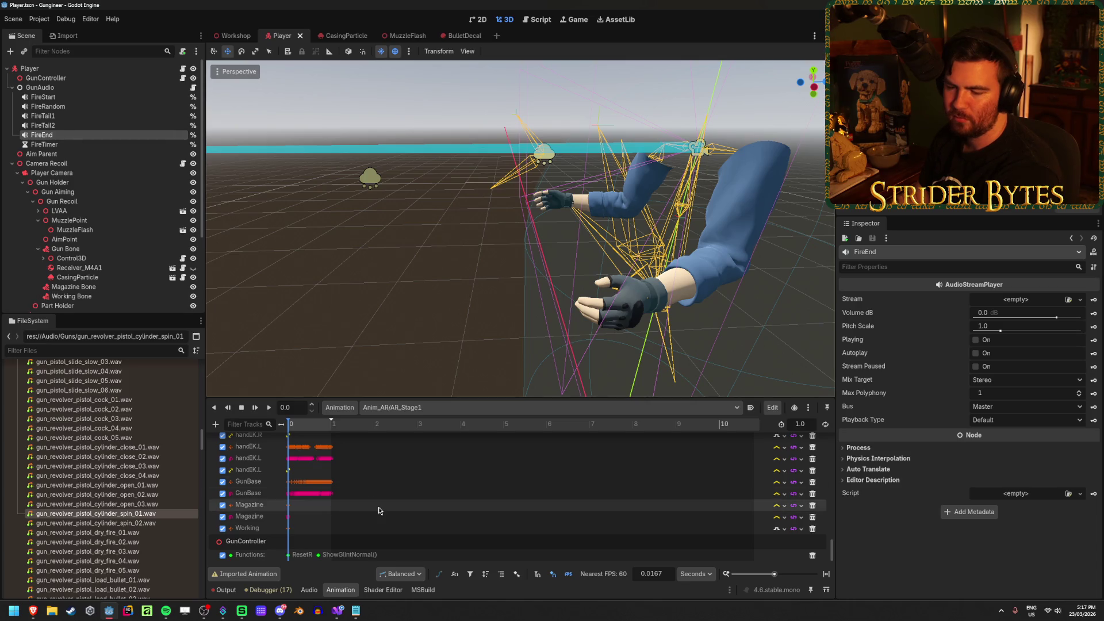
mouse_move(337, 611)
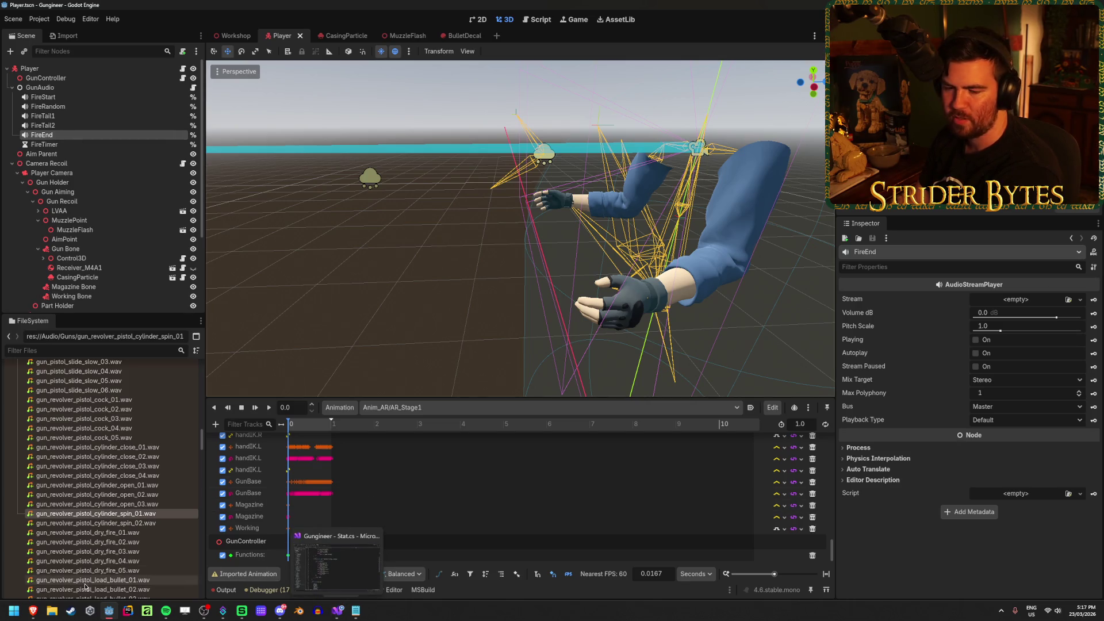
scroll(129, 542, "up", 10)
scroll(129, 542, "up", 10)
scroll(123, 540, "down", 20)
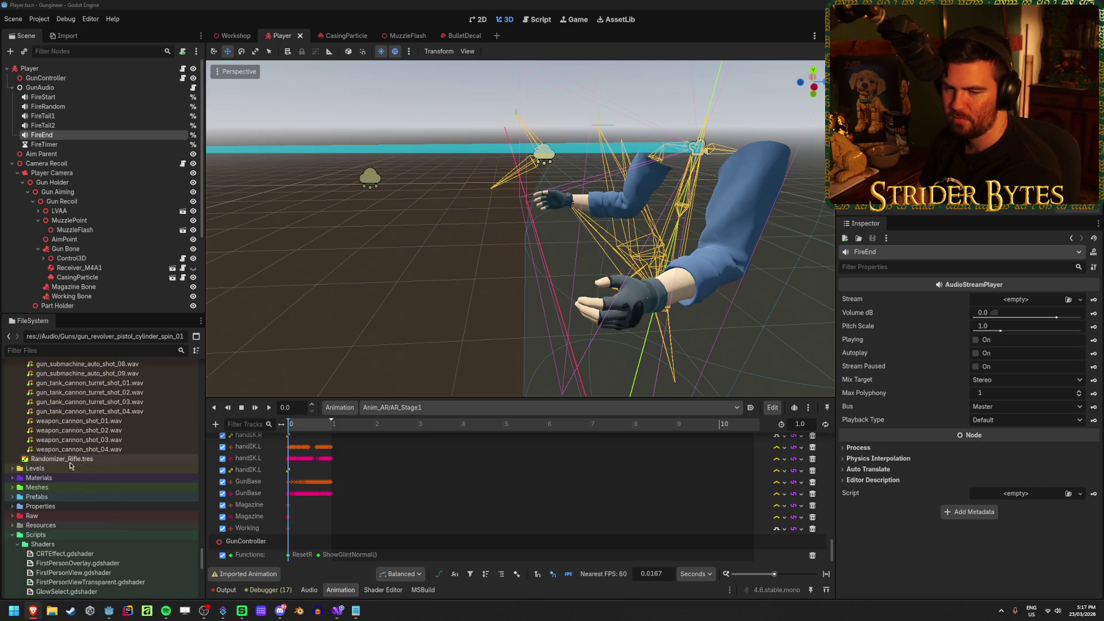
scroll(94, 480, "up", 3)
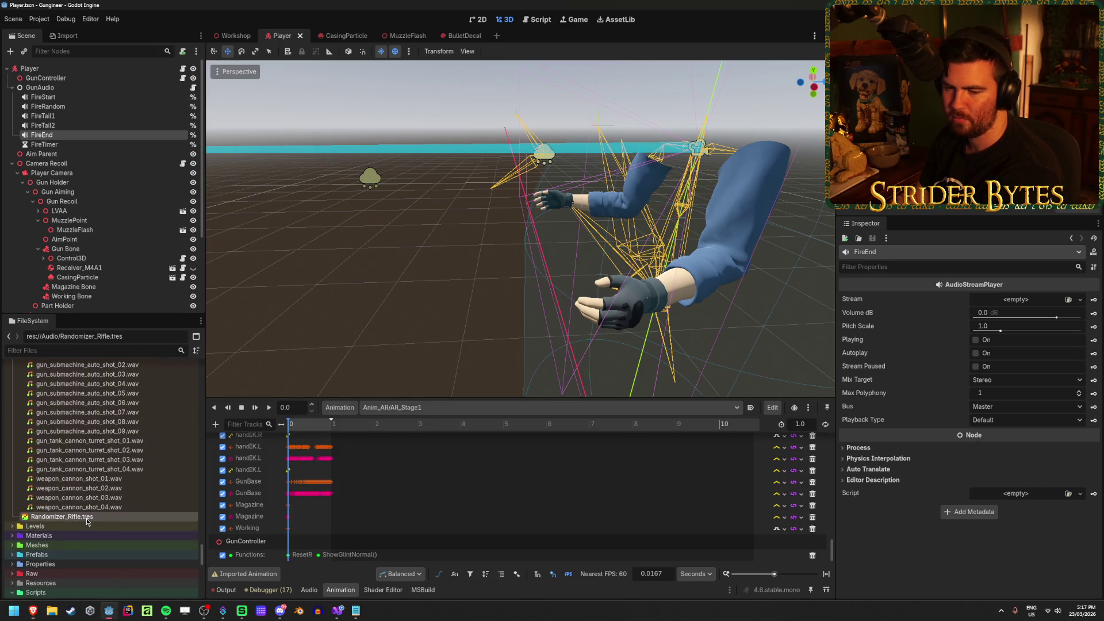
left_click(132, 496)
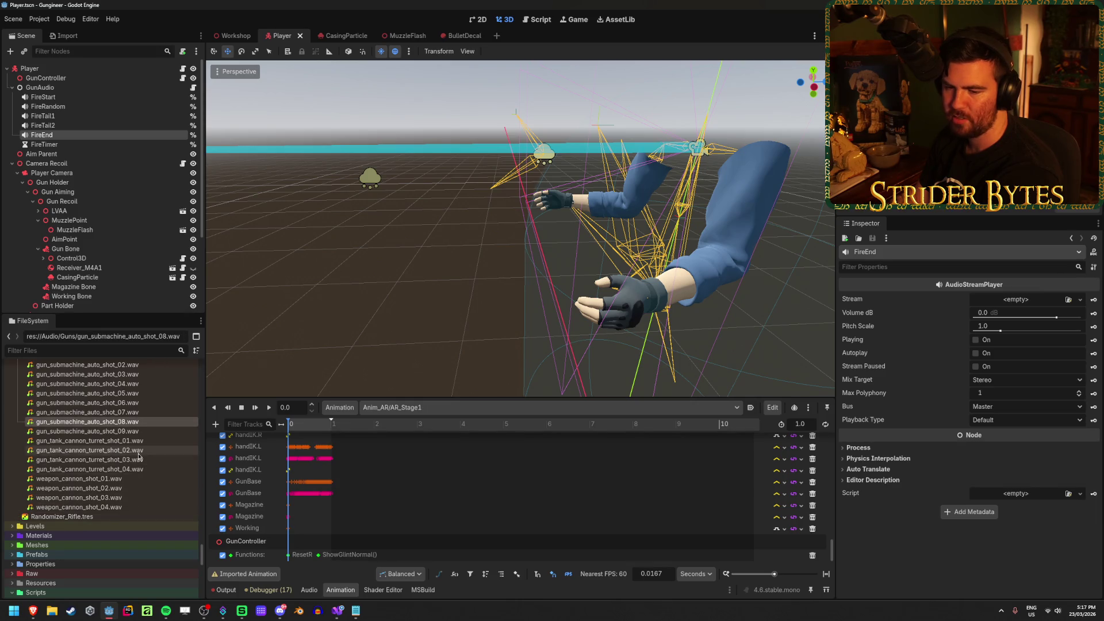
left_click(88, 518)
Rename Randomizer_Rifle.tres to Randomizer_Rifle_Fire.tres by appending _Fire
double_click(81, 519)
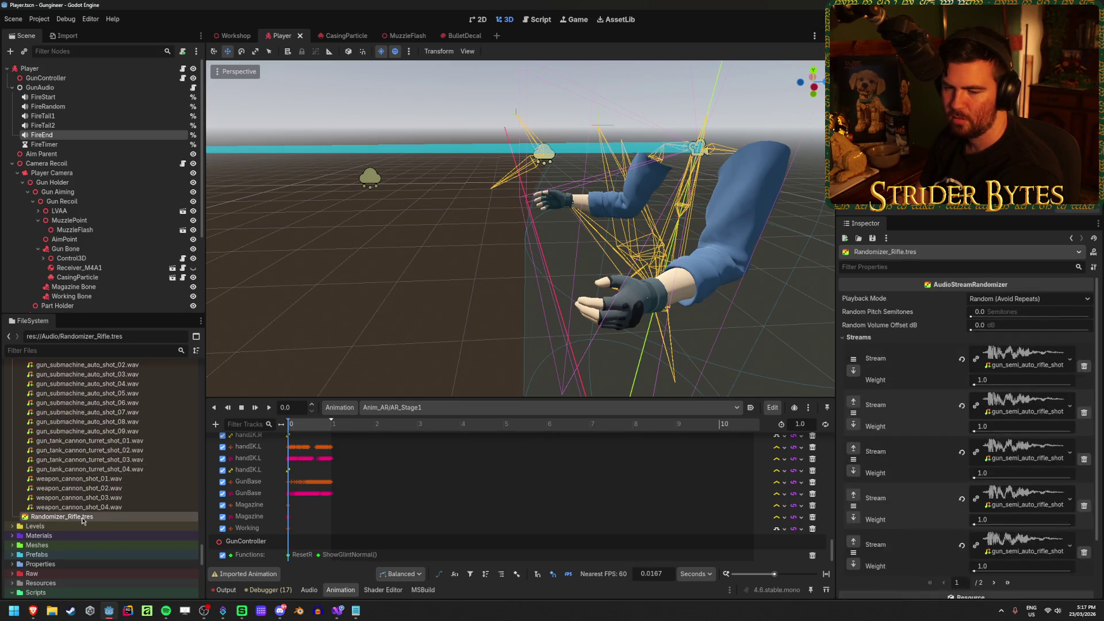
left_click(129, 513)
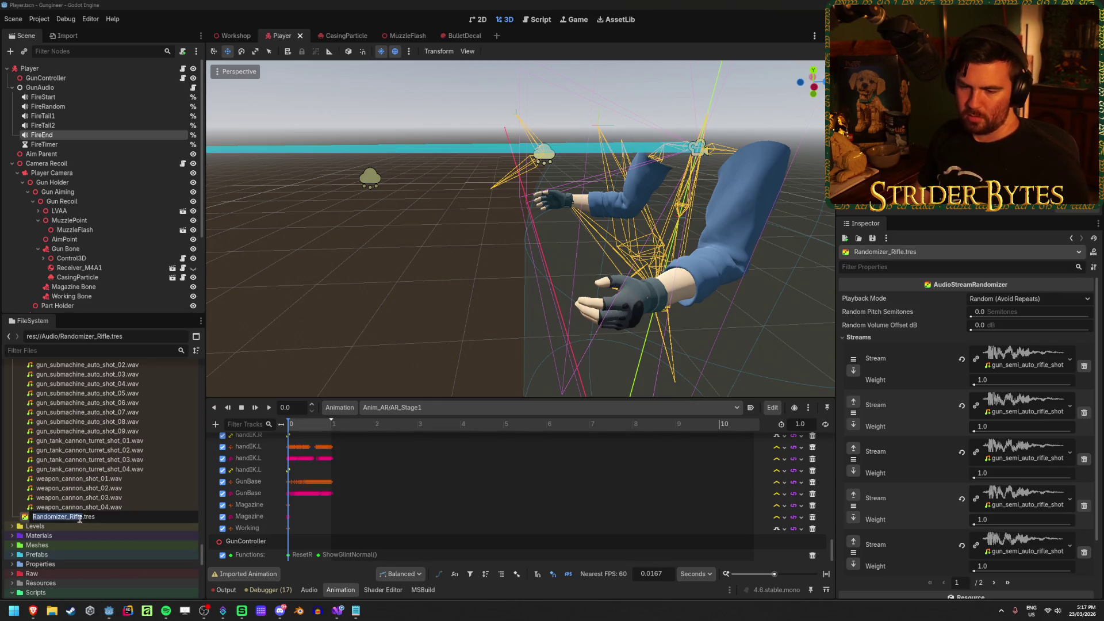
type("_Fire")
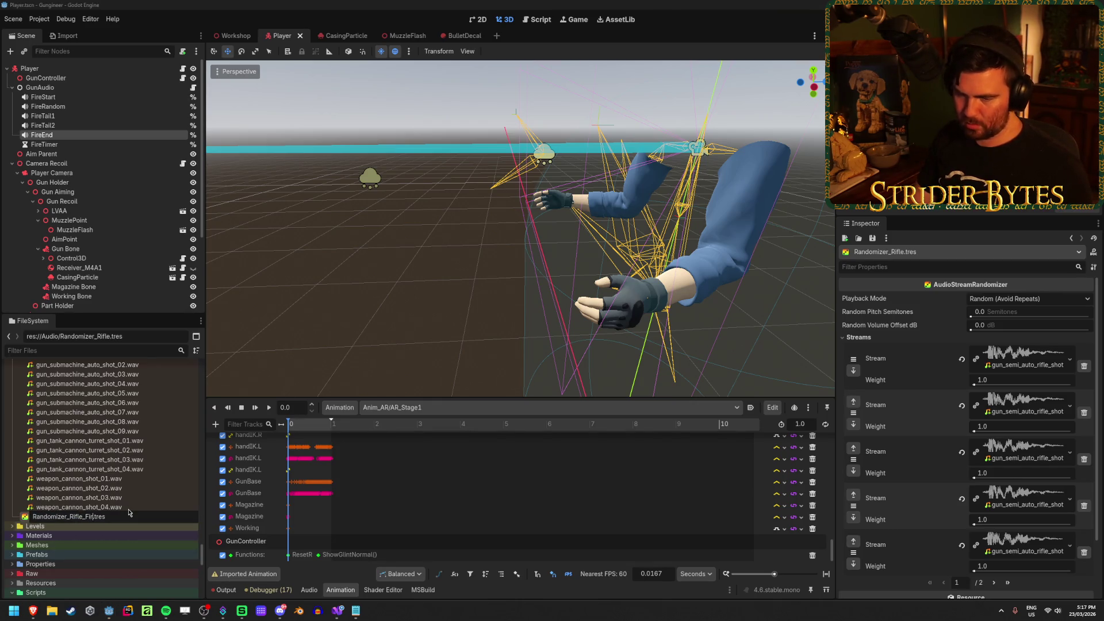
key("Return")
scroll(124, 529, "up", 1)
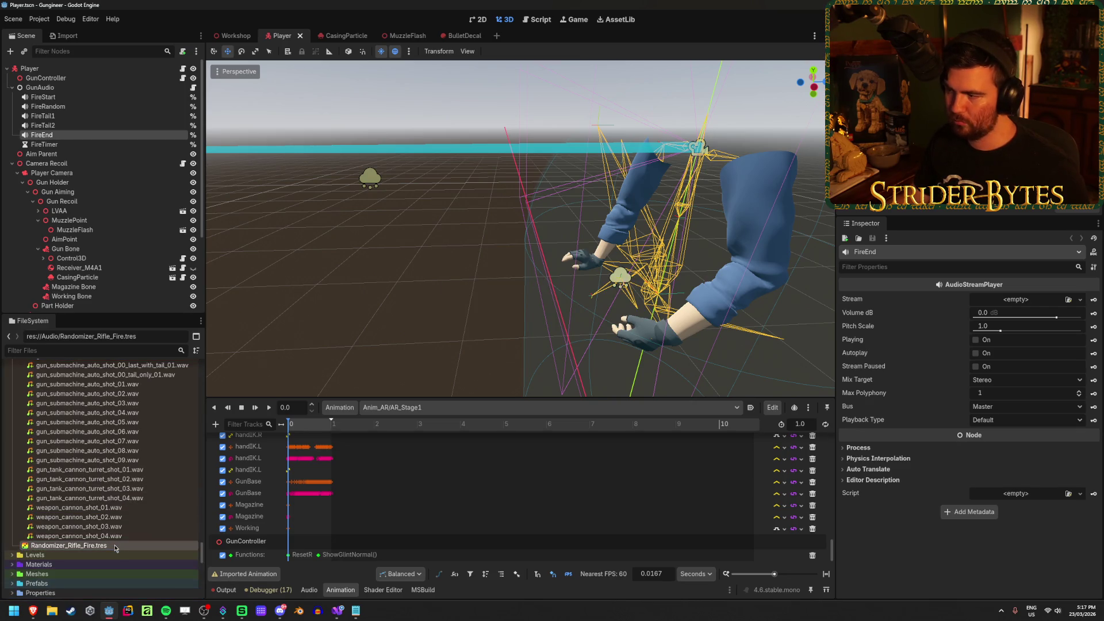
Preview the rifle magazine_unload_01, magazine_load_01 and magazine_load_03 sounds
scroll(115, 547, "up", 5)
scroll(115, 547, "up", 15)
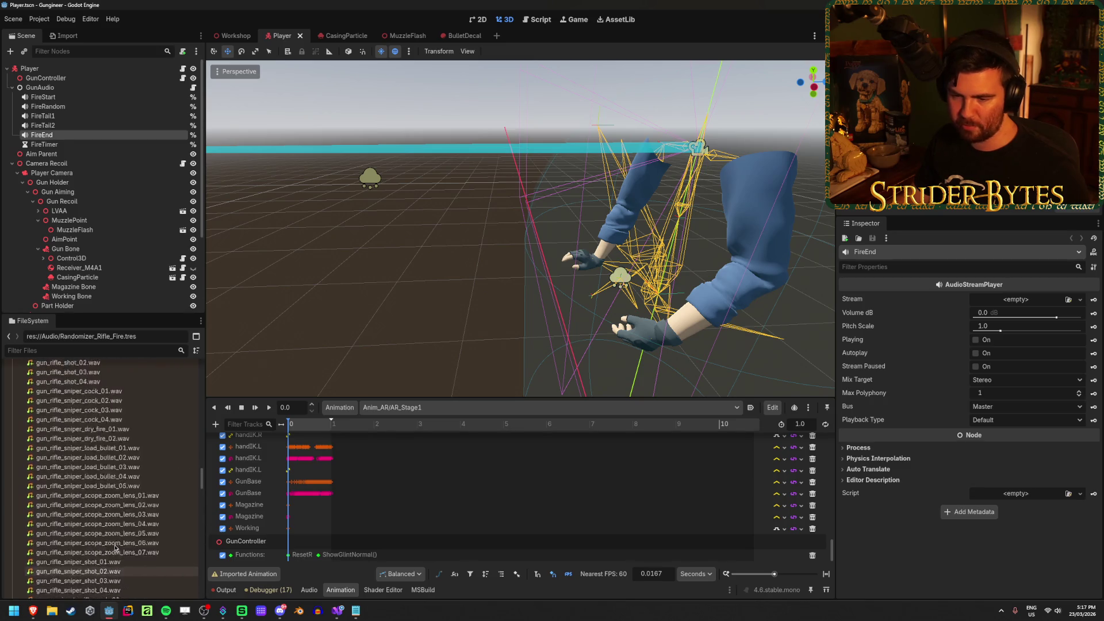
scroll(115, 547, "down", 15)
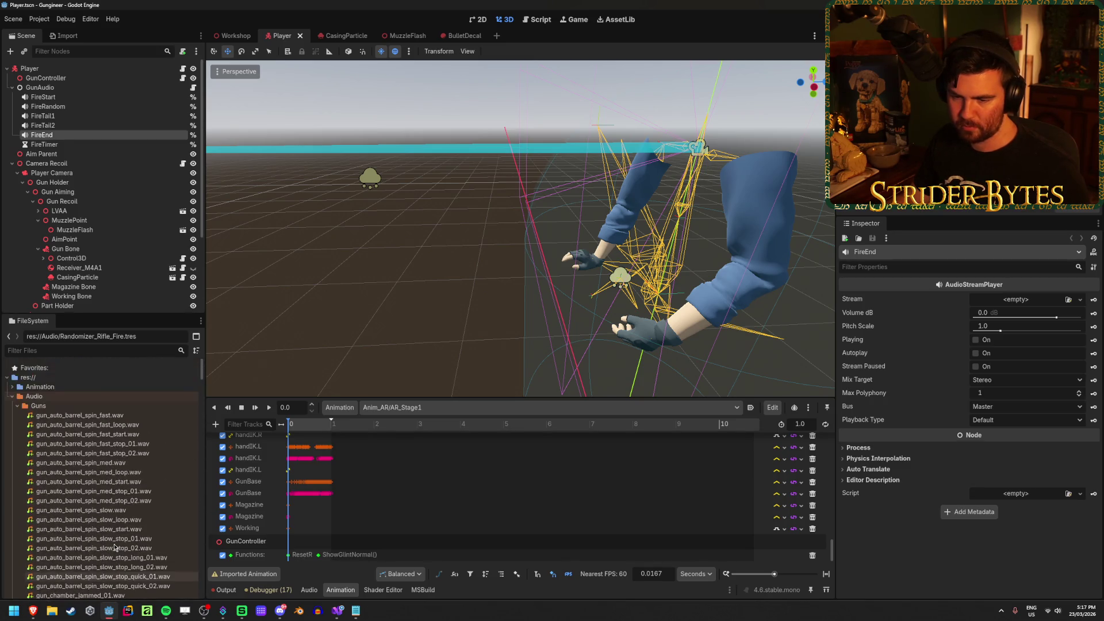
scroll(115, 547, "down", 10)
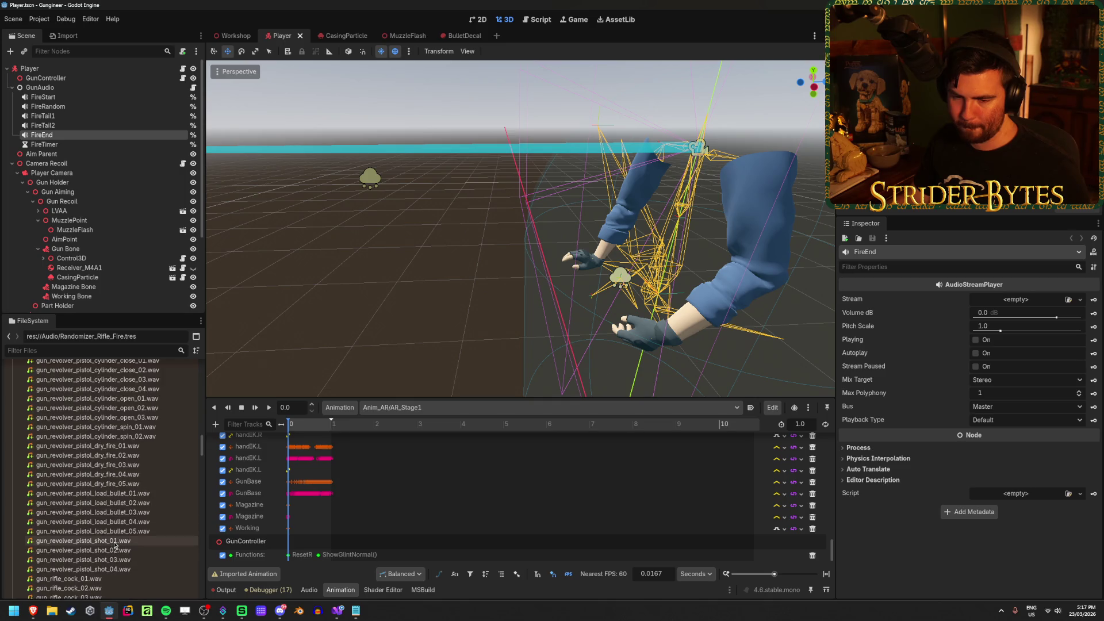
scroll(114, 543, "down", 6)
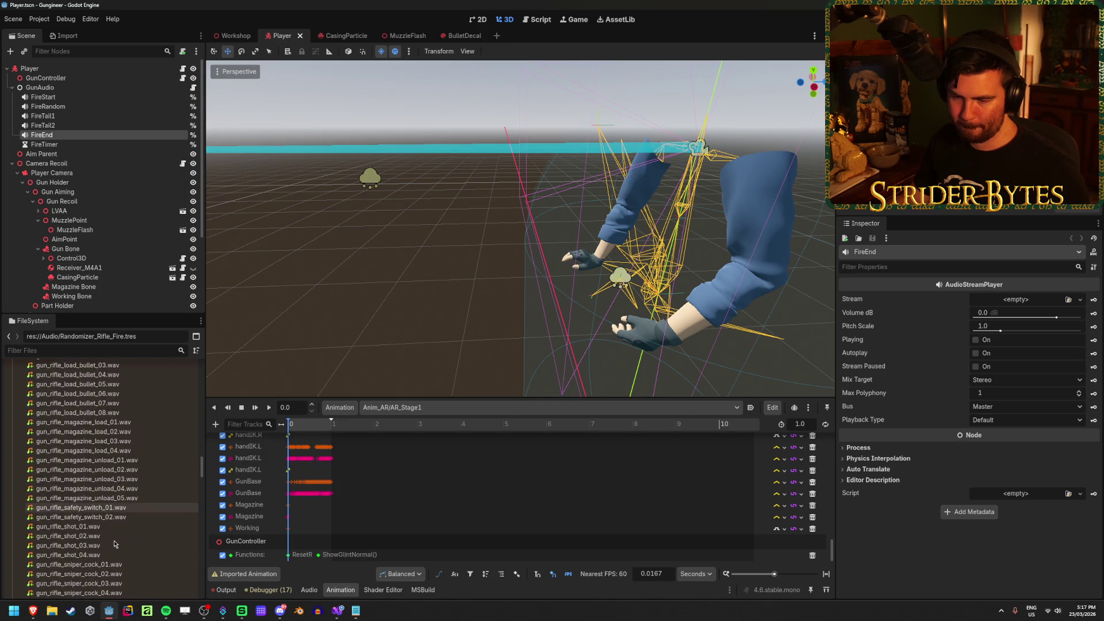
left_click(110, 460)
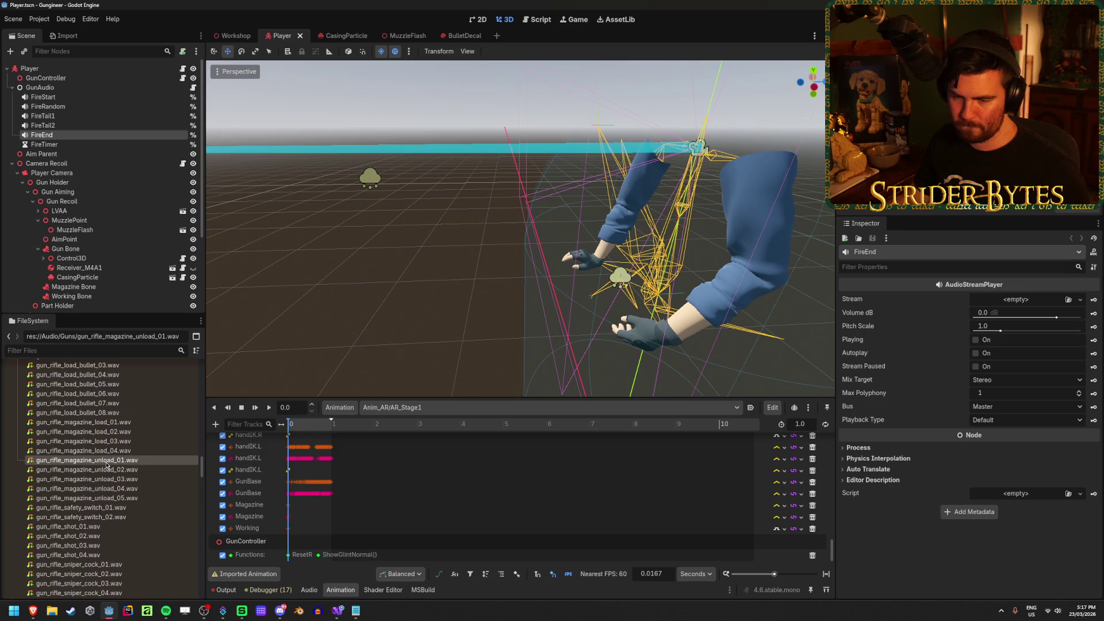
double_click(87, 422)
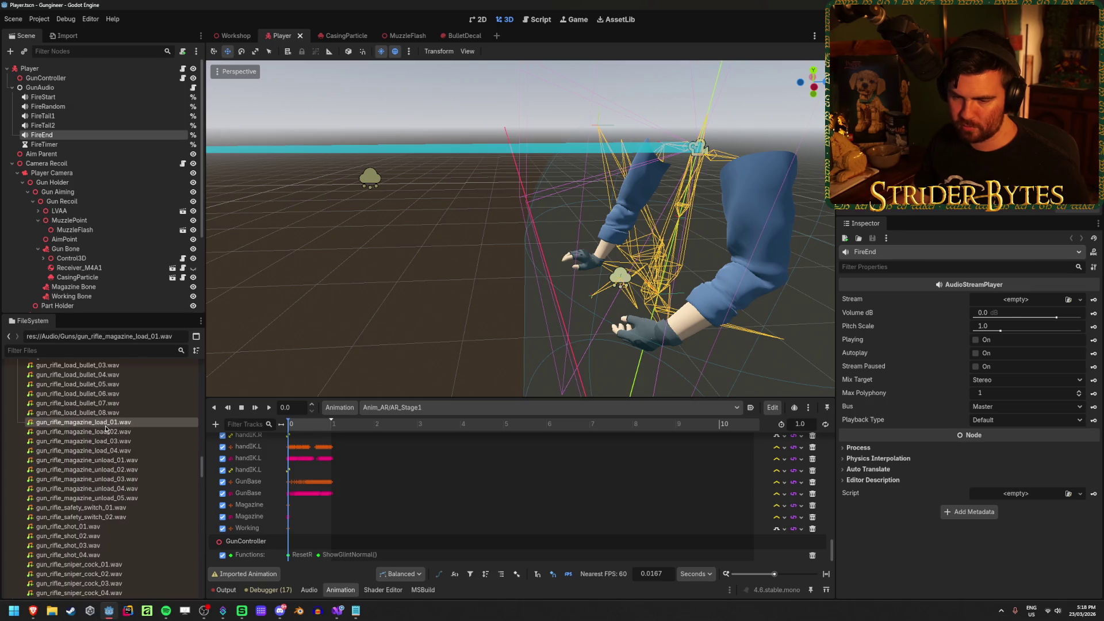
left_click(845, 330)
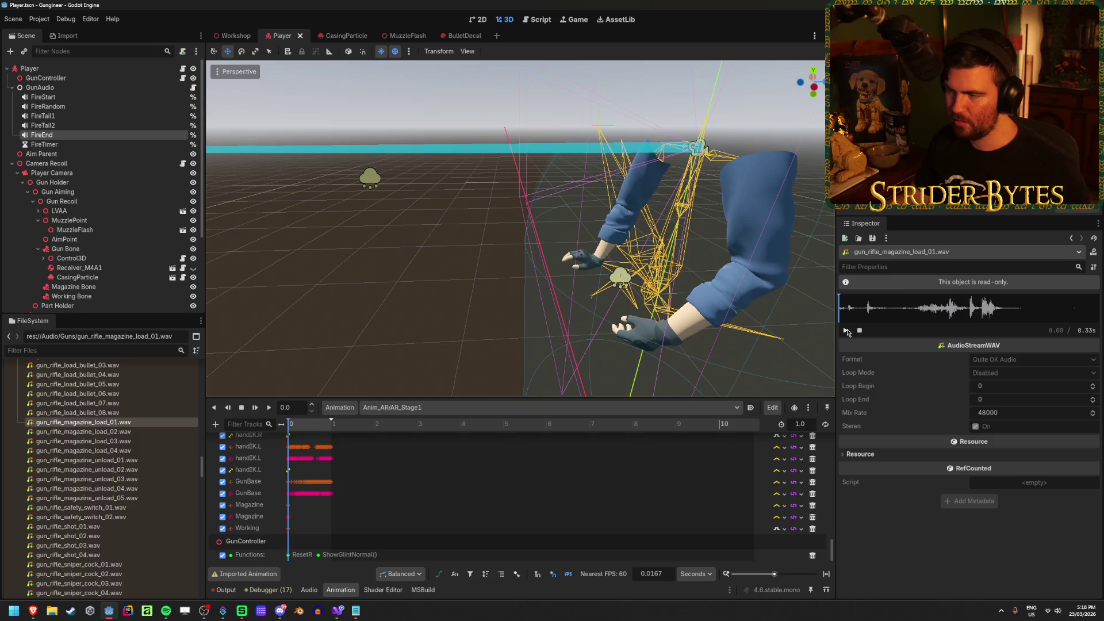
left_click(84, 441)
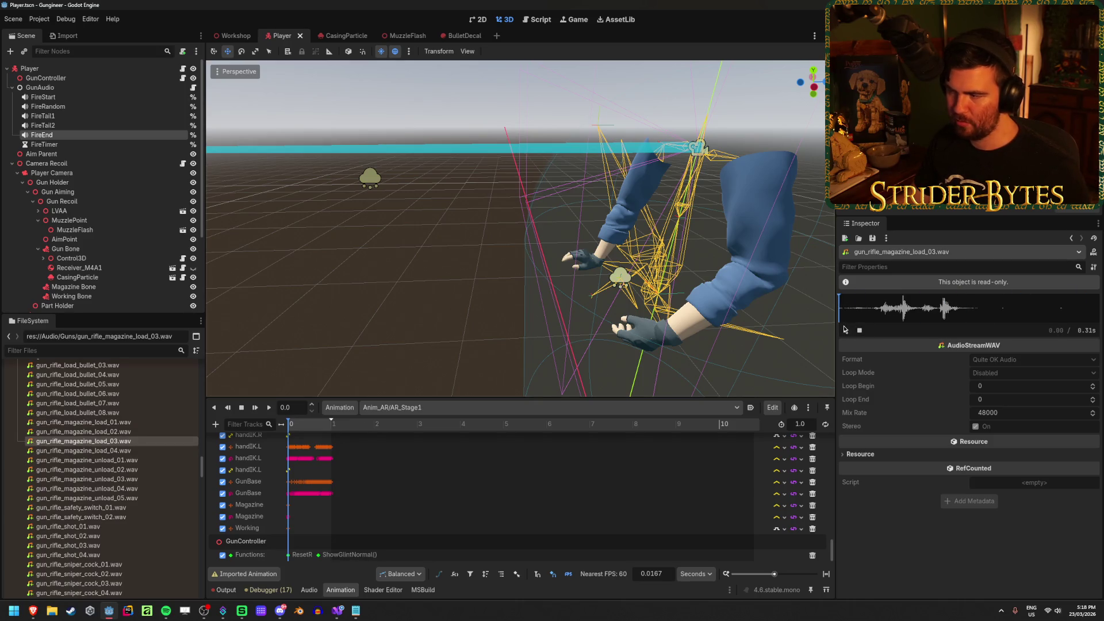
Preview the gun_rifle_cock_01 to 04 and gun_rifle_grab_pickup_01 sounds
scroll(104, 496, "up", 3)
scroll(104, 496, "up", 2)
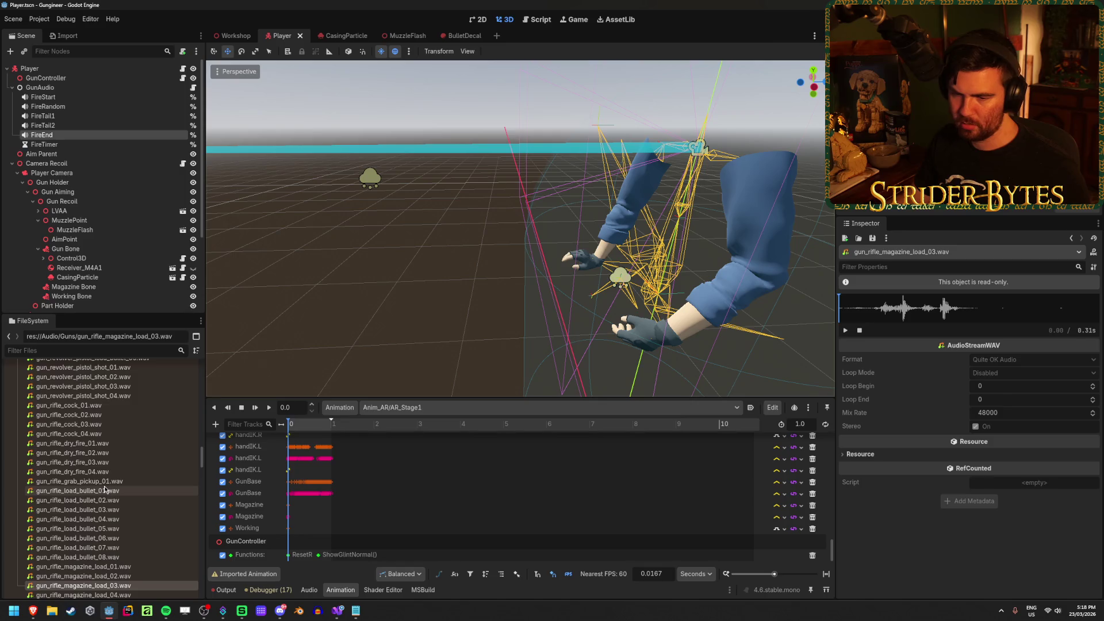
left_click(109, 414)
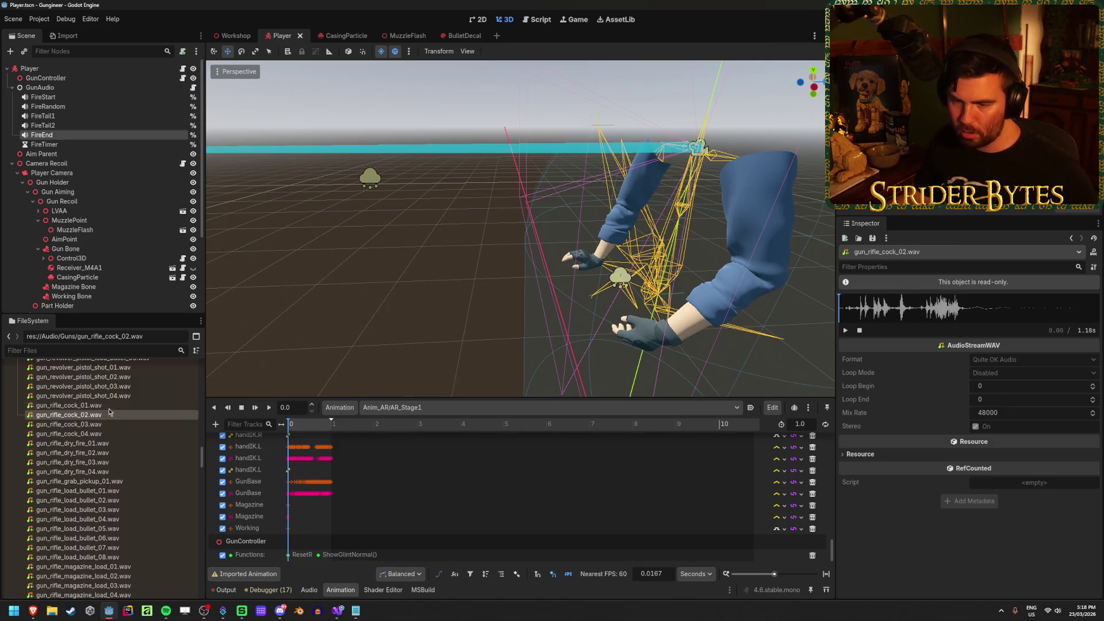
left_click(142, 405)
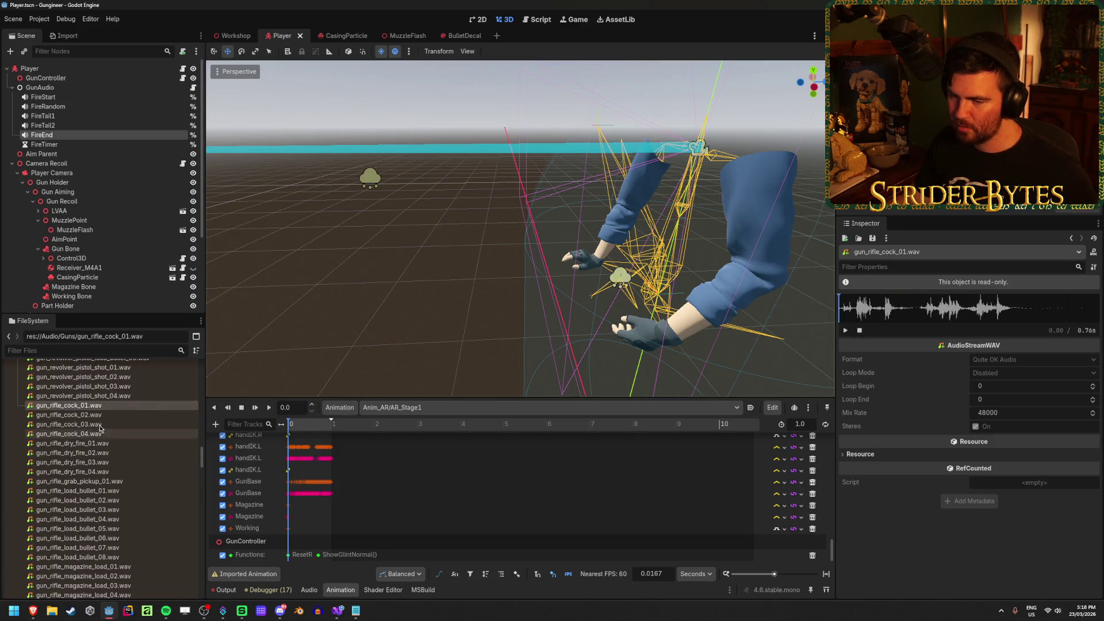
left_click(128, 425)
left_click(110, 433)
left_click(846, 332)
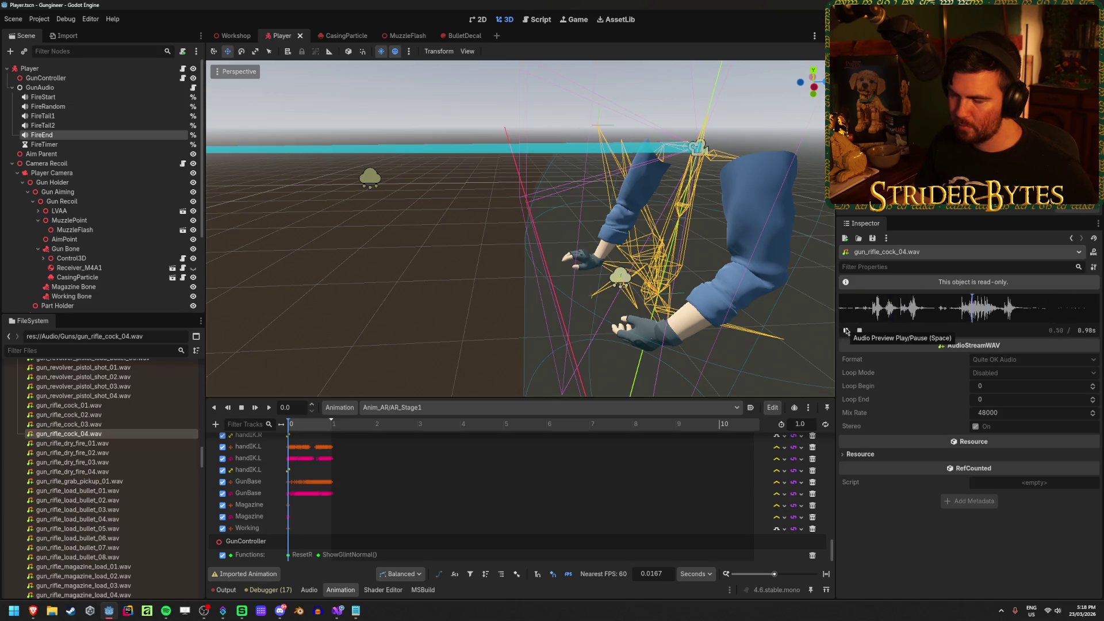
left_click(87, 481)
left_click(846, 331)
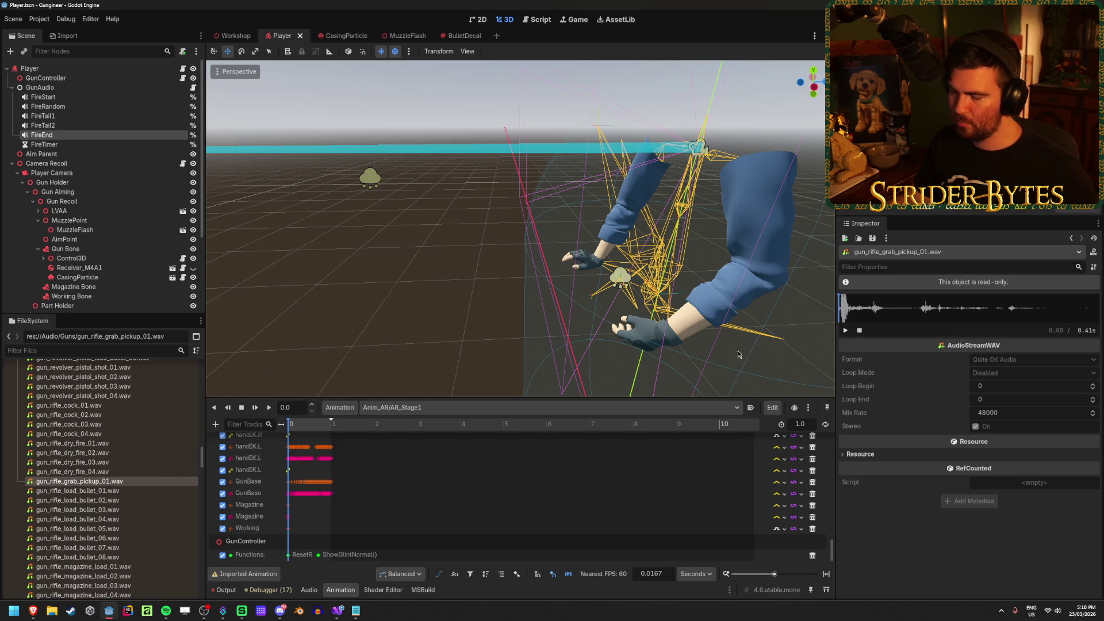
Preview the gun_rifle_sniper_cock_01, 02 and 03 sounds
scroll(137, 461, "down", 3)
scroll(136, 461, "down", 2)
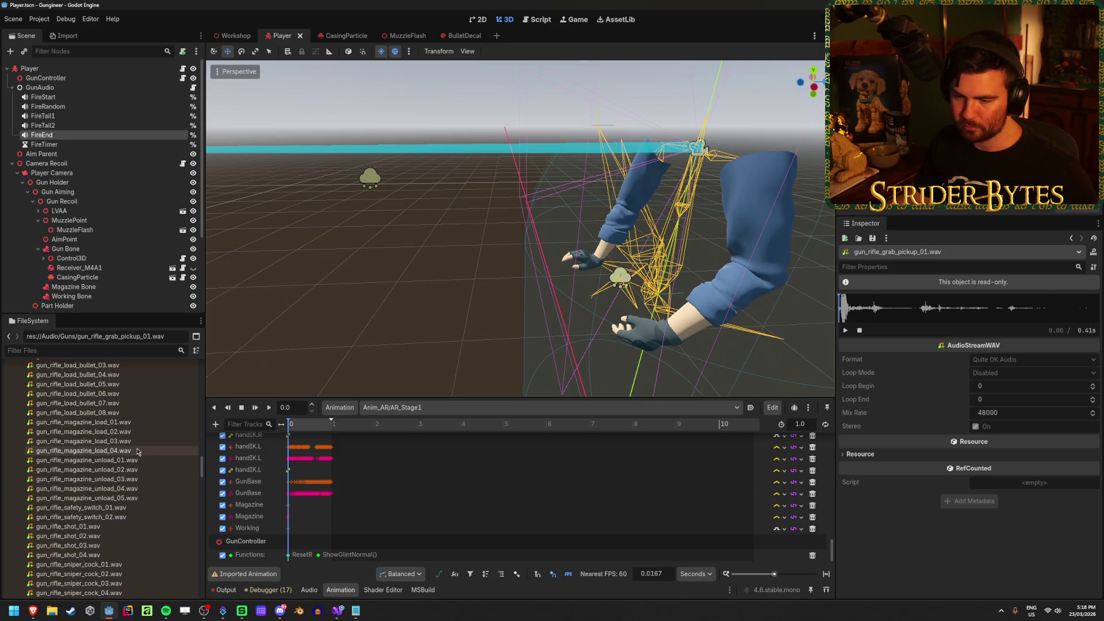
scroll(121, 509, "down", 4)
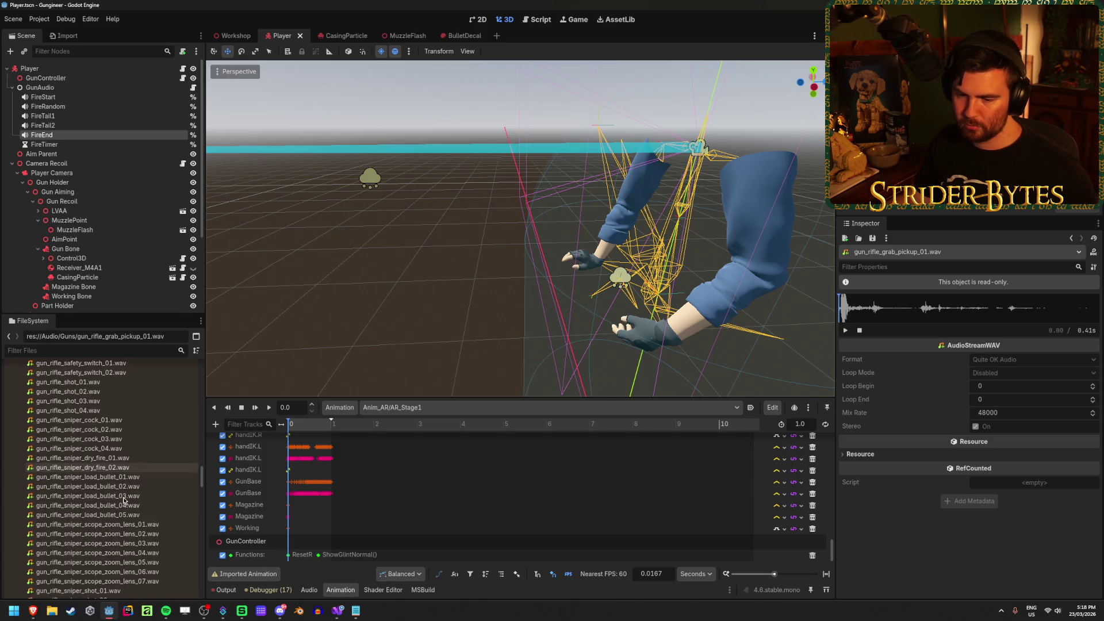
left_click(125, 451)
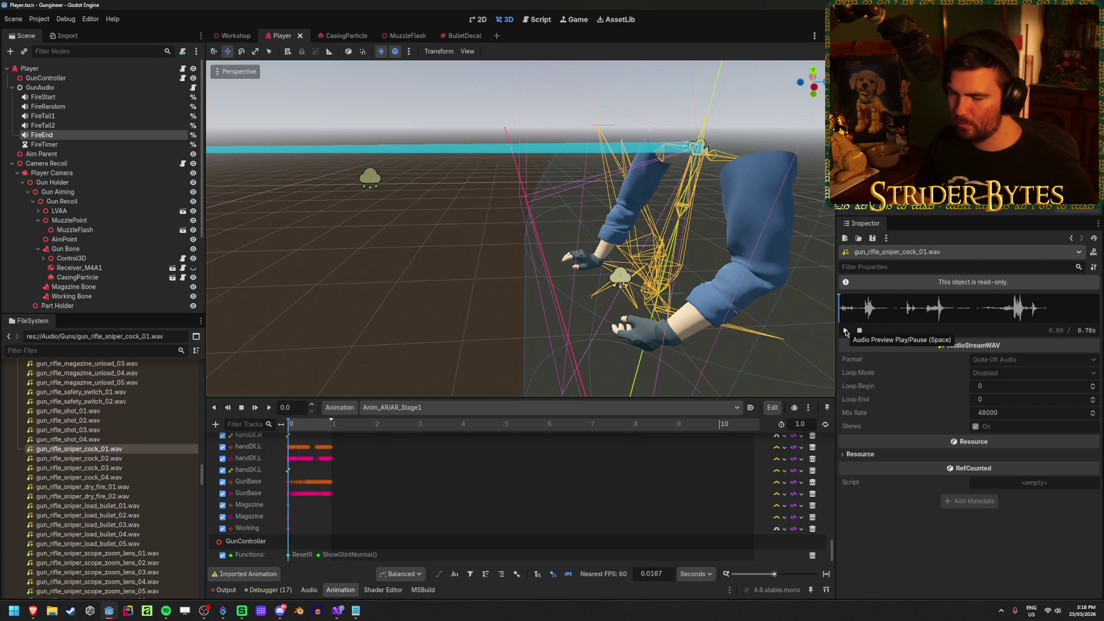
left_click(143, 458)
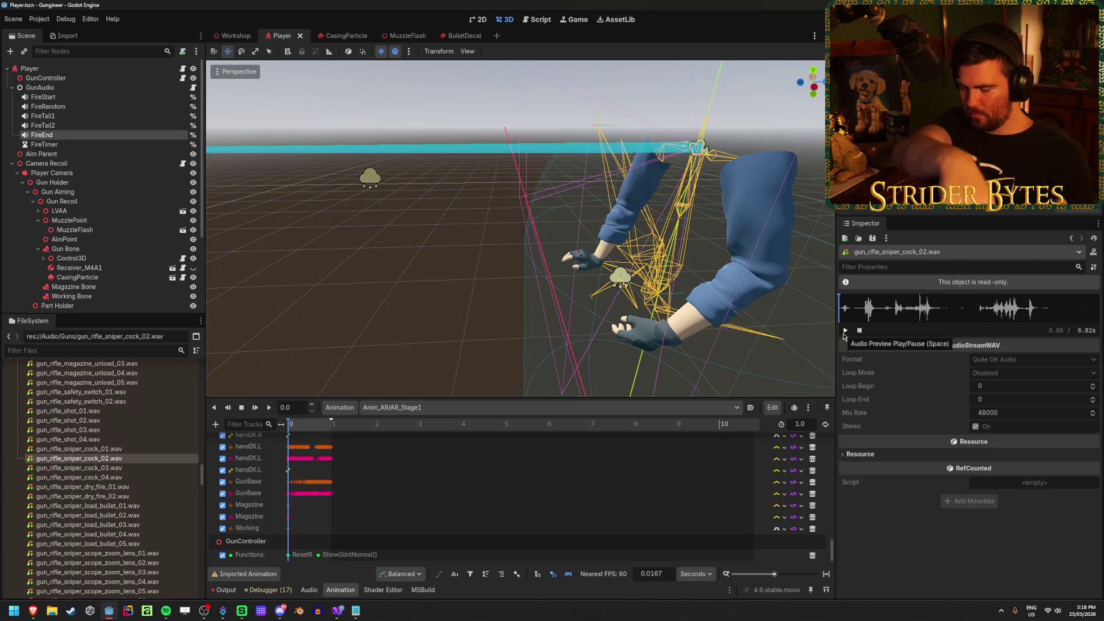
left_click(132, 469)
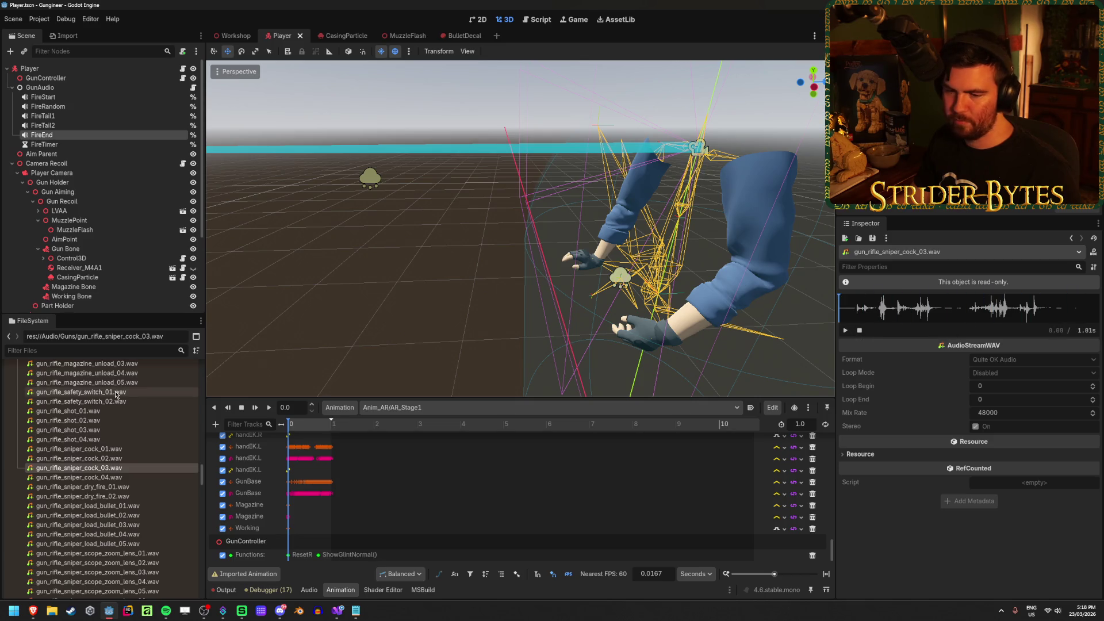
Preview the gun_pistol_general_handling_01, 05 and 06 sounds
scroll(115, 391, "down", 3)
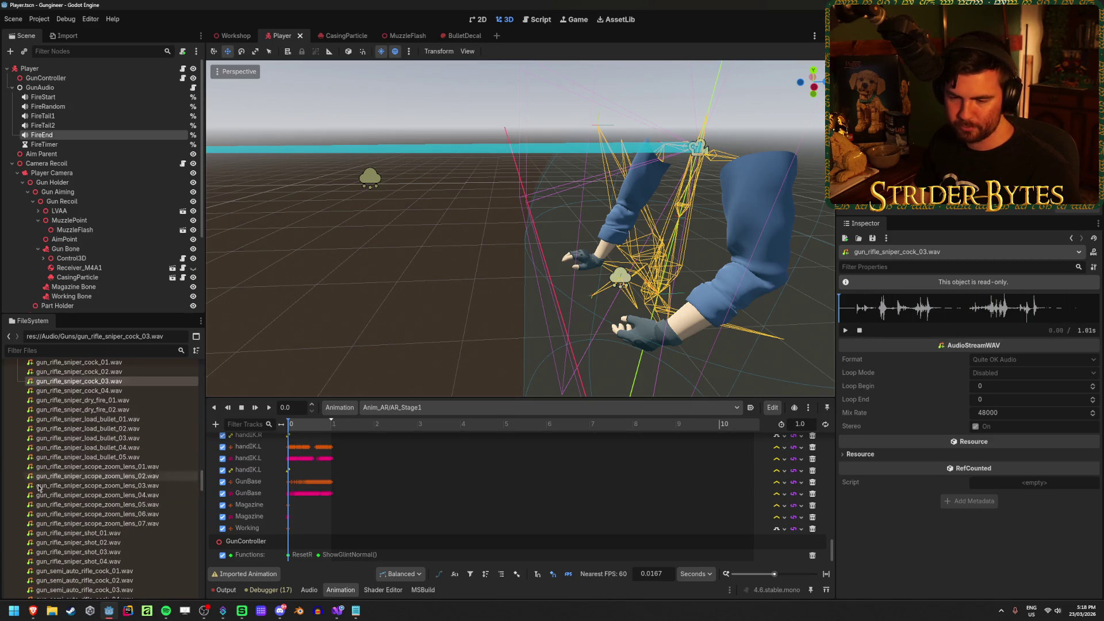
scroll(167, 445, "down", 5)
scroll(167, 448, "up", 10)
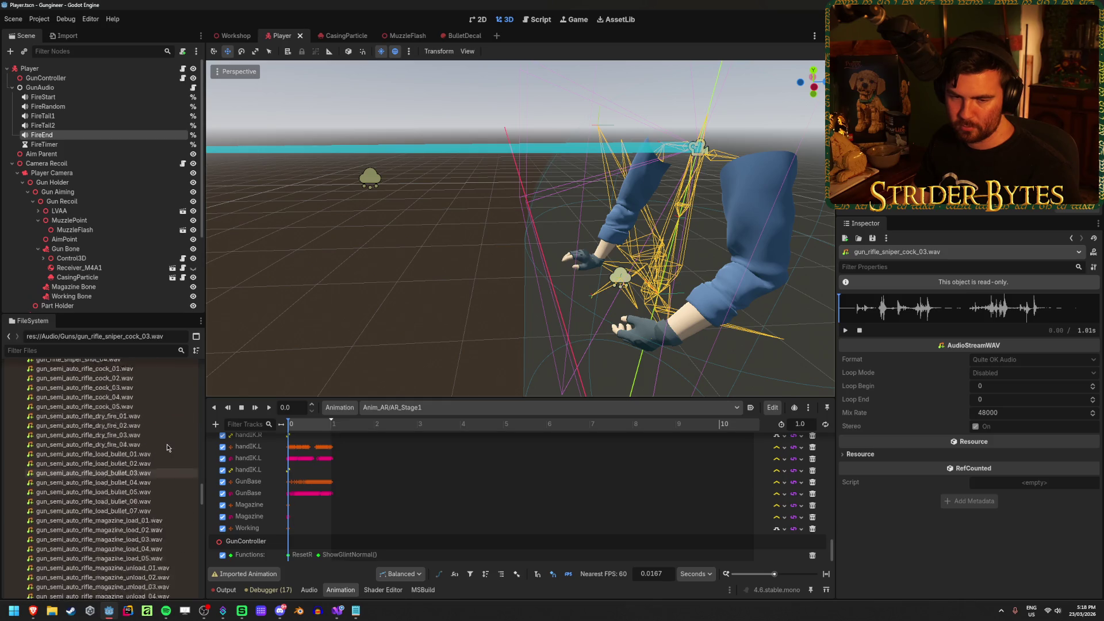
scroll(167, 447, "up", 3)
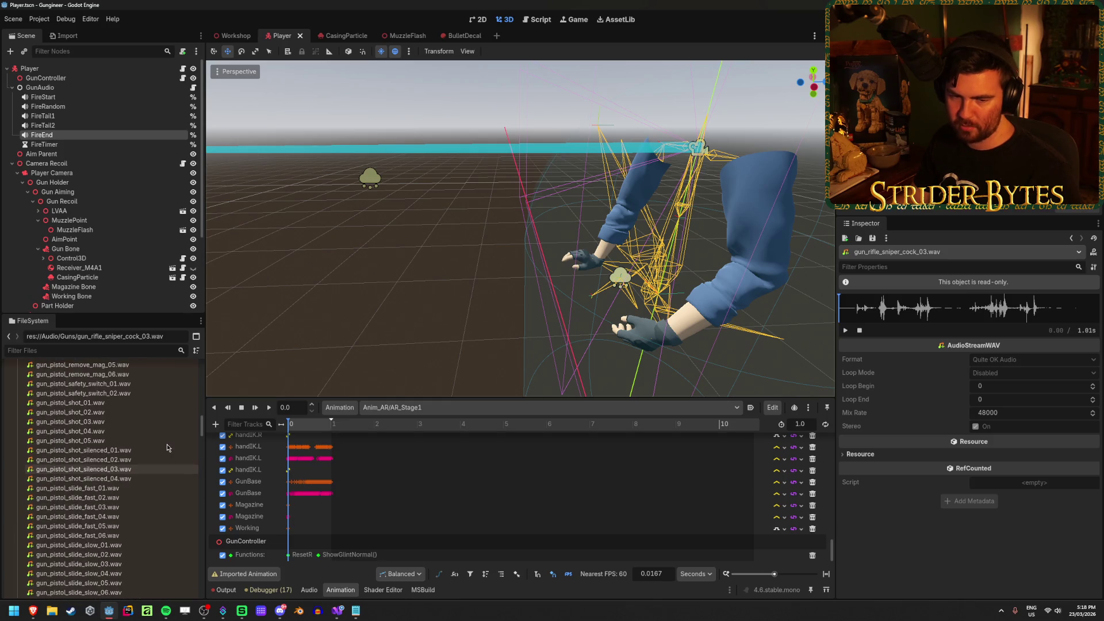
scroll(166, 443, "up", 1)
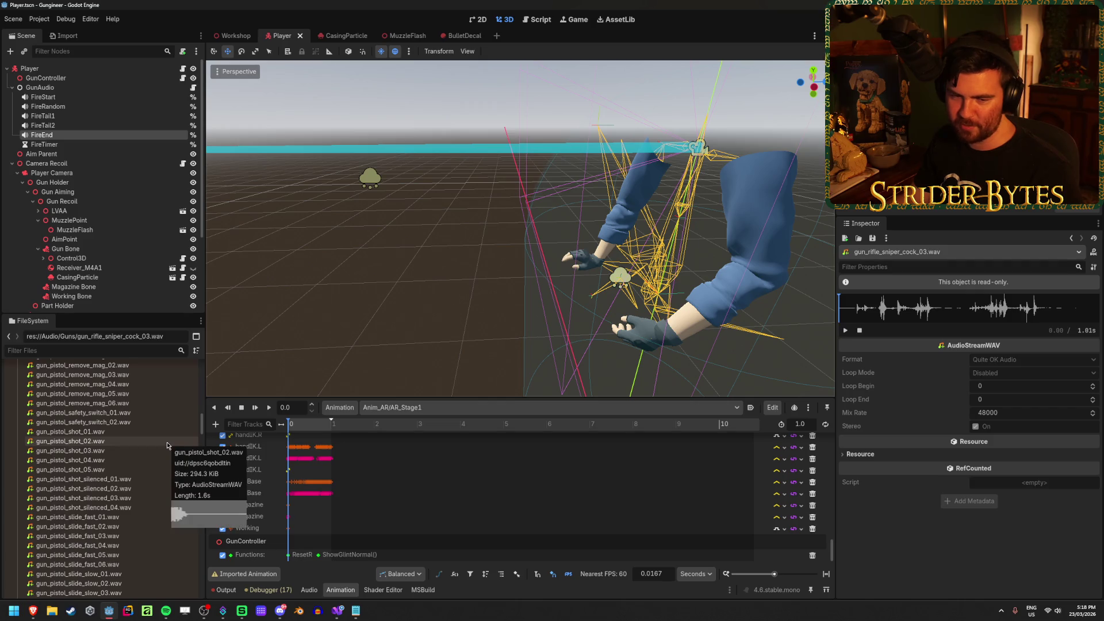
scroll(166, 434, "up", 5)
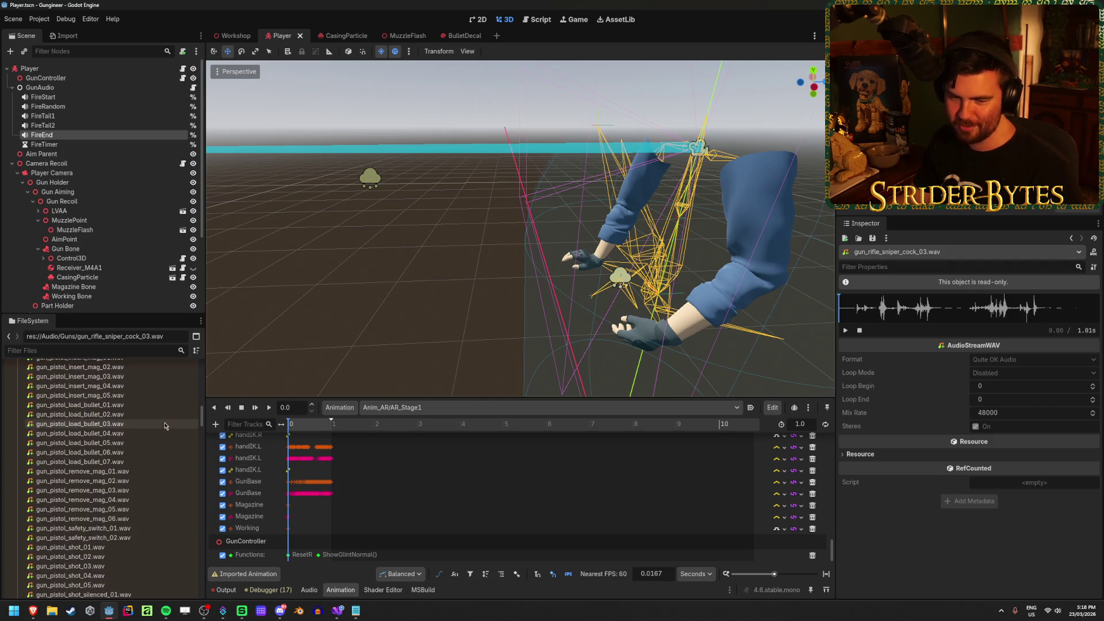
mouse_move(165, 425)
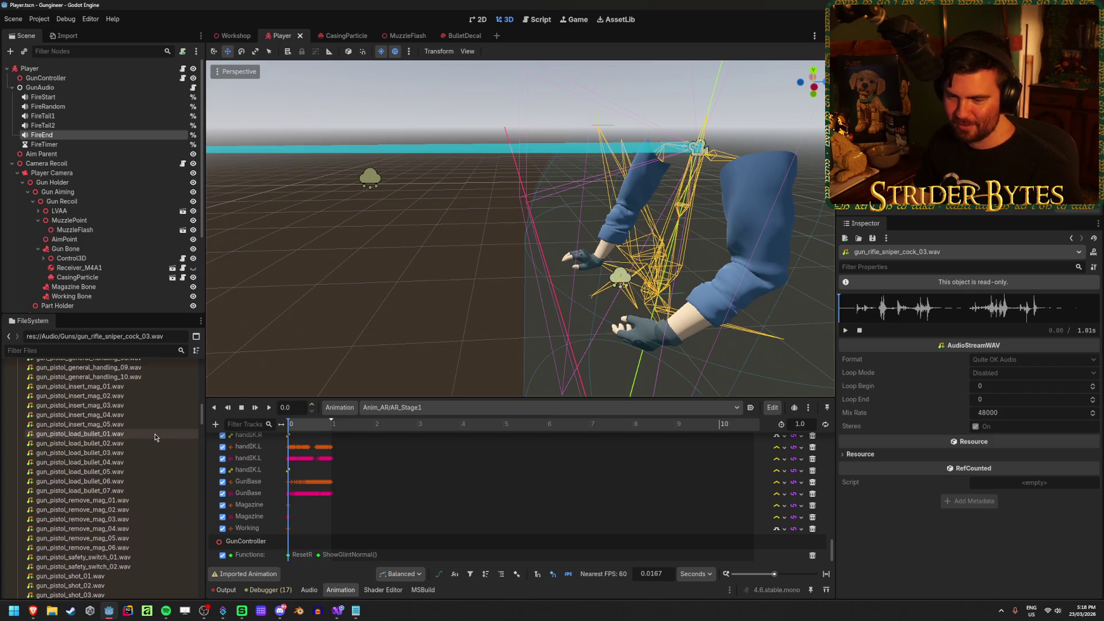
scroll(154, 433, "up", 6)
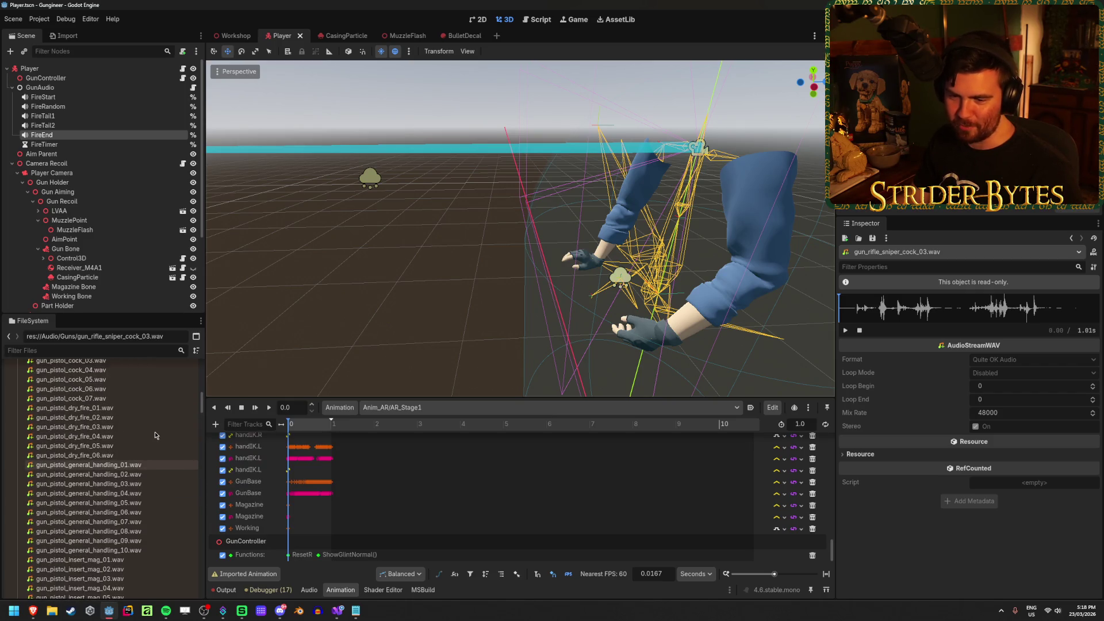
left_click(126, 466)
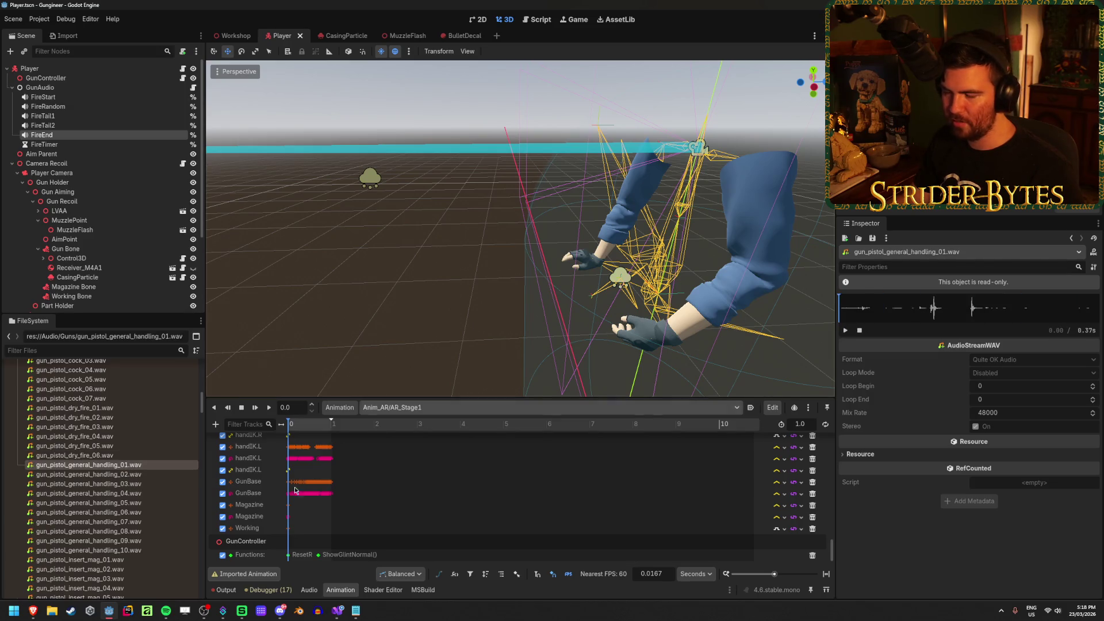
left_click(134, 502)
key("Down")
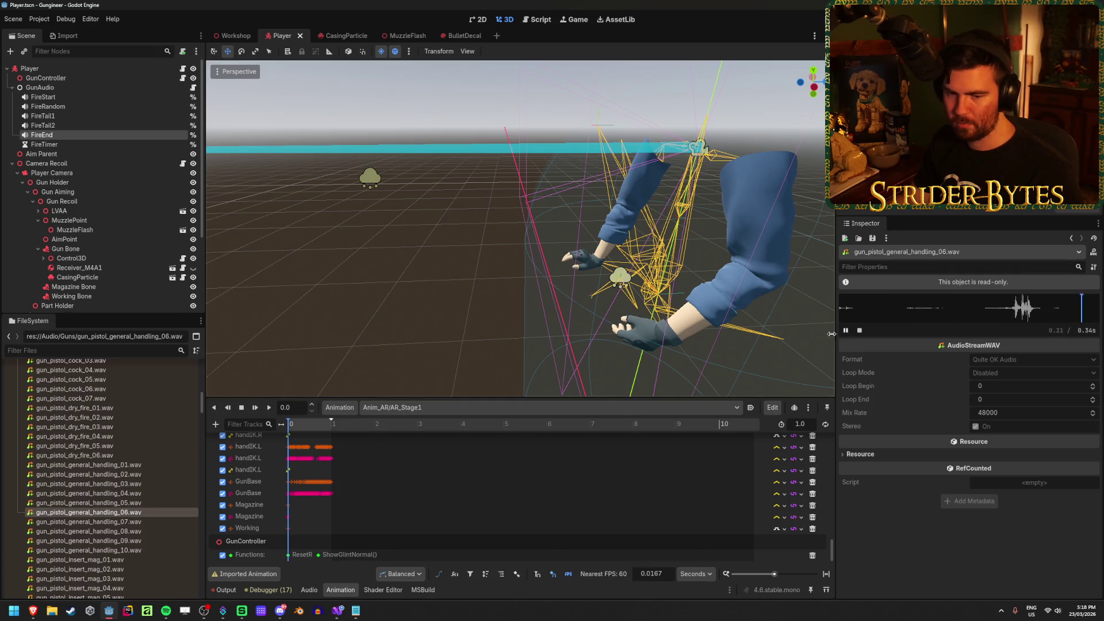
Select the Randomizer_Rifle_Fire.tres resource in FileSystem
scroll(116, 469, "up", 6)
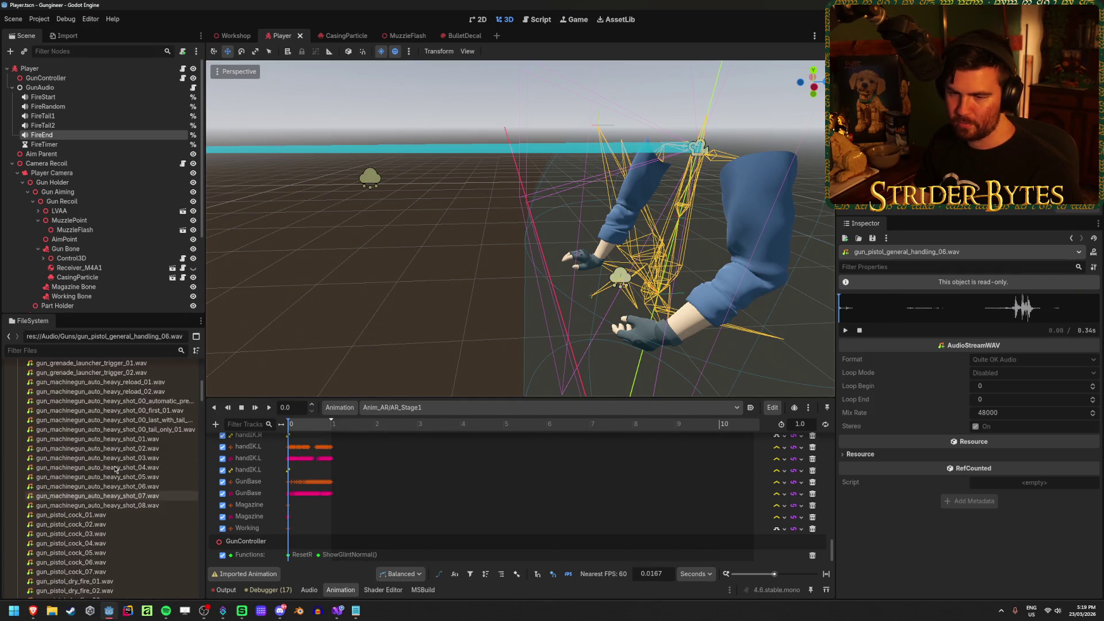
scroll(115, 469, "down", 20)
scroll(116, 469, "up", 4)
left_click(106, 487)
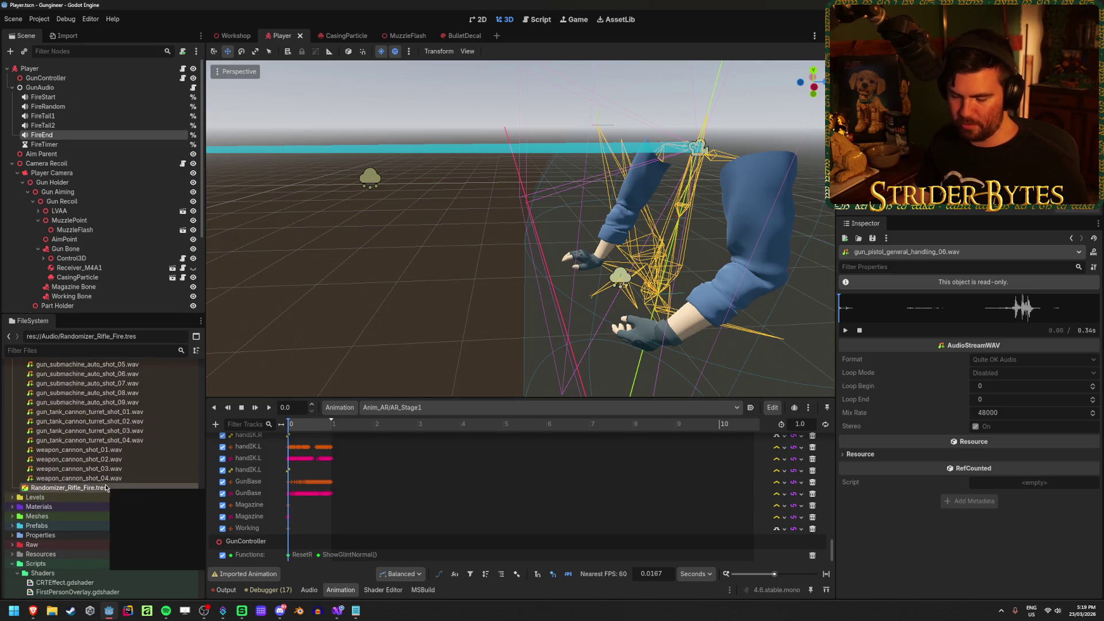
Duplicate Randomizer_Rifle_Fire.tres as Randomizer_Rifle_Cock.tres
key("ctrl+d")
left_click(506, 305)
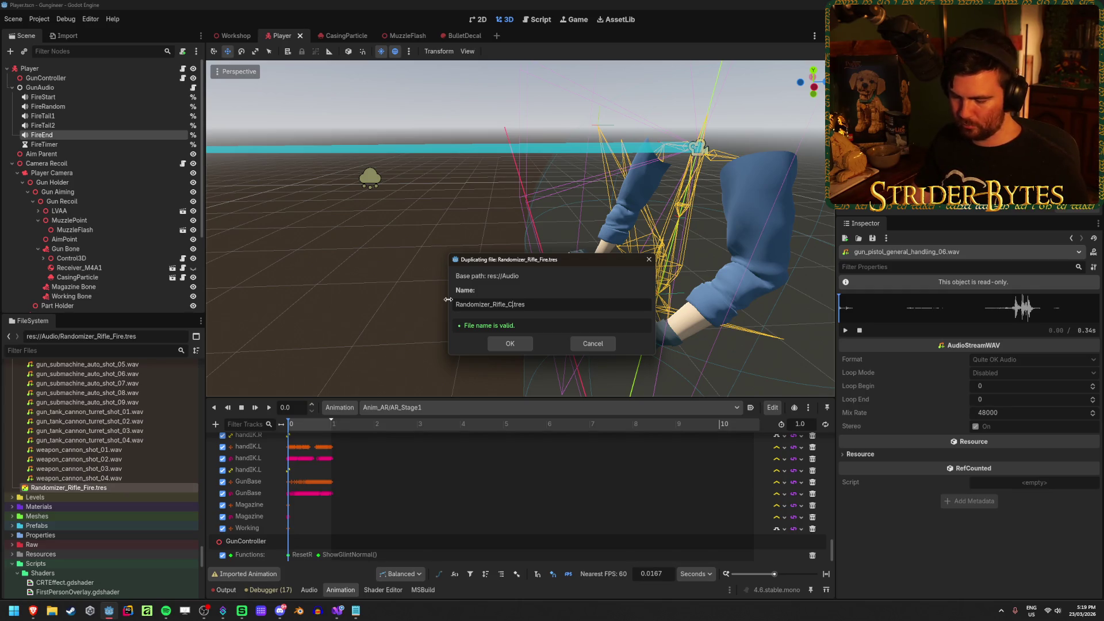
key("Return")
scroll(129, 485, "up", 10)
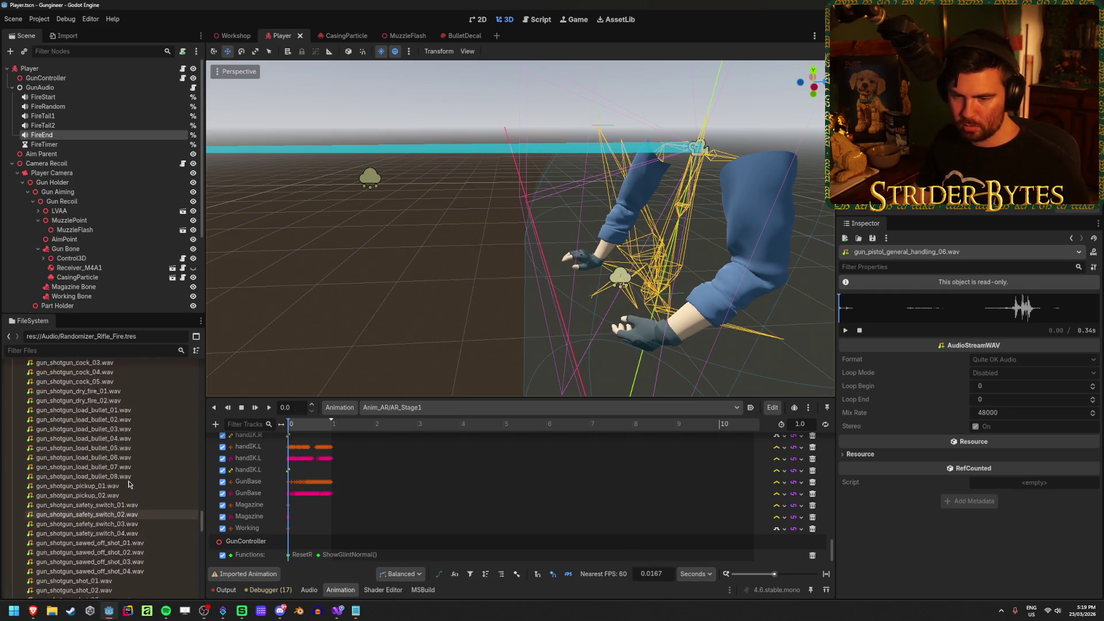
scroll(129, 484, "up", 1)
scroll(129, 485, "up", 5)
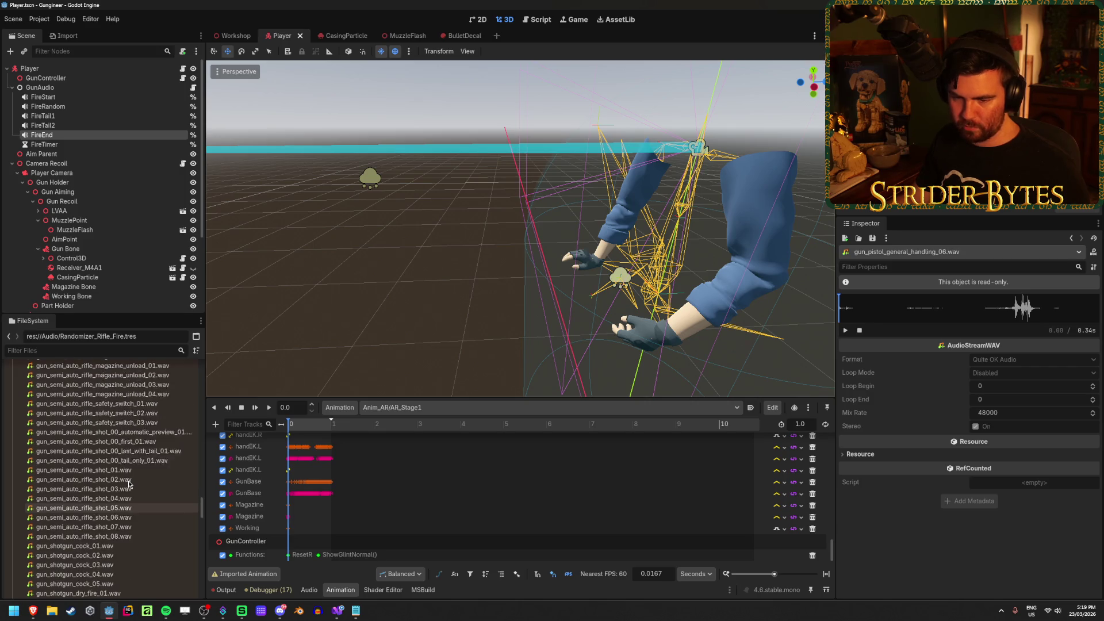
scroll(128, 555, "down", 15)
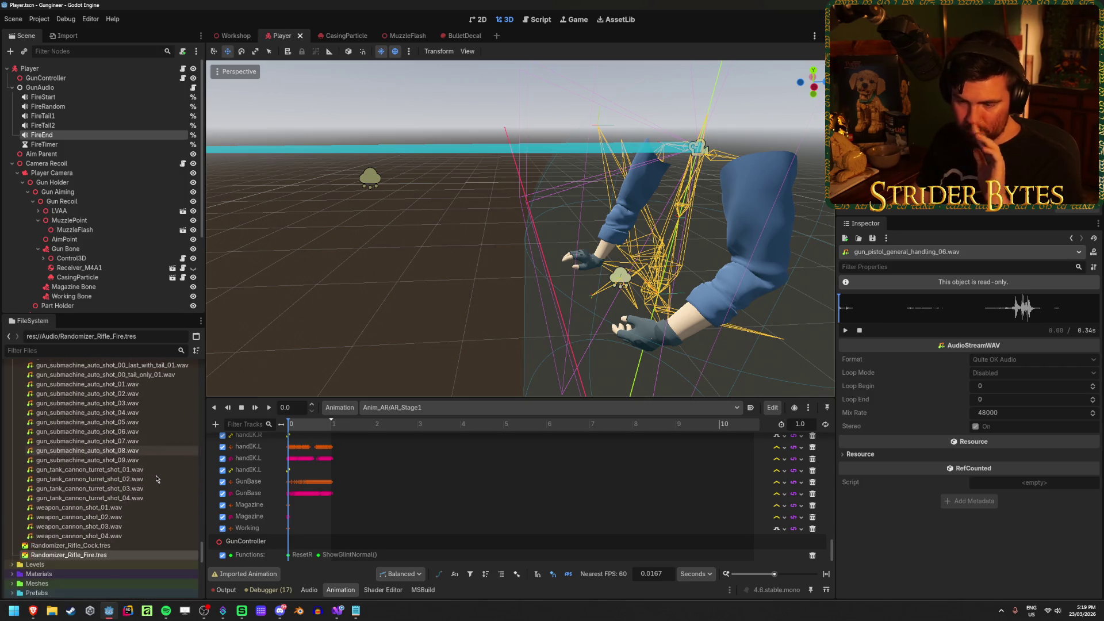
Duplicate the fire randomizer again as Randomizer_Rifle_Load.tres
key("ctrl+d")
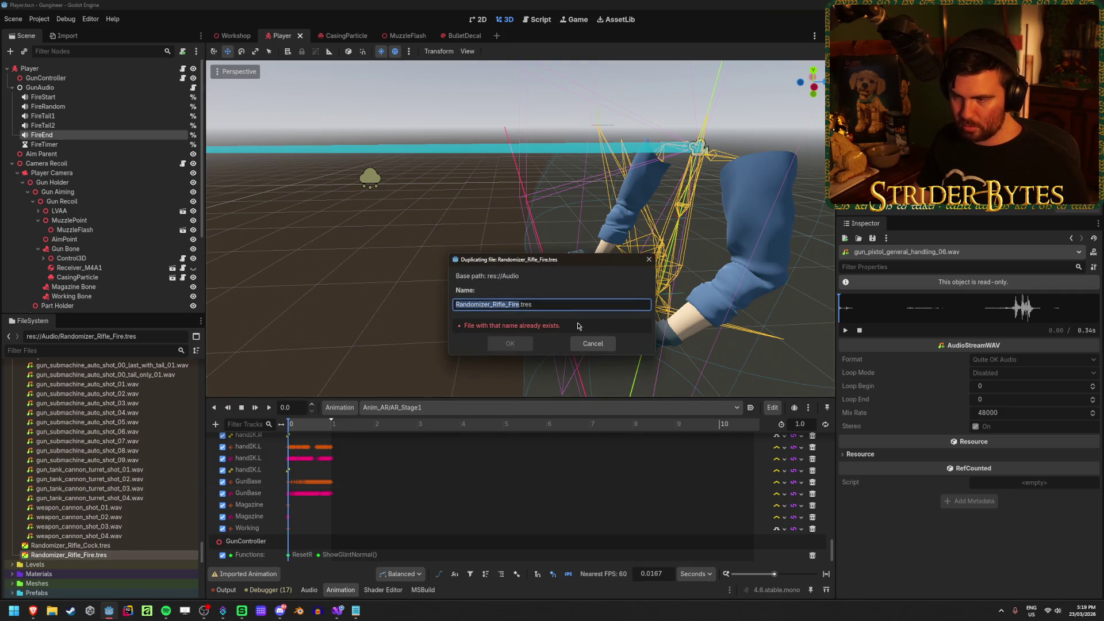
left_click(518, 304)
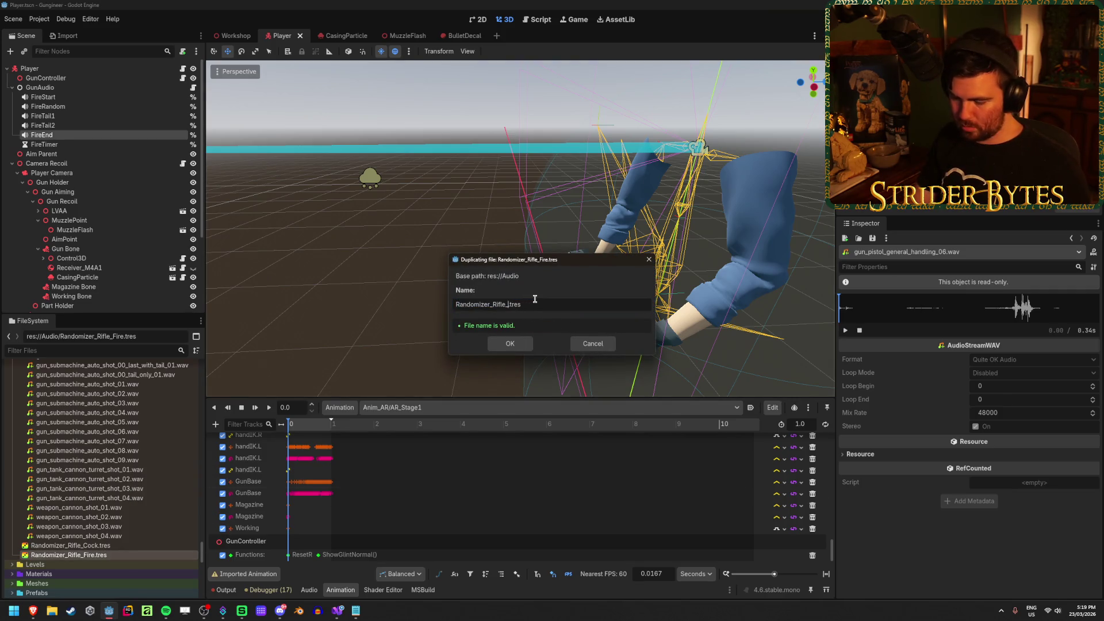
type("Load")
key("Return")
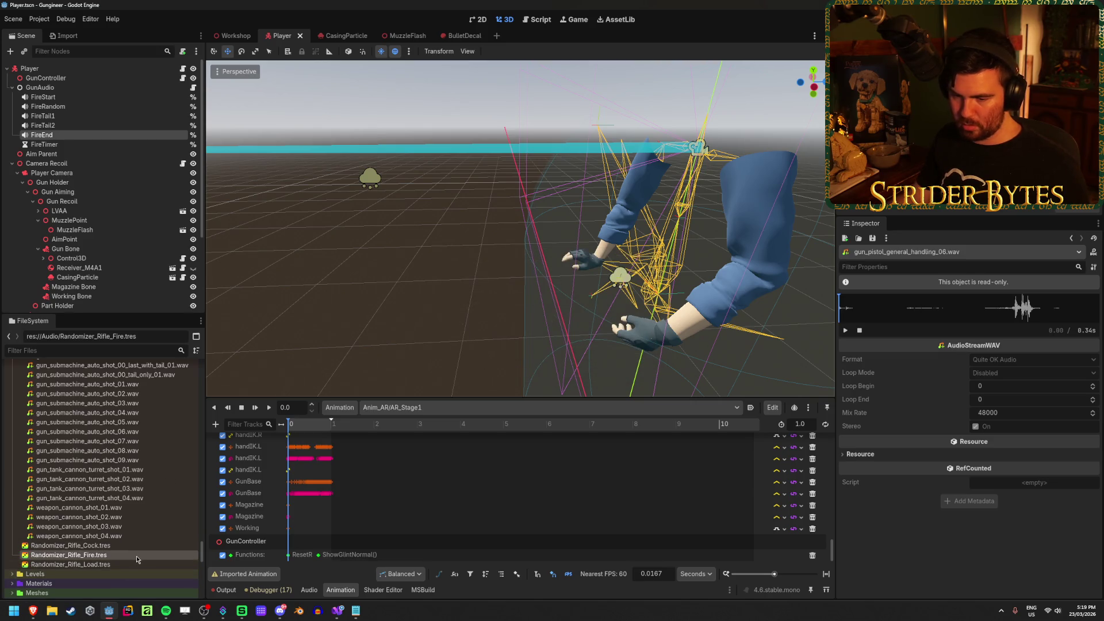
key("ctrl+d")
key("ctrl+z")
Duplicate the fire randomizer as Randomizer_Rifle_Unload.tres, then select the Load copy
left_click(138, 557)
key("ctrl+d")
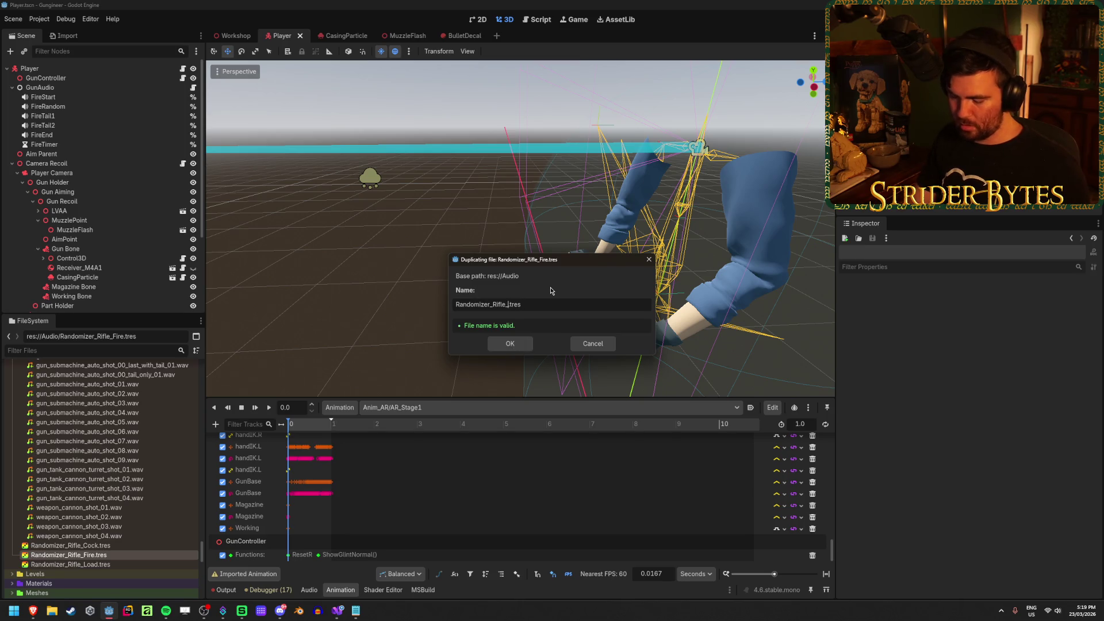
key("Return")
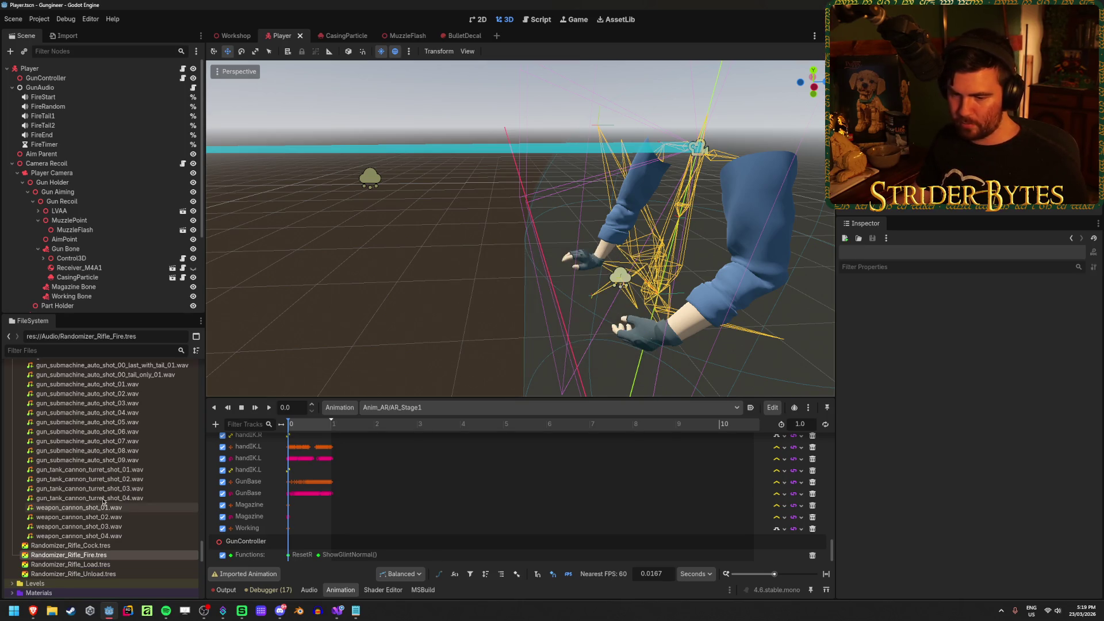
scroll(115, 477, "down", 3)
left_click(121, 478)
mouse_move(120, 479)
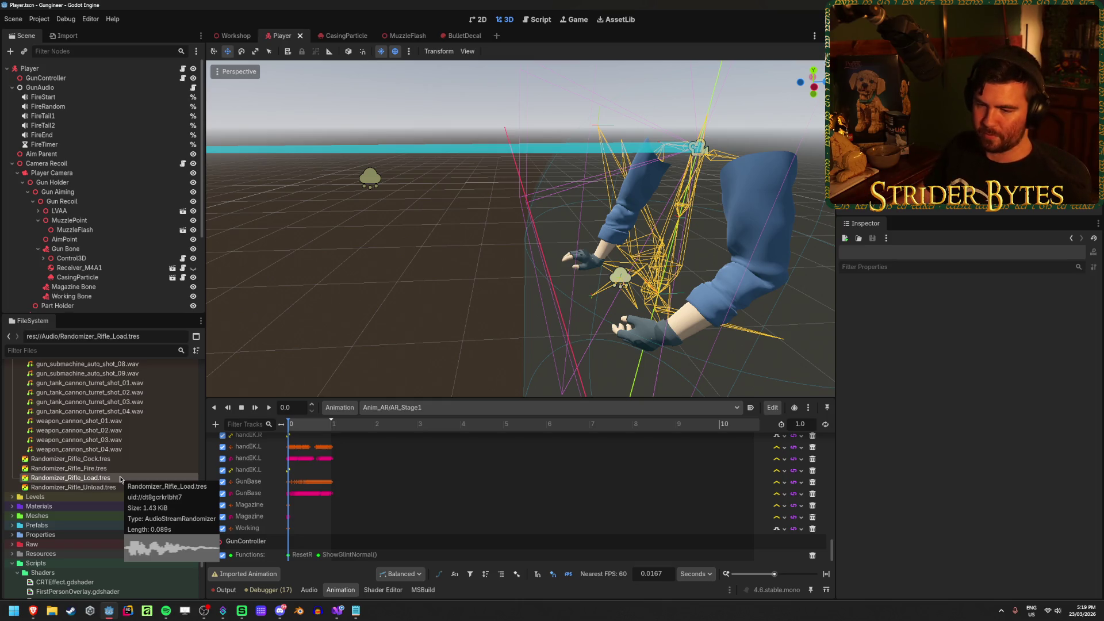
Open Randomizer_Rifle_Load.tres and remove one entry from its stream list
left_click(120, 478)
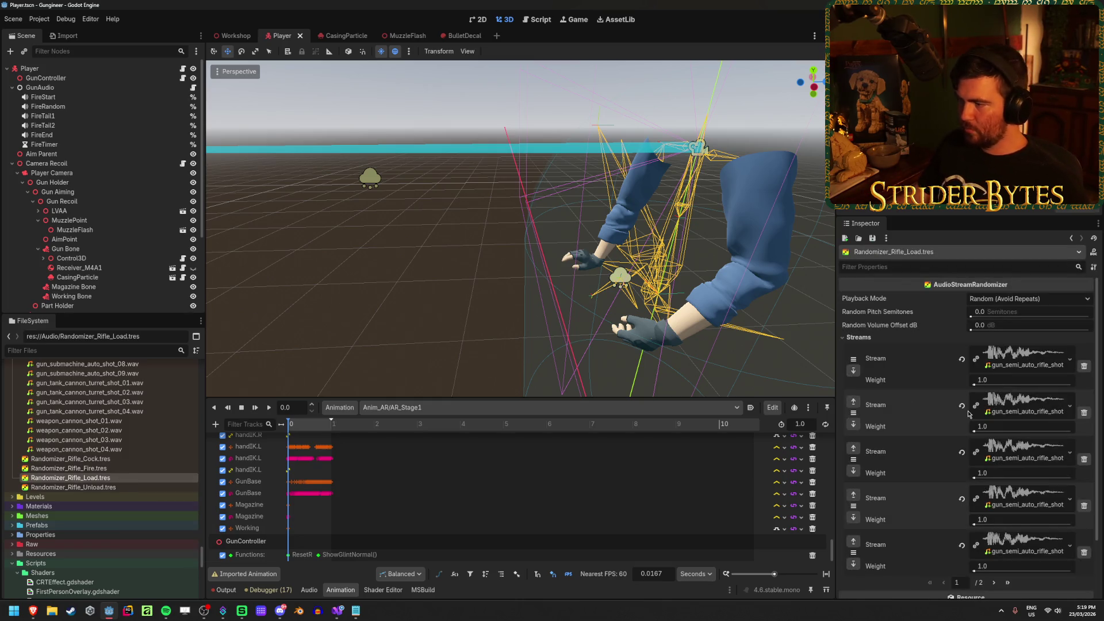
left_click(889, 338)
left_click(885, 340)
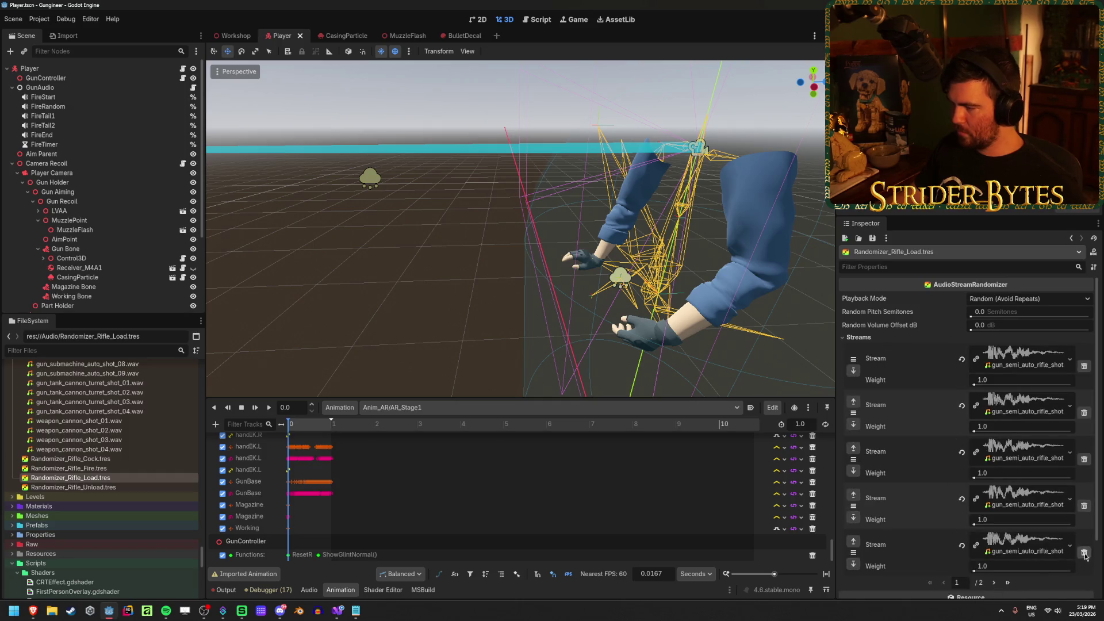
left_click(1084, 367)
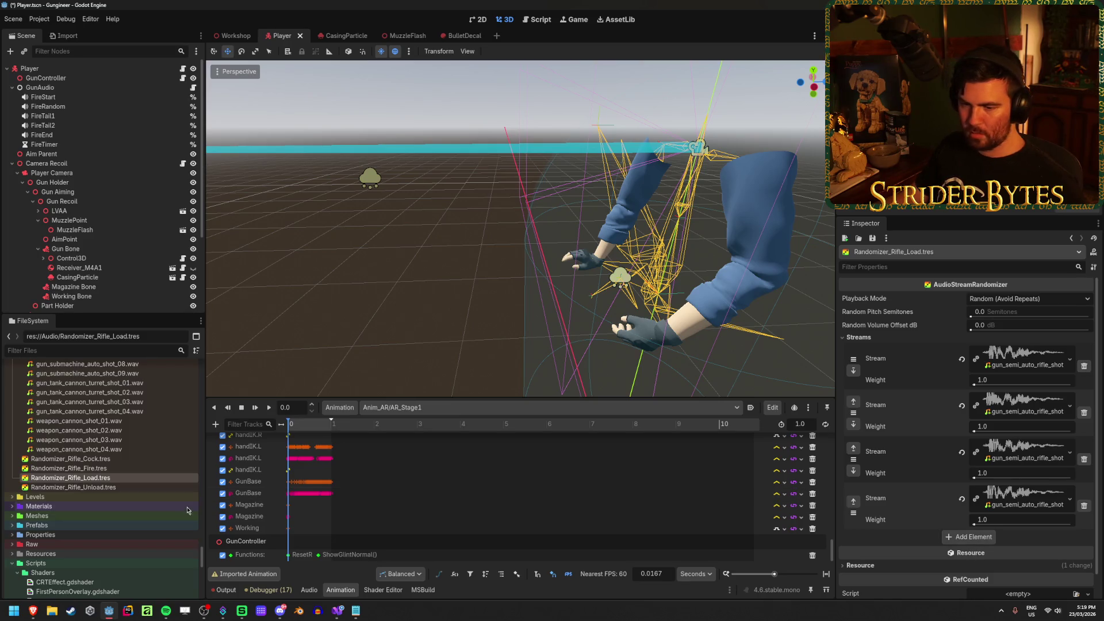
scroll(129, 492, "up", 5)
scroll(126, 535, "down", 5)
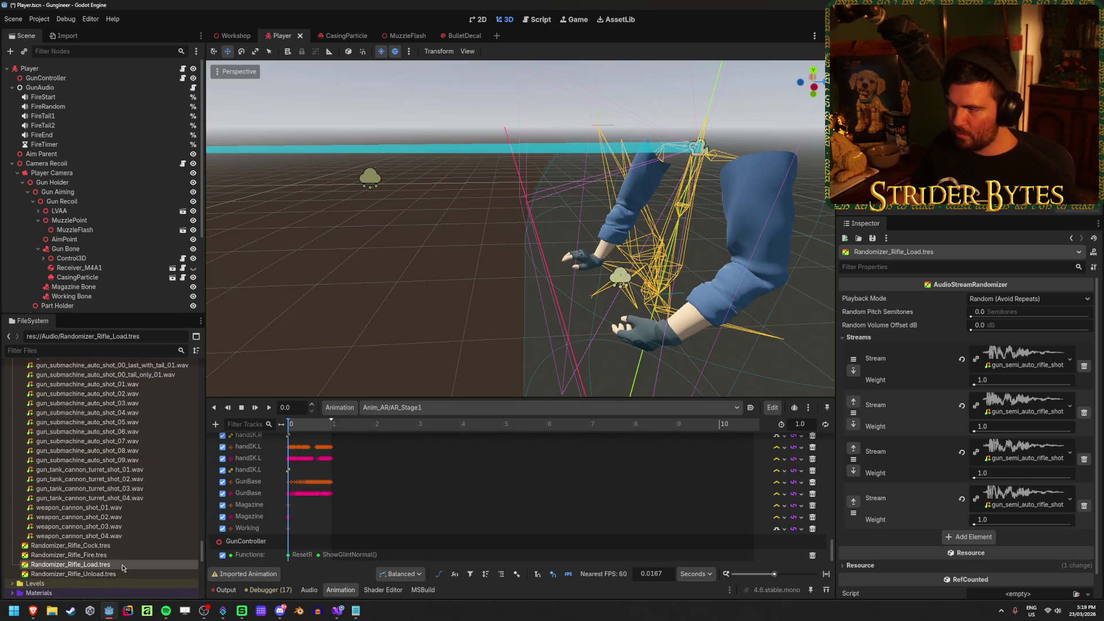
scroll(155, 483, "up", 10)
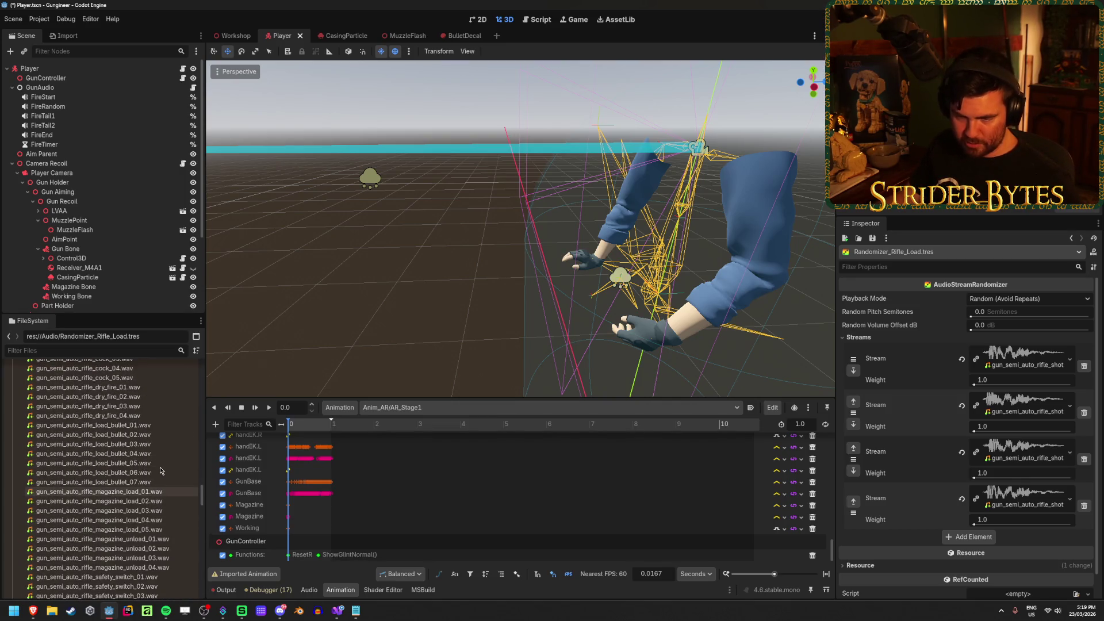
mouse_move(160, 475)
scroll(155, 466, "down", 3)
Fill five streams with magazine_load_01 to 05, adding a fifth element
mouse_move(143, 438)
left_mouse_down()
mouse_move(1023, 402)
mouse_move(1011, 353)
left_mouse_up()
left_click_drag(137, 448, 1023, 403)
mouse_move(161, 455)
left_mouse_down()
mouse_move(1029, 483)
mouse_move(1042, 459)
left_mouse_up()
mouse_move(67, 467)
left_mouse_down()
mouse_move(638, 454)
mouse_move(1023, 503)
left_mouse_up()
left_click(986, 539)
left_click_drag(92, 471, 1015, 540)
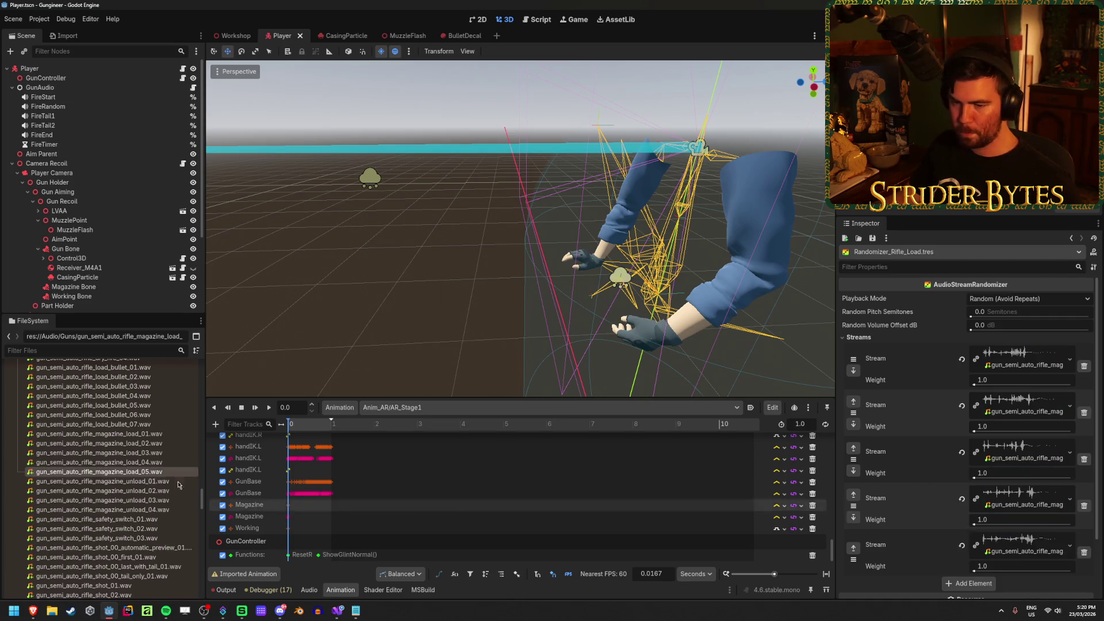
scroll(138, 503, "down", 10)
scroll(139, 503, "down", 10)
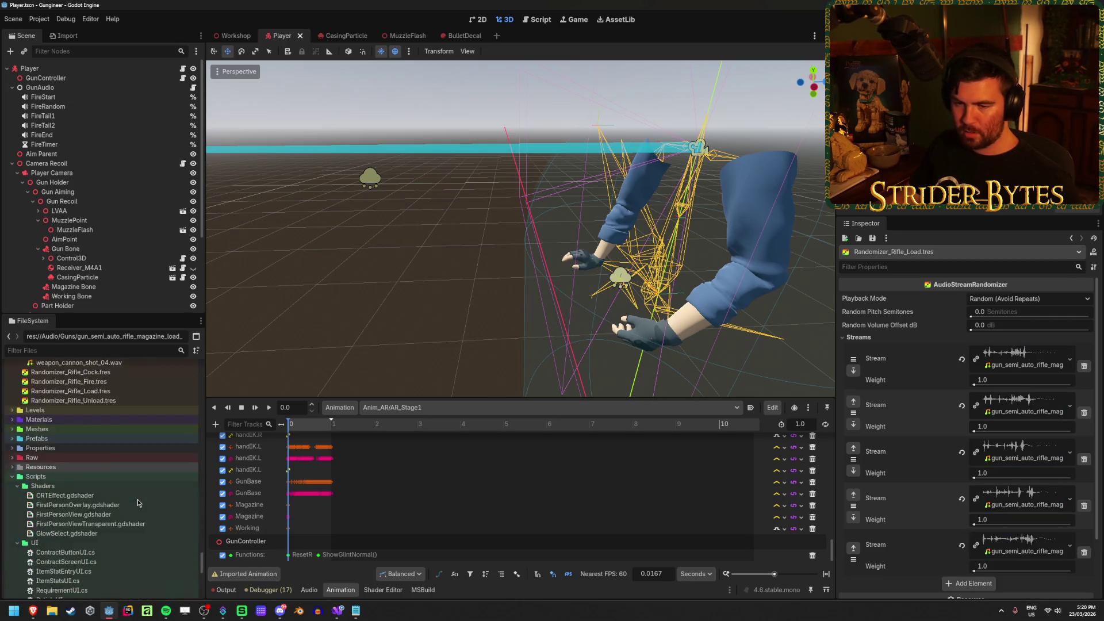
Open Randomizer_Rifle_Unload.tres and delete its fifth stream entry
left_click(116, 489)
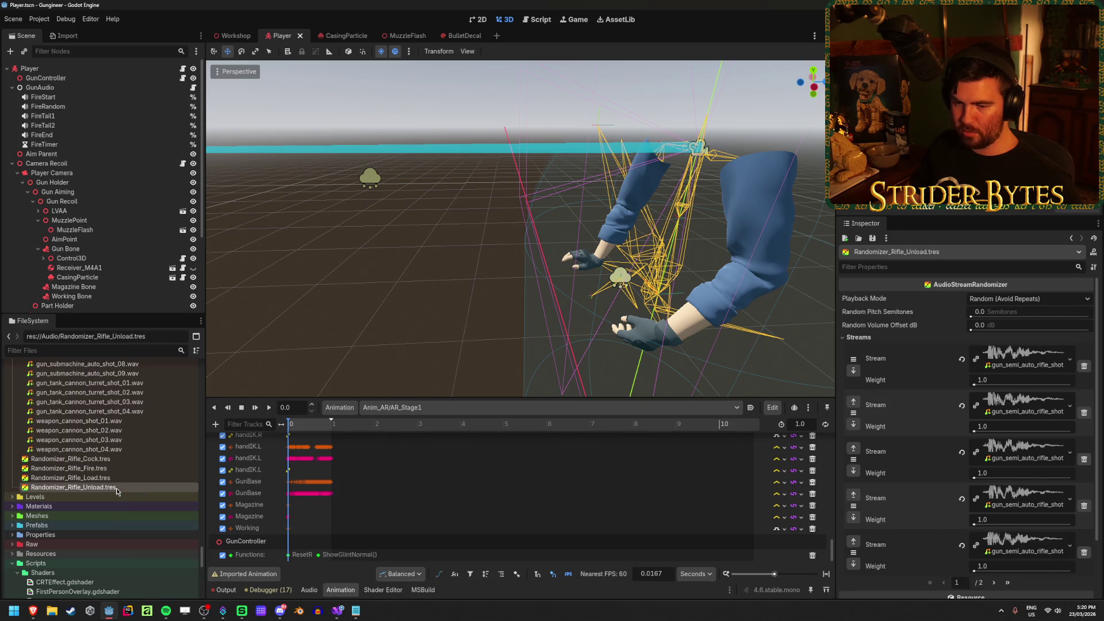
left_click(1085, 552)
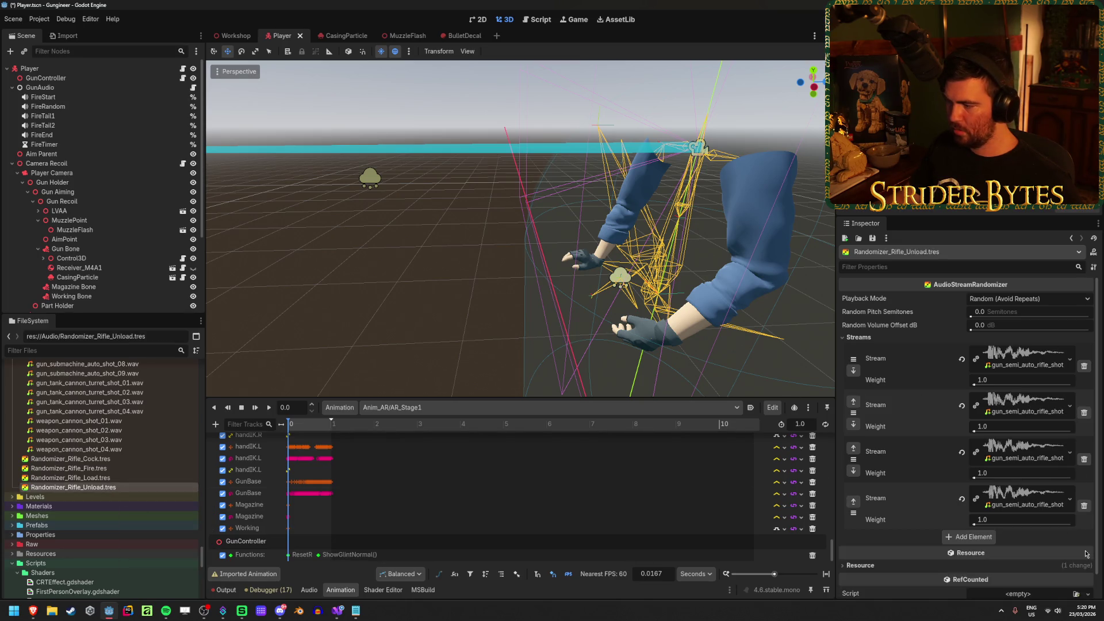
scroll(144, 463, "up", 15)
scroll(145, 462, "up", 10)
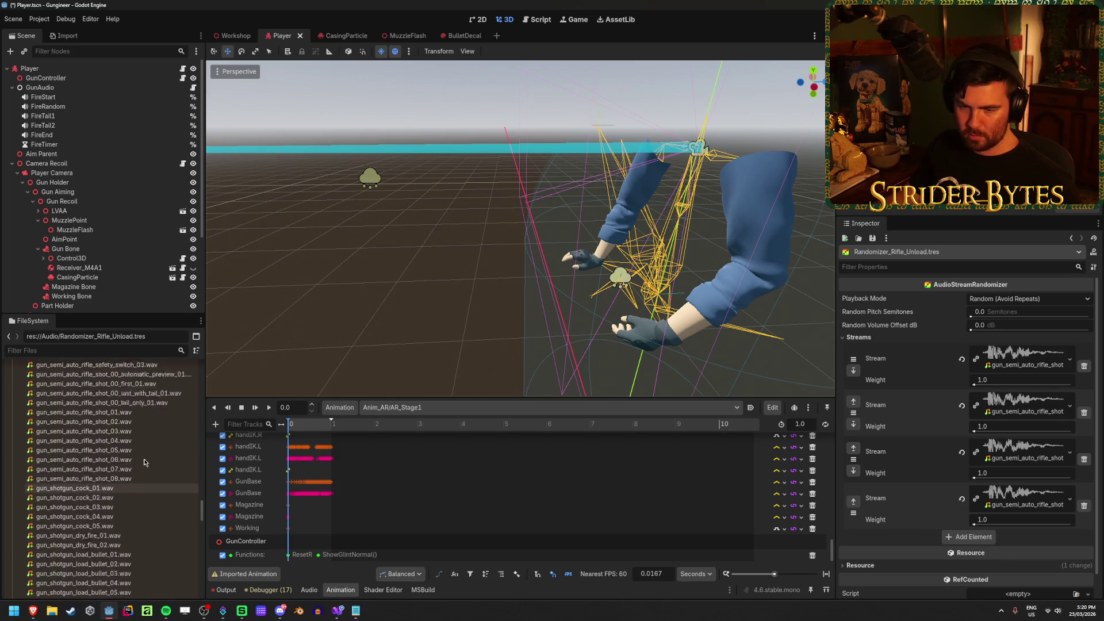
Fill the four streams with magazine_unload_01 to 04, then open Randomizer_Rifle_Cock.tres
mouse_move(144, 511)
left_mouse_down()
mouse_move(283, 510)
mouse_move(1023, 362)
left_mouse_up()
mouse_move(144, 520)
left_mouse_down()
mouse_move(1024, 379)
mouse_move(1023, 406)
left_mouse_up()
left_click_drag(159, 529, 1024, 454)
mouse_move(144, 539)
left_mouse_down()
mouse_move(870, 486)
mouse_move(1037, 501)
left_mouse_up()
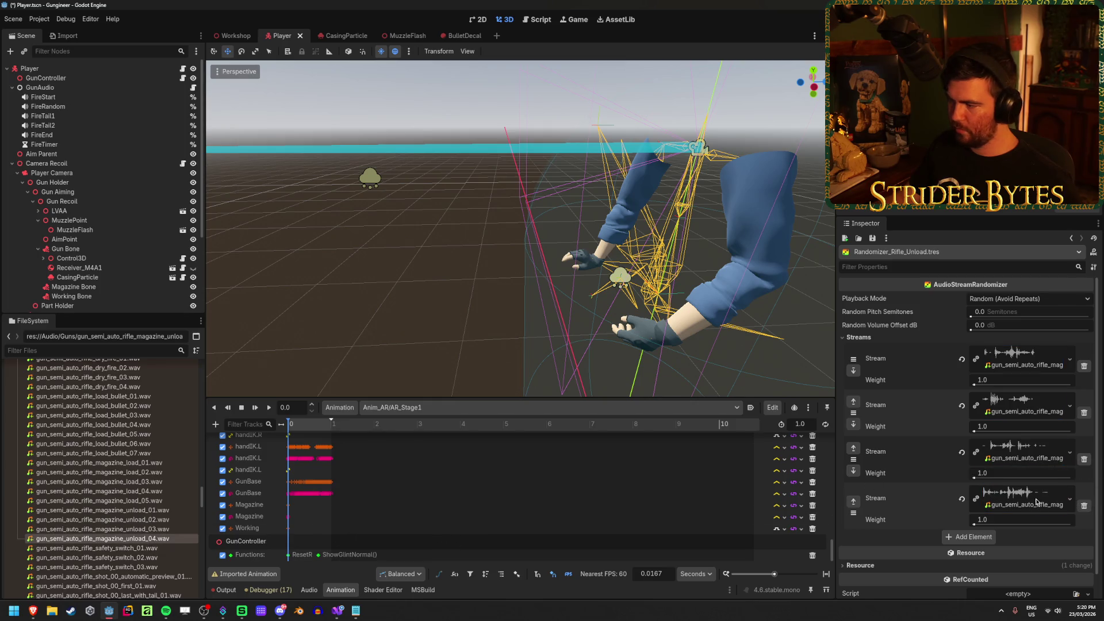
scroll(104, 435, "down", 15)
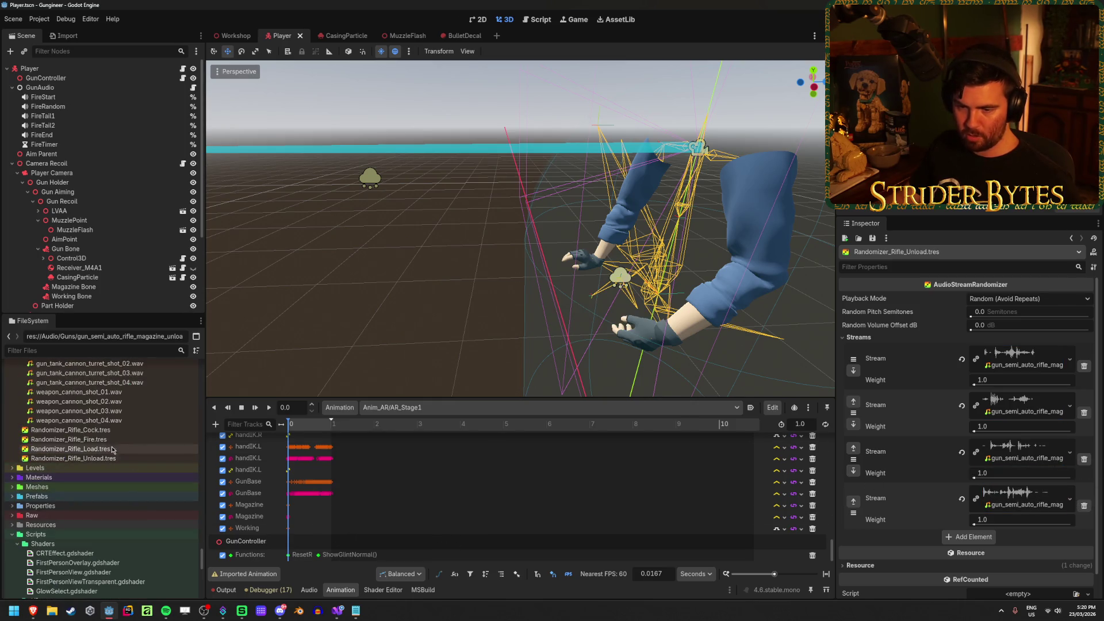
double_click(105, 435)
scroll(109, 435, "up", 8)
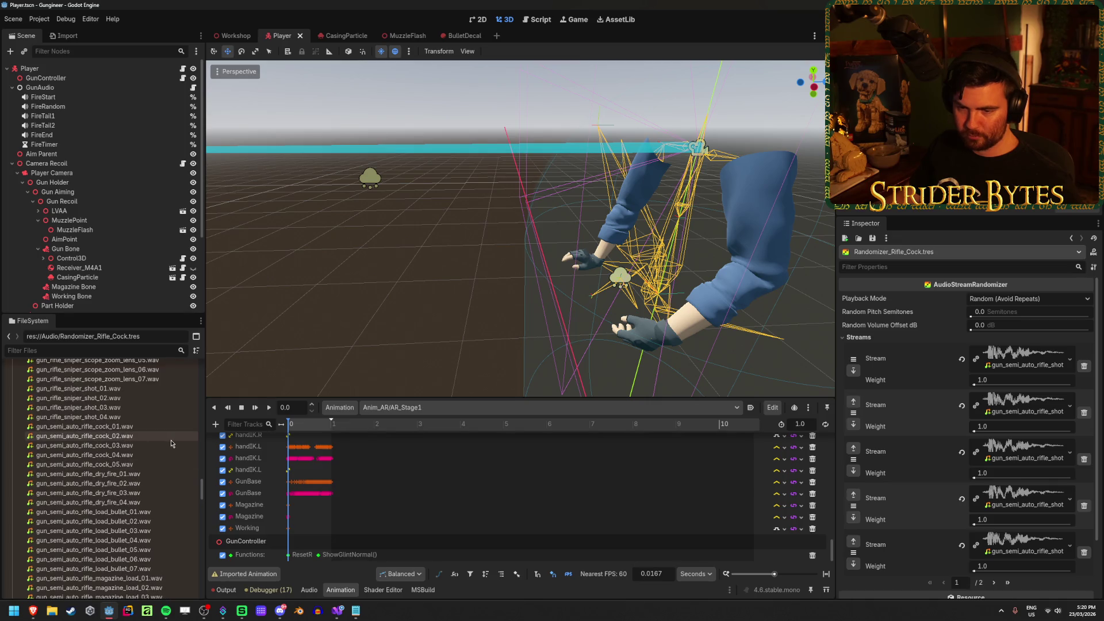
Replace Randomizer_Rifle_Cock's streams with rifle_cock_01 to 05, adding a fifth slot, and save
left_click(1085, 506)
left_click(1084, 506)
left_click_drag(108, 428, 874, 377)
left_click_drag(1007, 357, 1007, 356)
mouse_move(86, 435)
left_mouse_down()
mouse_move(322, 438)
mouse_move(1029, 403)
left_mouse_up()
left_click_drag(115, 446, 1012, 457)
left_click(126, 455)
left_click_drag(126, 457, 1024, 500)
left_click(971, 537)
mouse_move(121, 467)
left_mouse_down()
mouse_move(748, 506)
mouse_move(1012, 541)
left_mouse_up()
key("ctrl+s")
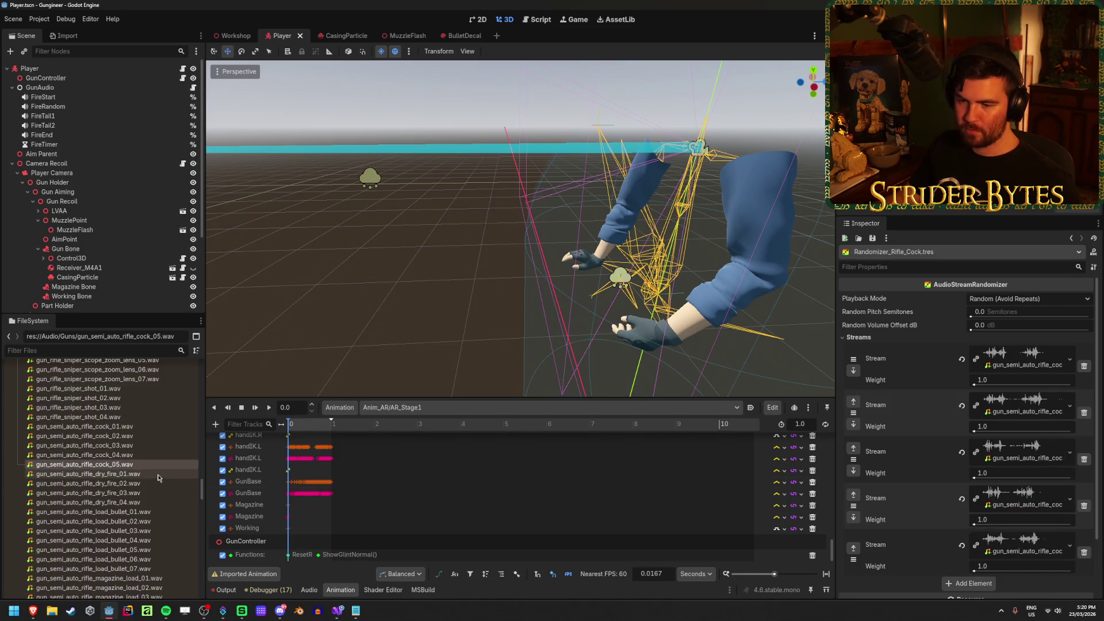
left_click(63, 135)
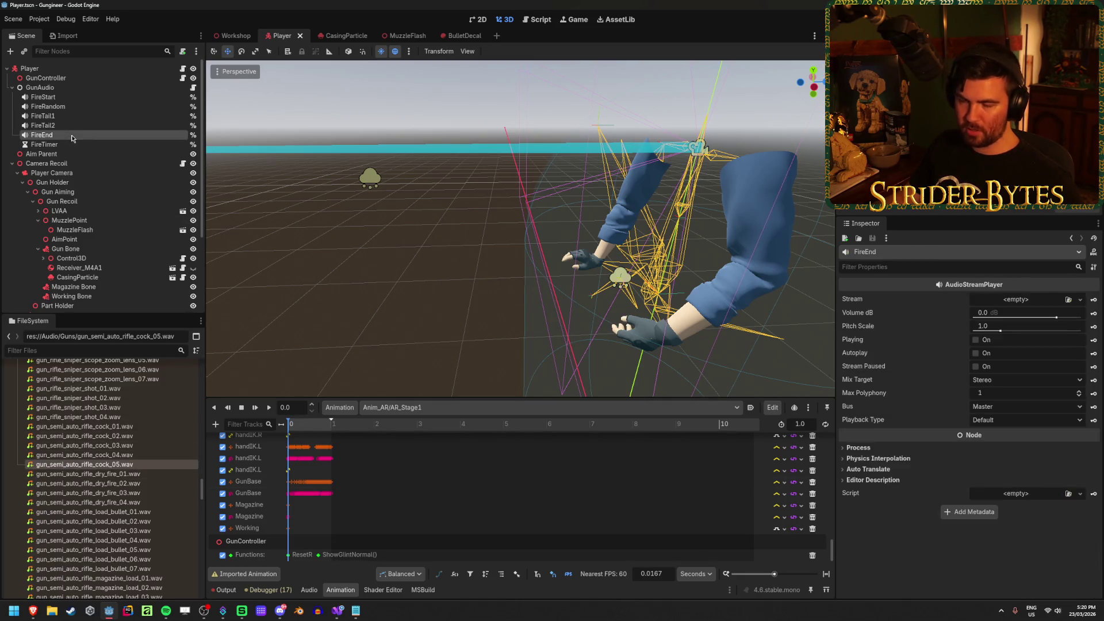
Duplicate FireEnd, move the copy below FireTimer and rename it ReloadUnload
key("ctrl+d")
left_click_drag(67, 160, 64, 158)
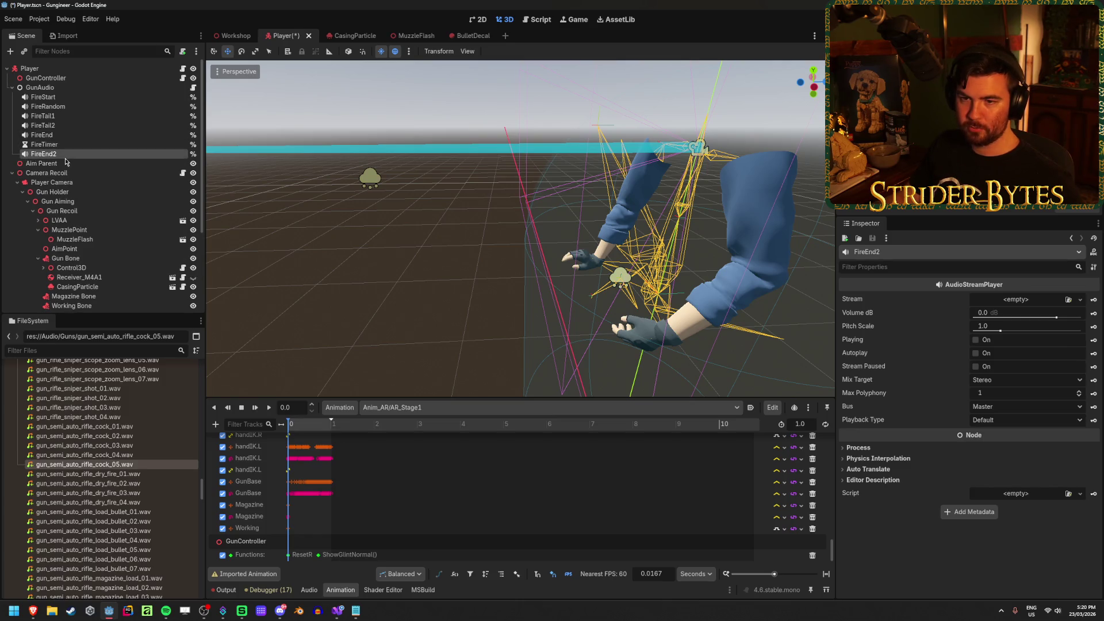
double_click(65, 155)
type("ReloadUnload")
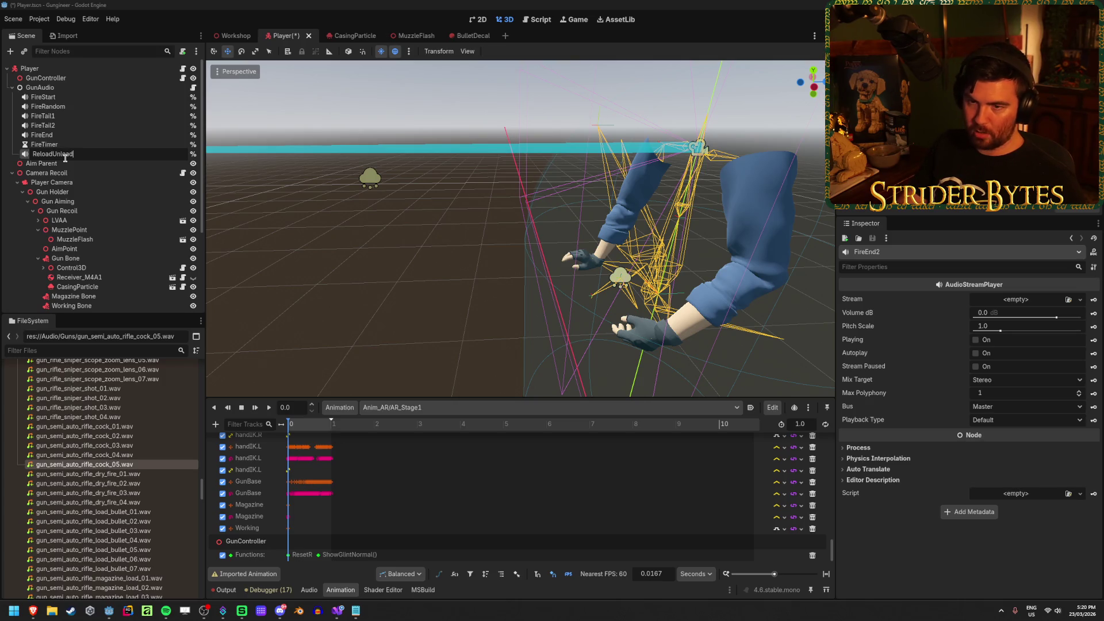
key("Return")
Duplicate it twice more as ReloadLoad and ReloadCock, then save the scene
key("ctrl+d")
key("F2")
type("ReloadLoad")
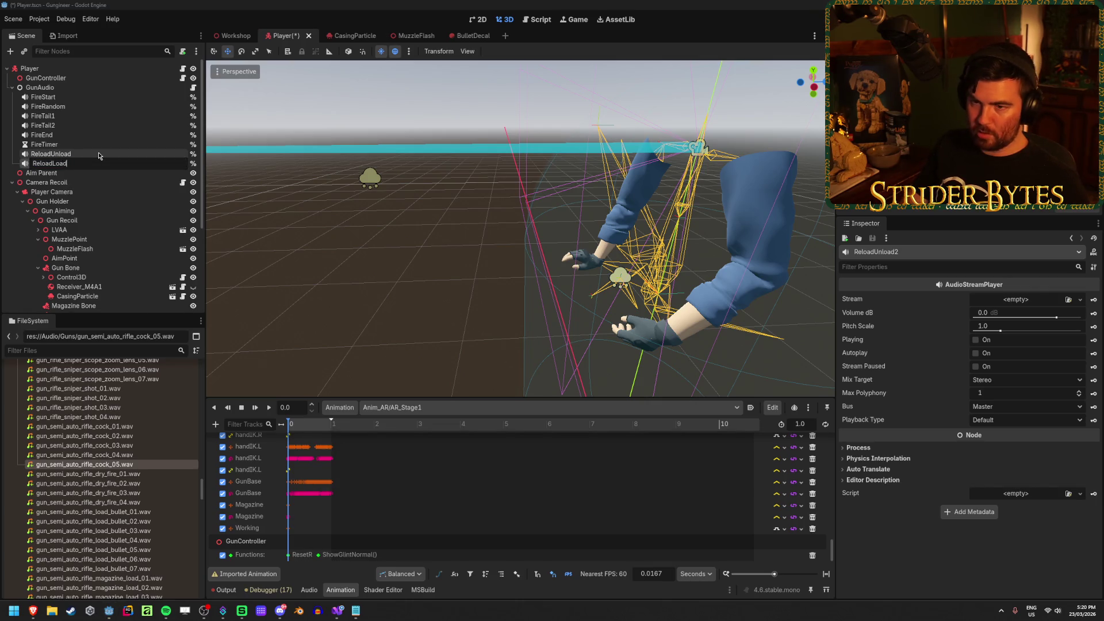
key("Return")
key("ctrl+d")
key("F2")
key("BackSpace")
key("BackSpace")
type("ck")
key("Return")
key("ctrl+s")
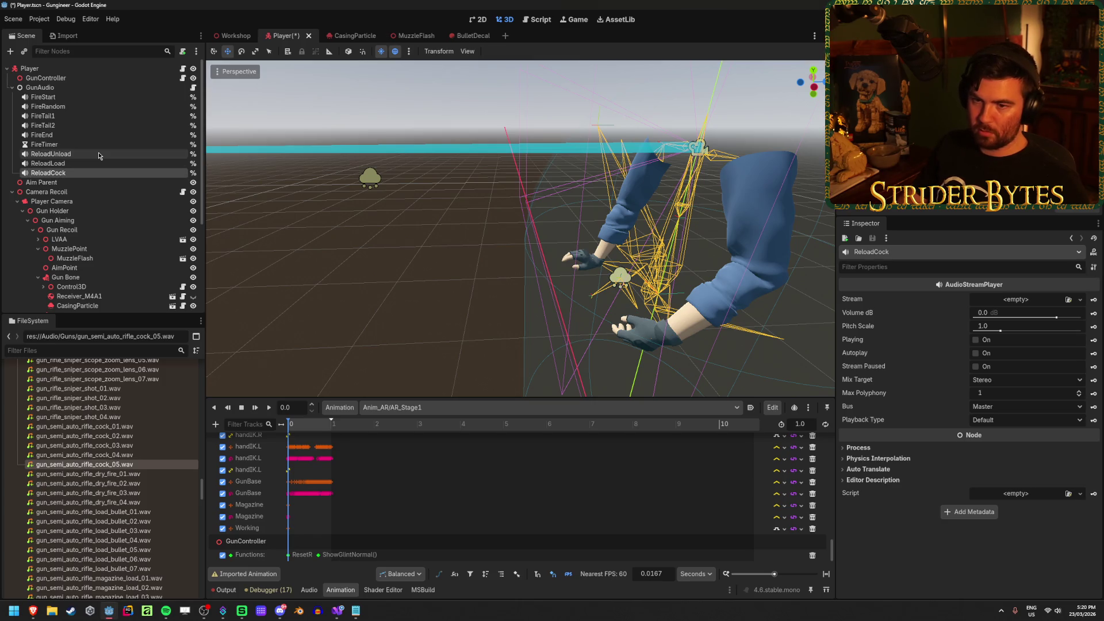
left_click(99, 156)
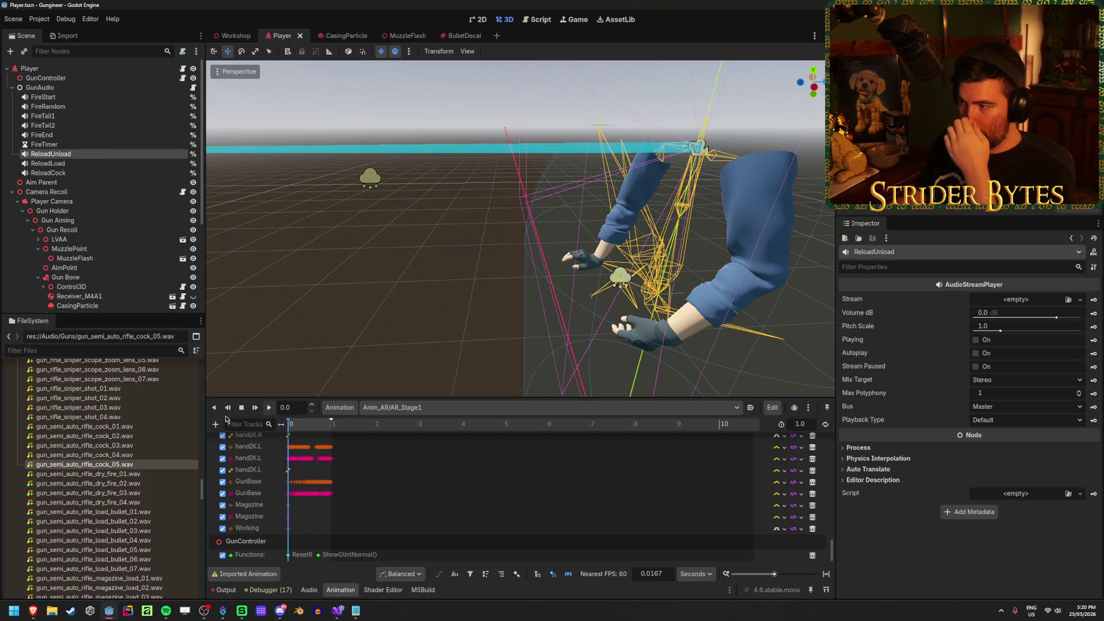
scroll(142, 483, "down", 15)
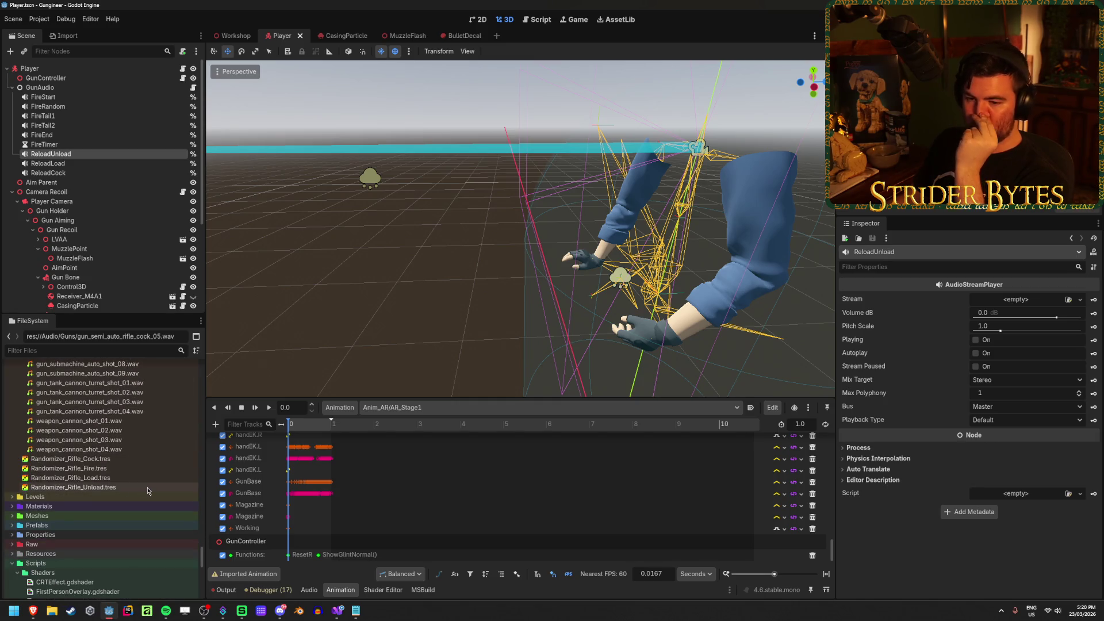
Assign Randomizer_Rifle_Unload.tres to ReloadUnload and Randomizer_Rifle_Load.tres to ReloadLoad
mouse_move(113, 489)
left_mouse_down()
mouse_move(517, 447)
mouse_move(1024, 299)
left_mouse_up()
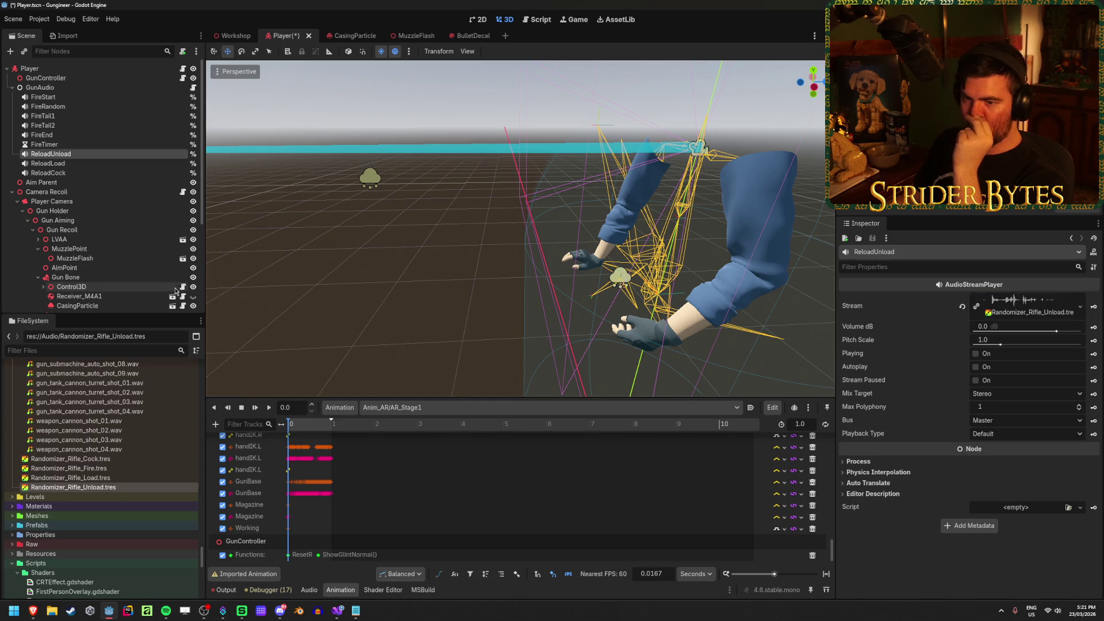
left_click(49, 163)
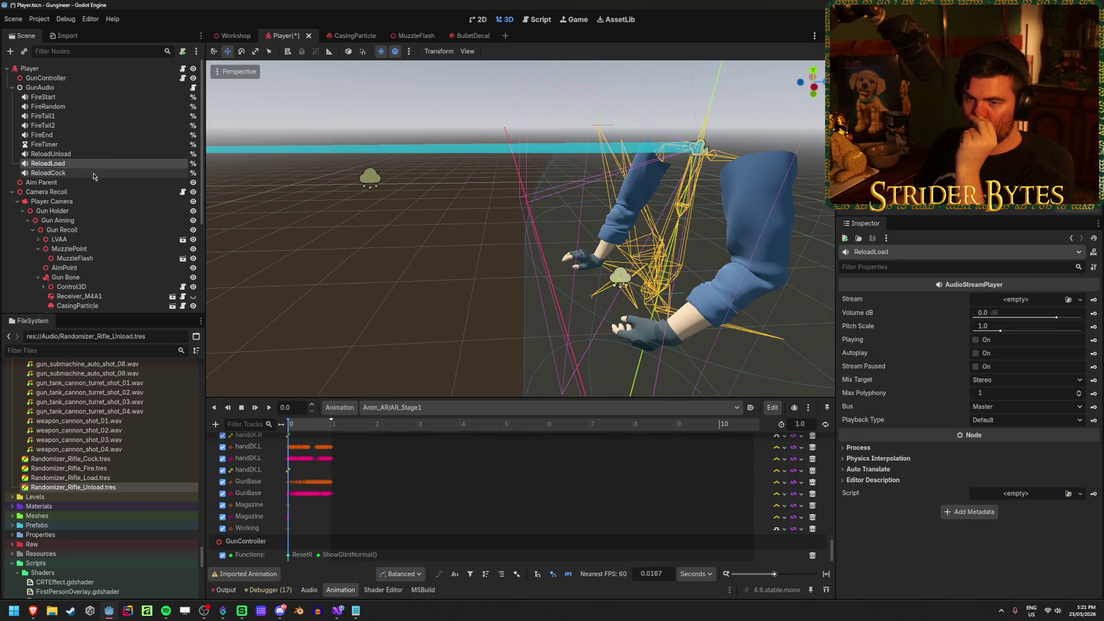
mouse_move(109, 478)
left_mouse_down()
mouse_move(963, 319)
mouse_move(1015, 299)
left_mouse_up()
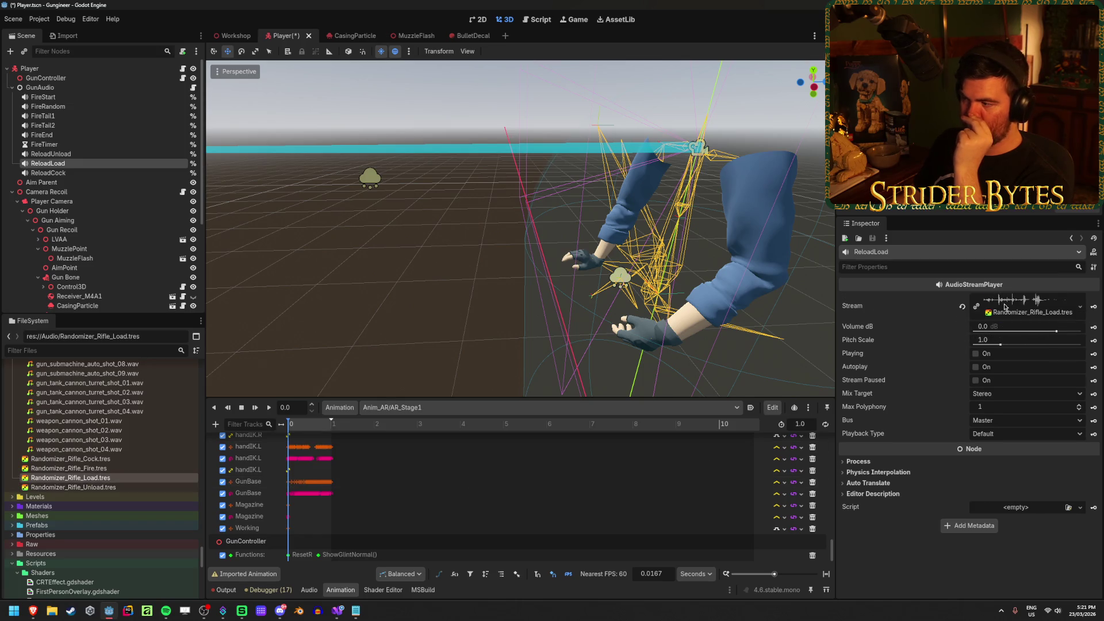
Give ReloadCock the Randomizer_Rifle_Cock.tres stream and save the Player scene
left_click(71, 459)
left_click_drag(81, 173, 997, 263)
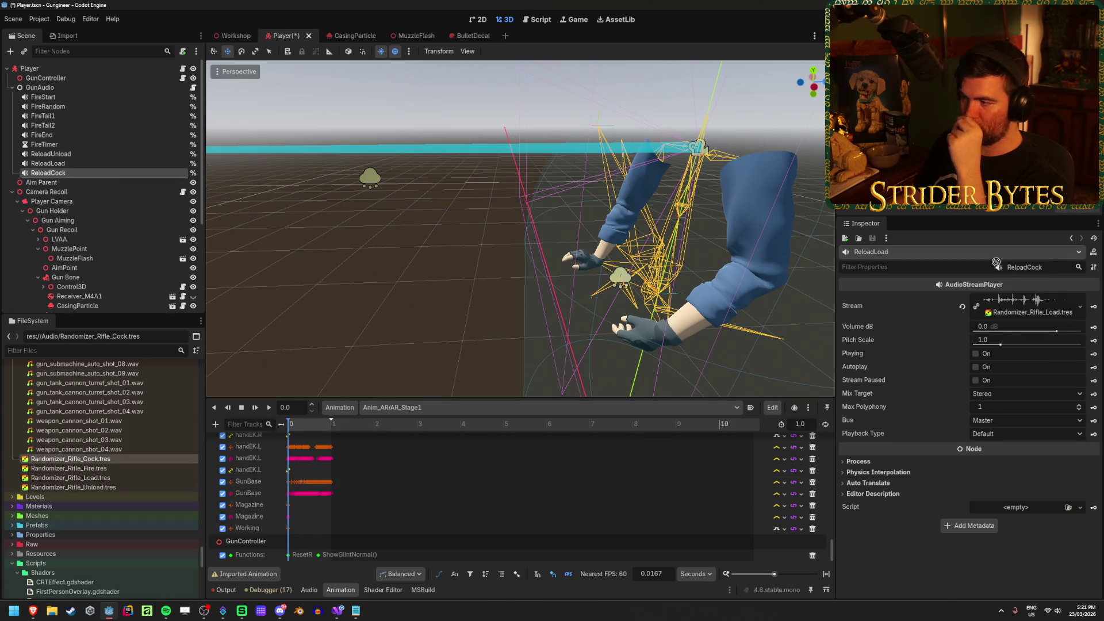
left_click_drag(204, 215, 107, 176)
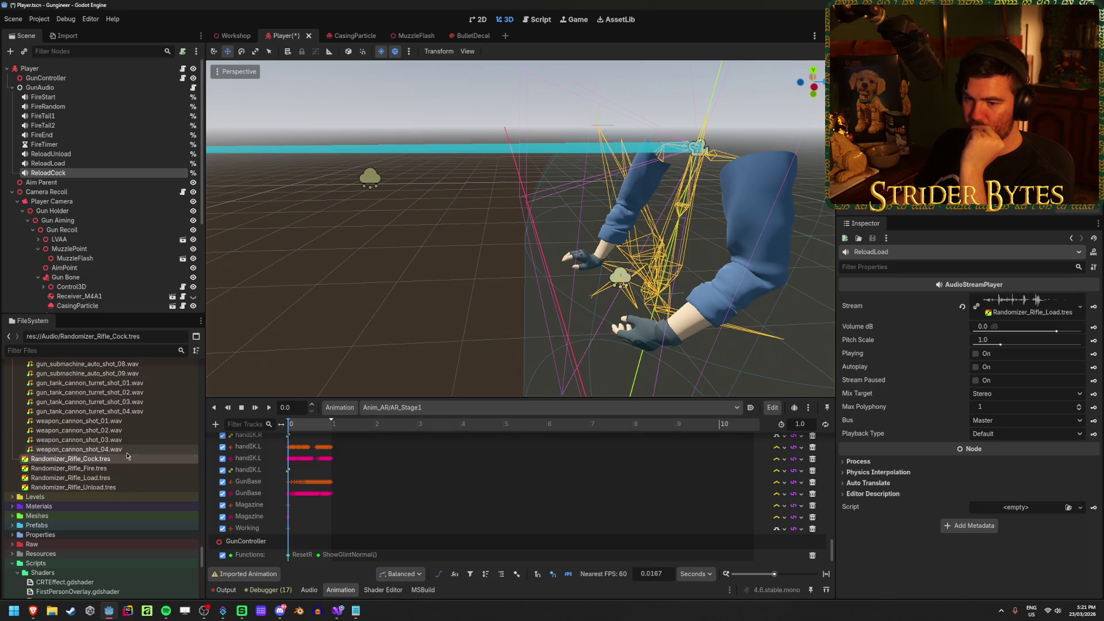
left_click(144, 462)
left_click(75, 175)
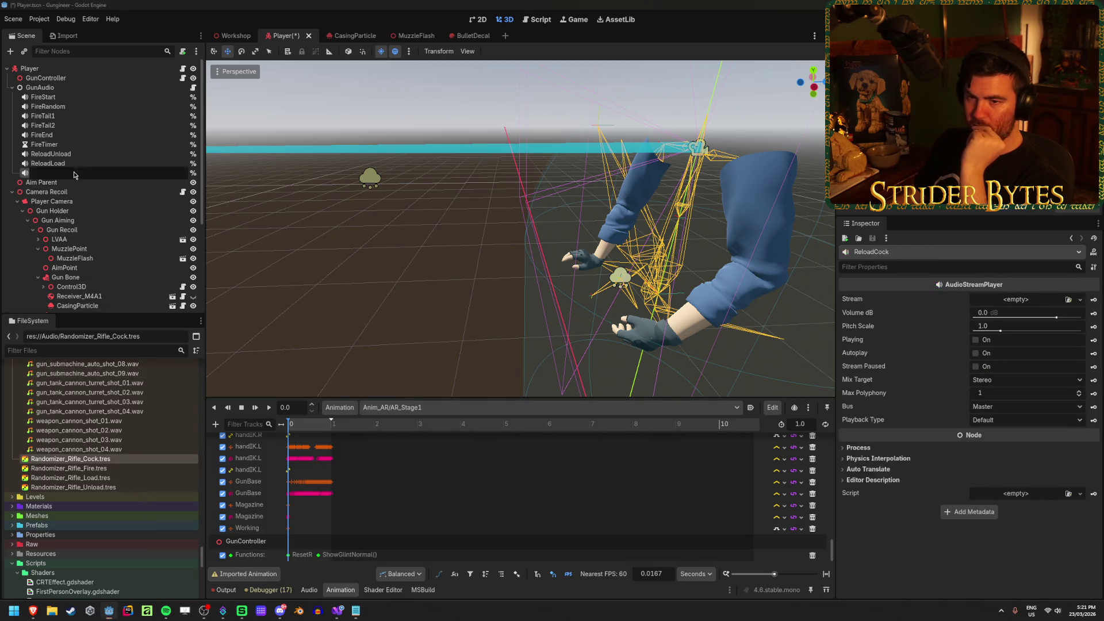
mouse_move(69, 458)
left_mouse_down()
mouse_move(1052, 304)
mouse_move(1036, 308)
left_mouse_up()
key("ctrl+s")
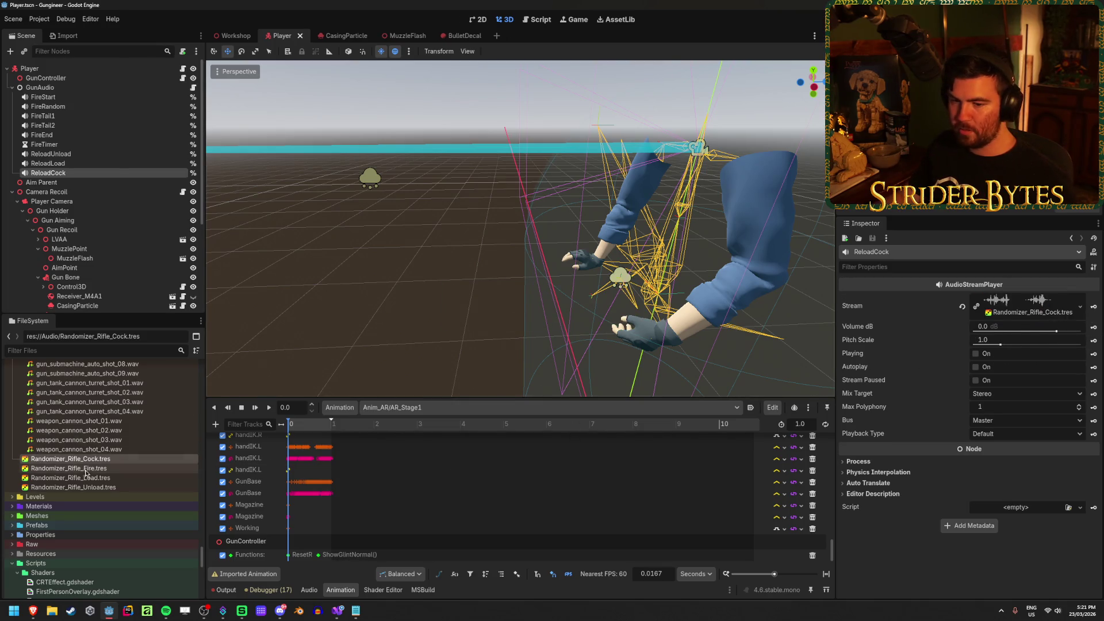
Check the Randomizer_Rifle_Load.tres stream list and ReloadUnload's assigned stream
double_click(97, 478)
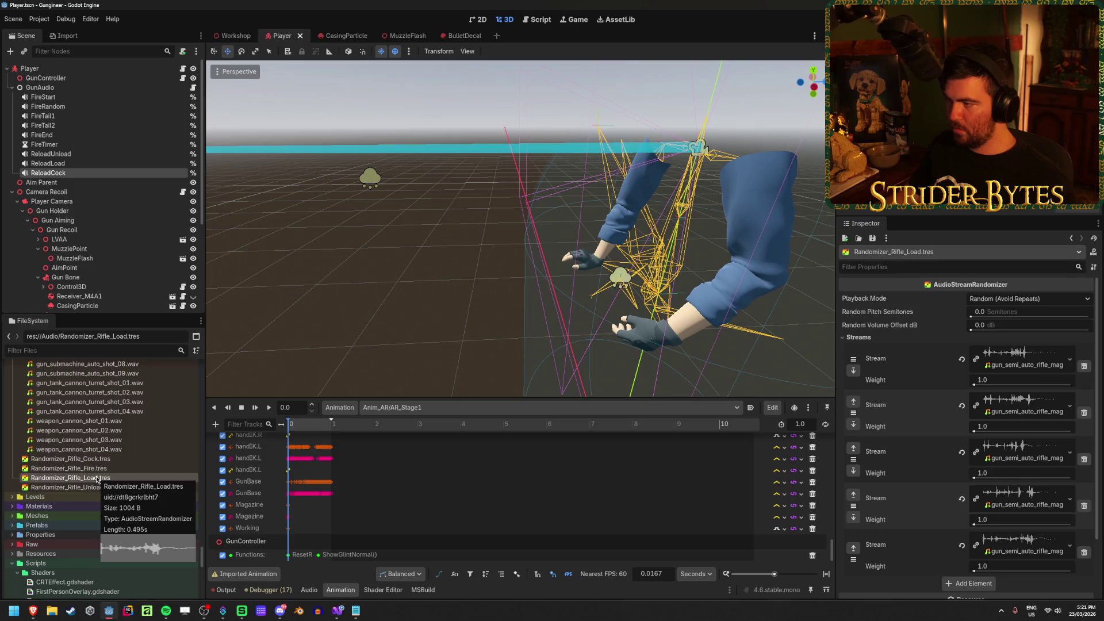
left_click(81, 163)
left_click(84, 154)
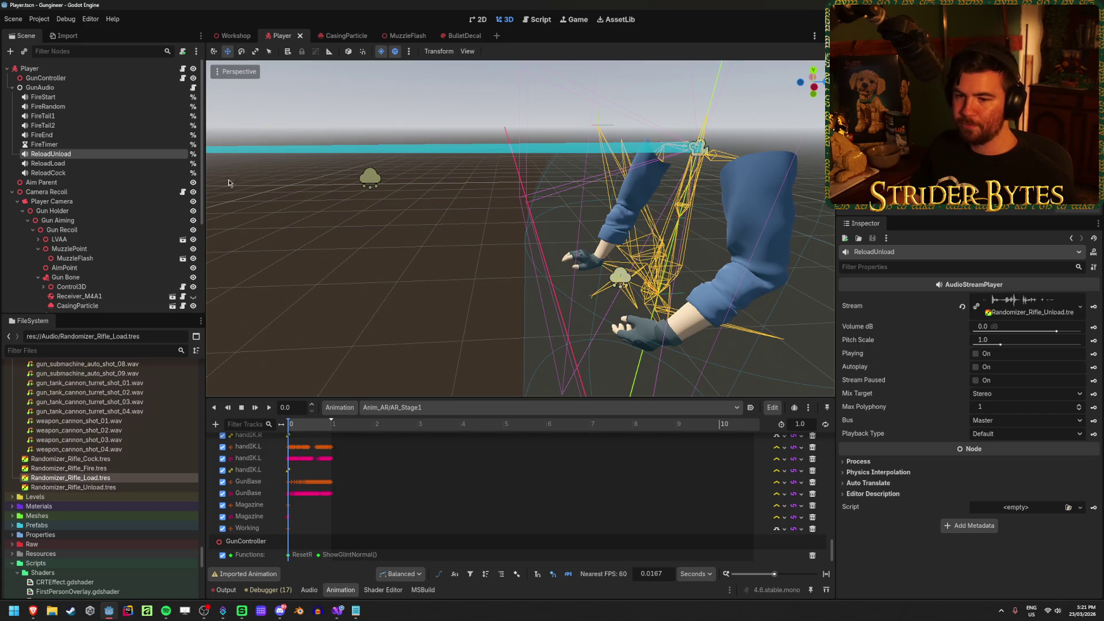
Preview the currently selected AR_Stage1 animation
left_click(737, 408)
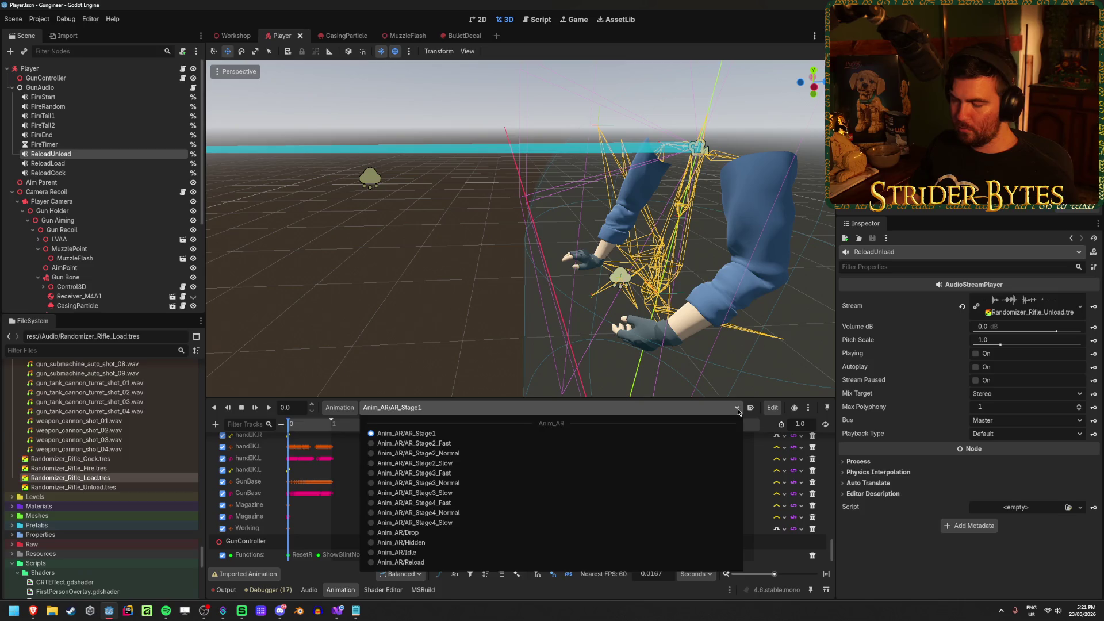
left_click(738, 410)
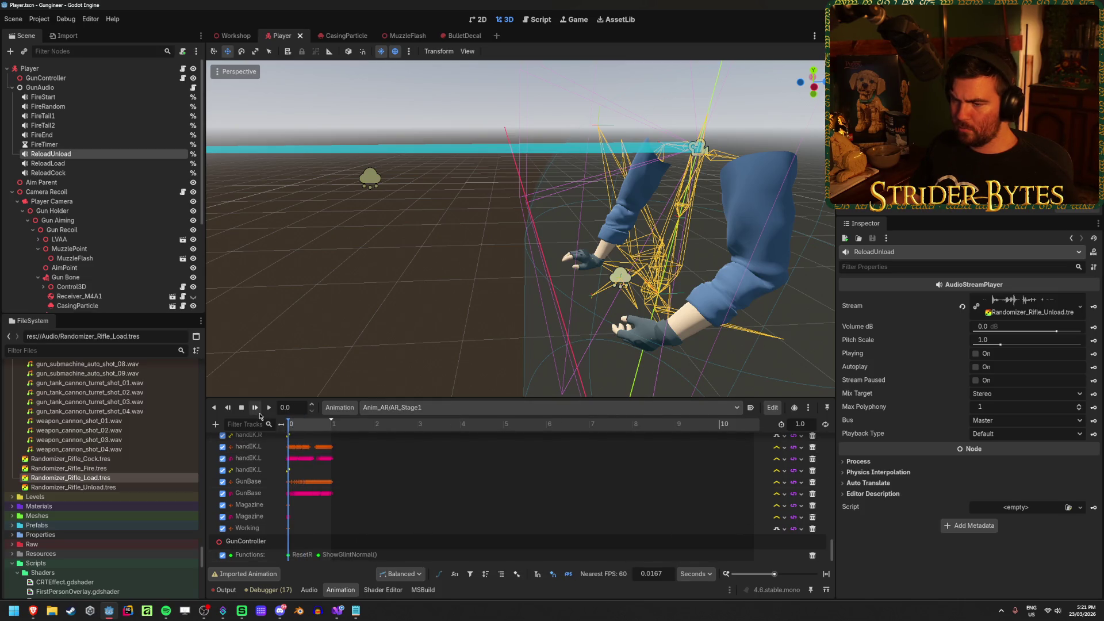
left_click(269, 408)
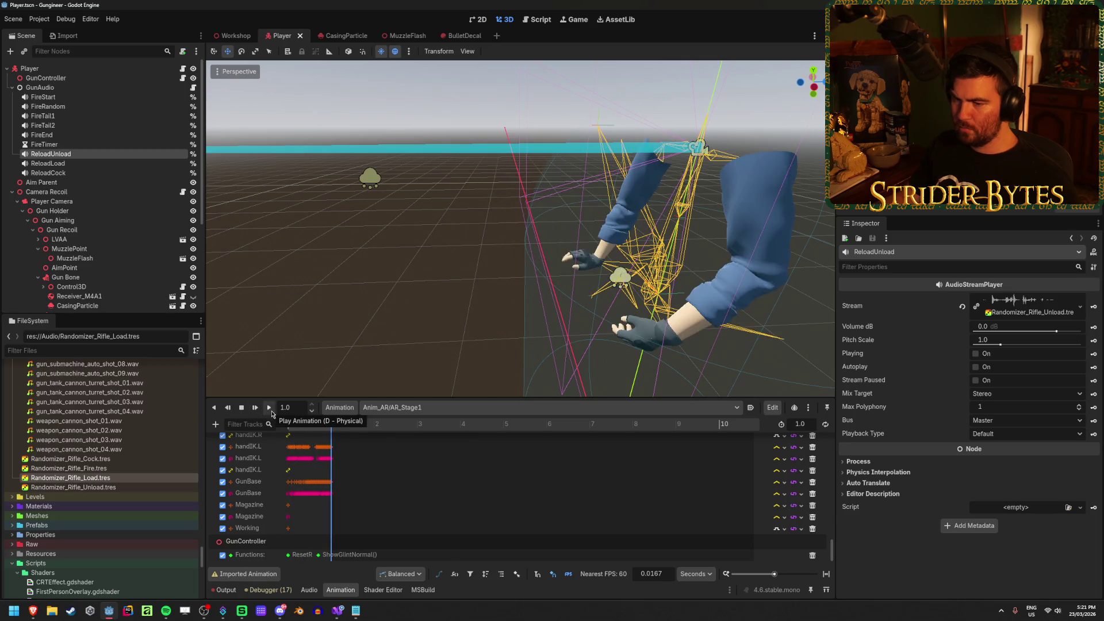
Switch to Anim_AR/AR_Stage2_Fast, play it, rewind the playhead, and select the AnimationPlayer node
left_click(737, 408)
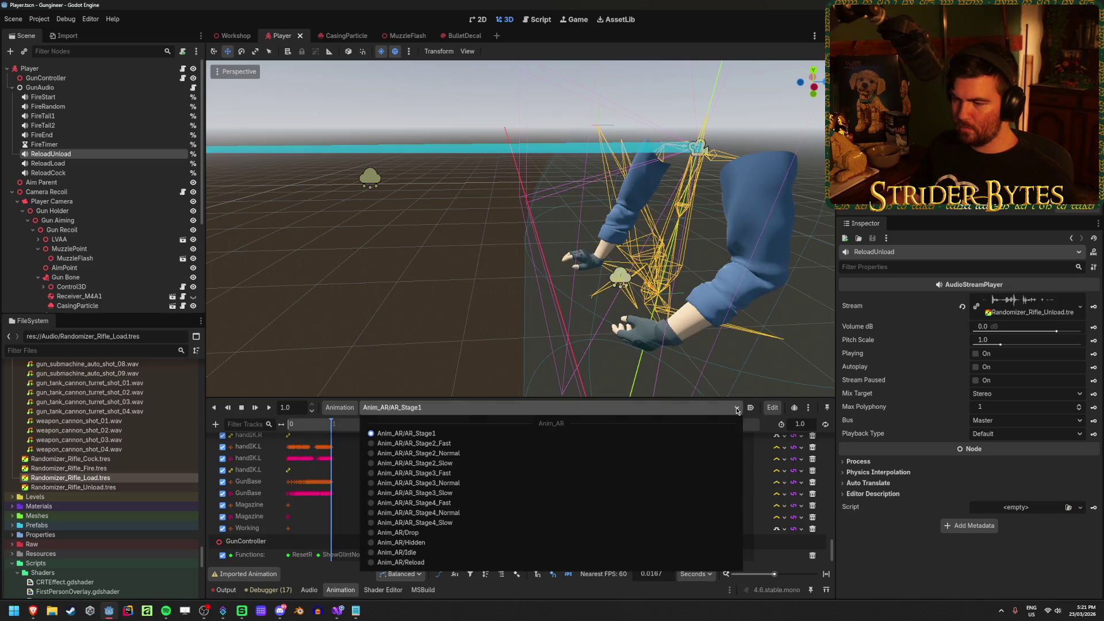
left_click(437, 443)
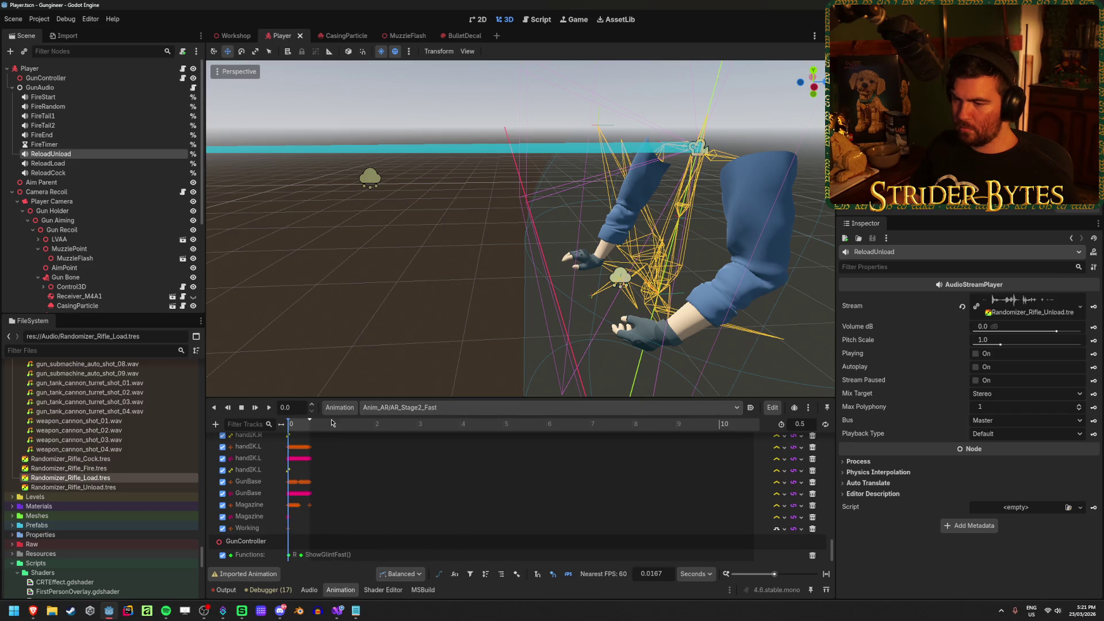
left_click(268, 408)
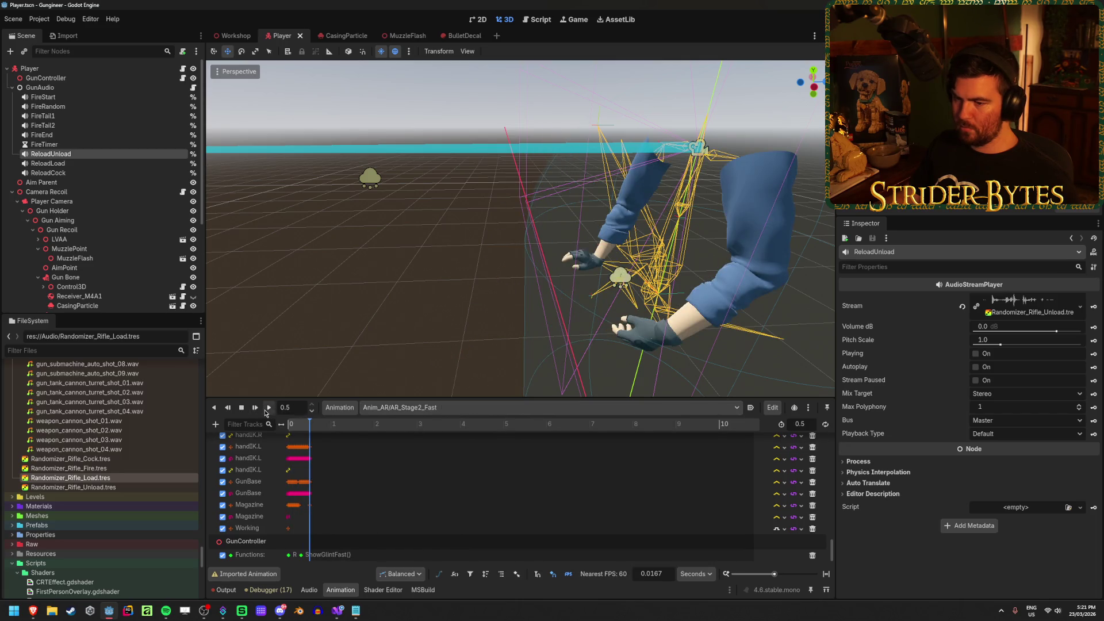
left_click(256, 413)
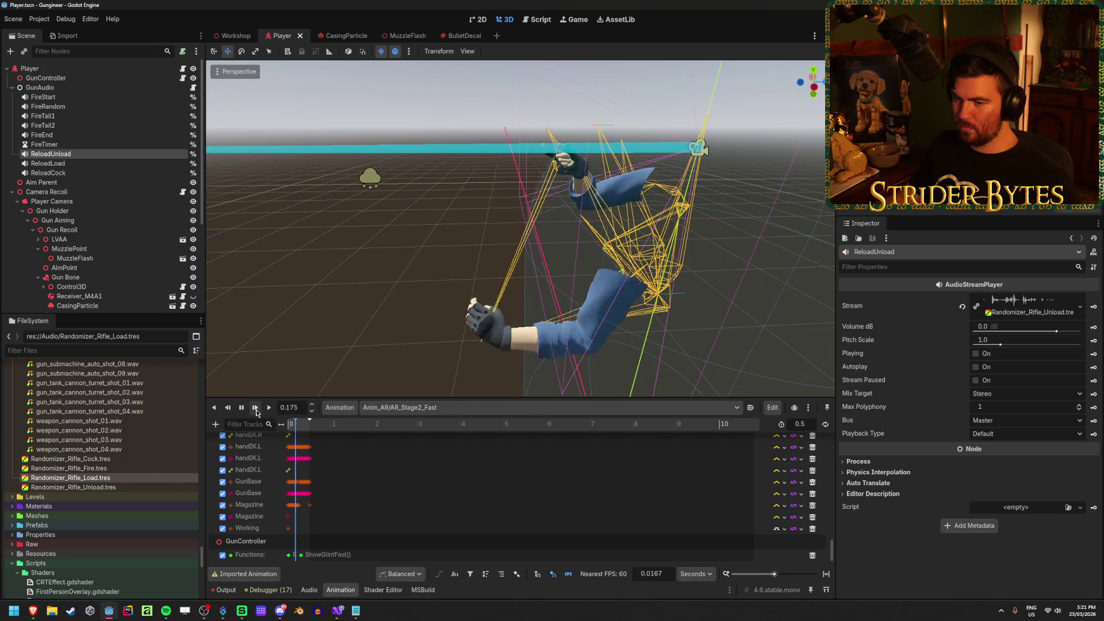
left_click(287, 426)
left_click(292, 425)
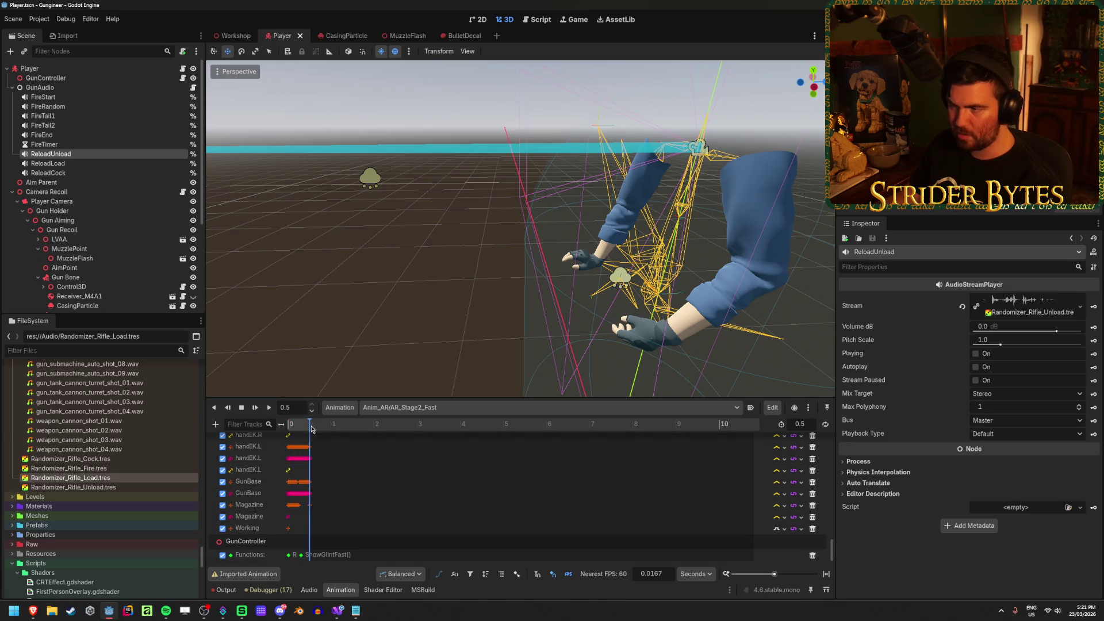
scroll(118, 211, "down", 5)
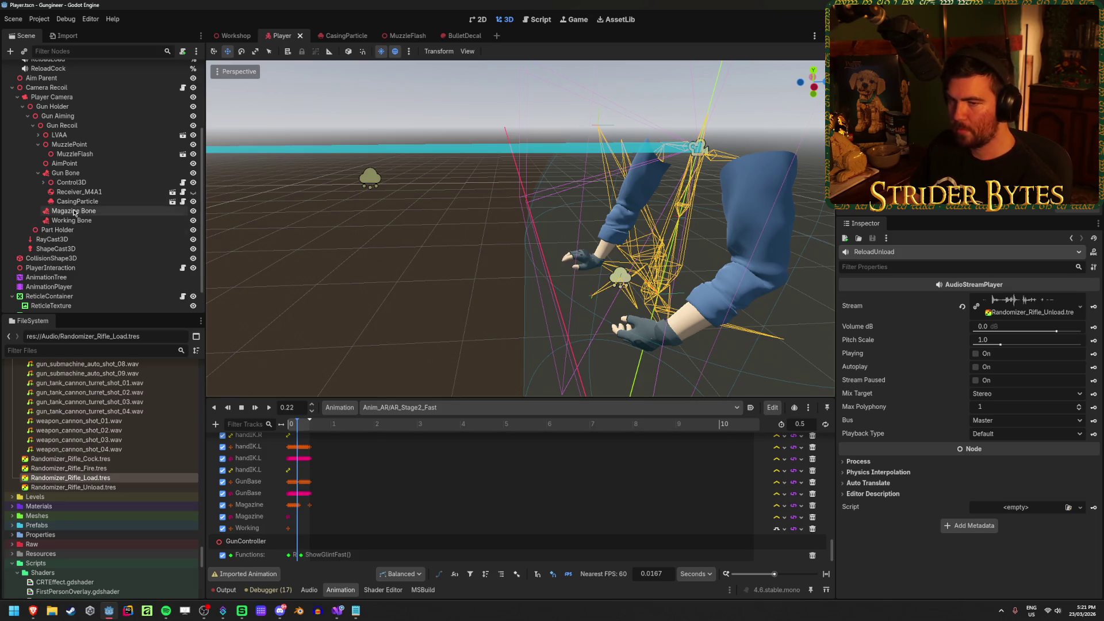
left_click(102, 287)
left_click(101, 284)
key("Escape")
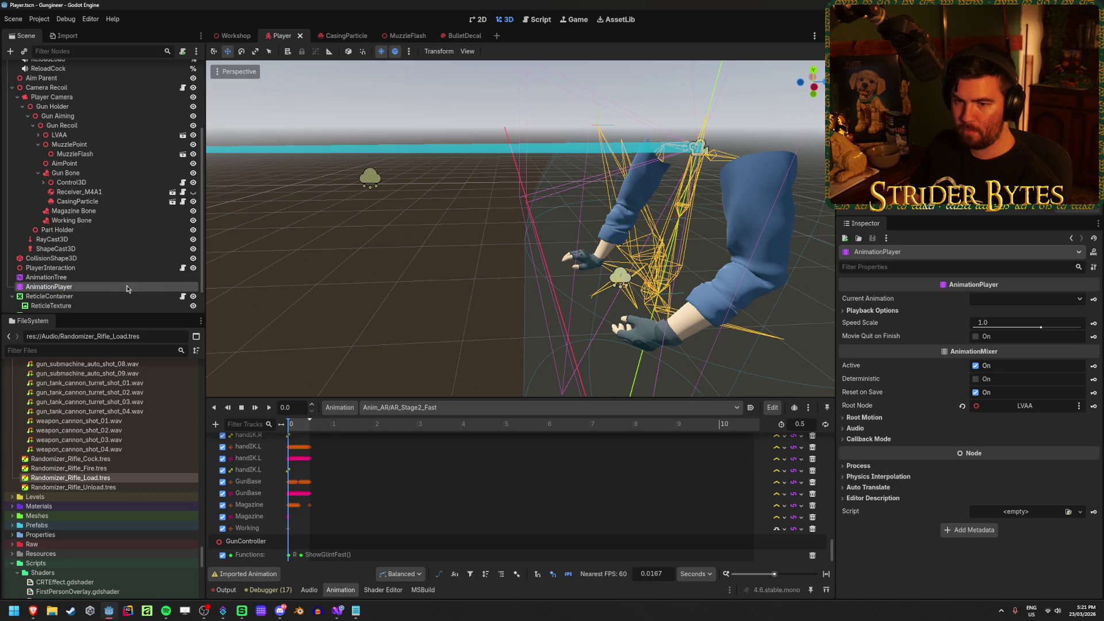
left_click(263, 574)
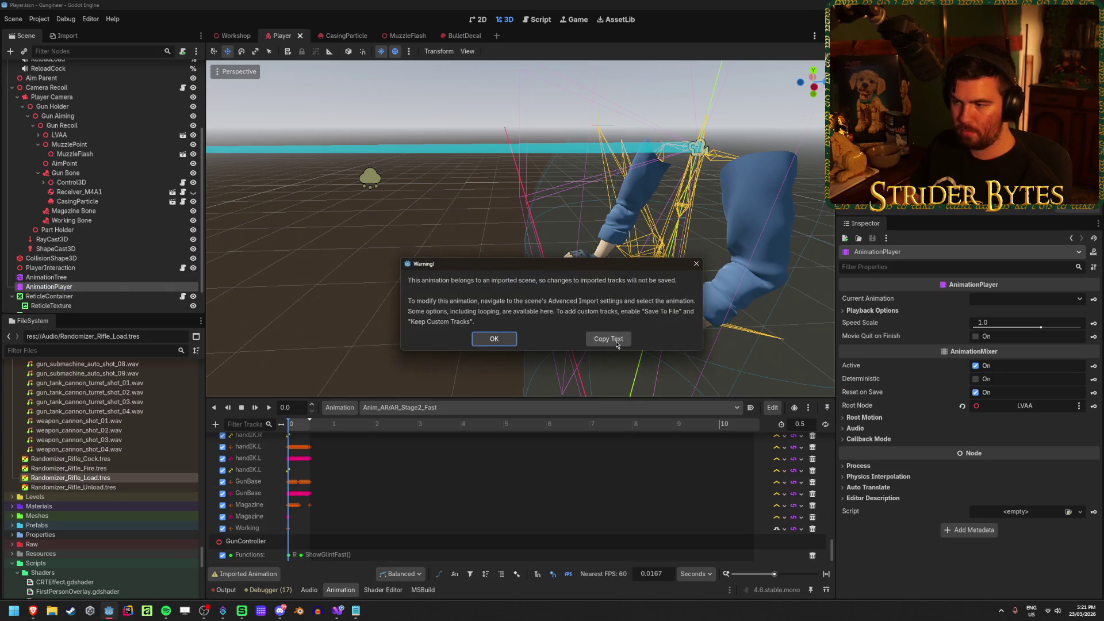
left_click(696, 264)
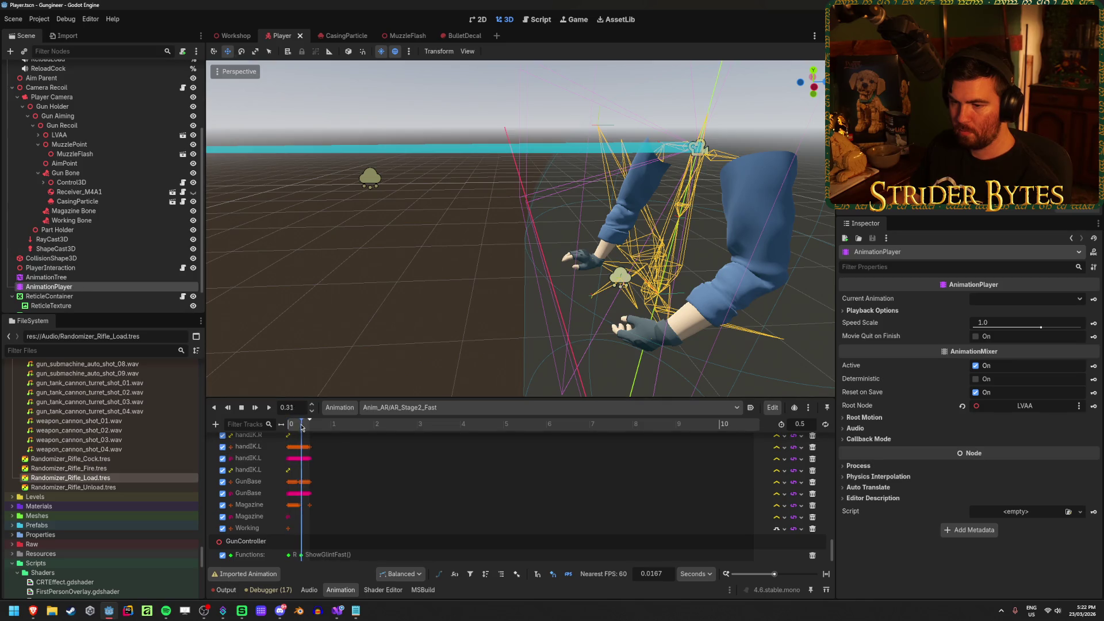
left_click(46, 277)
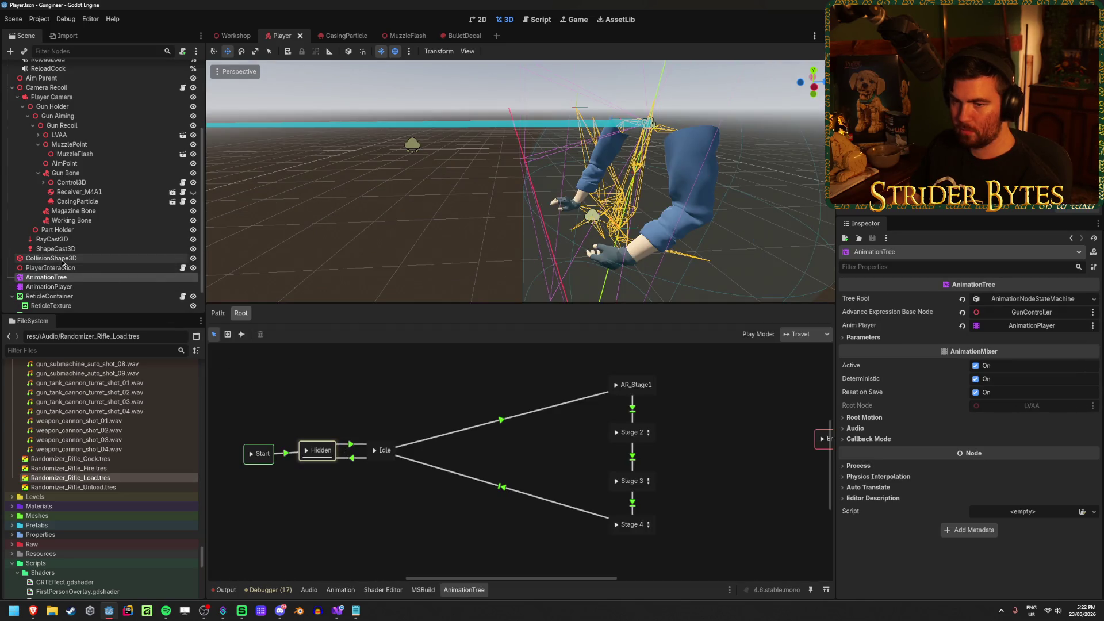
left_click(337, 593)
left_click_drag(297, 429, 372, 425)
left_click(403, 407)
left_click(299, 429)
left_click(374, 407)
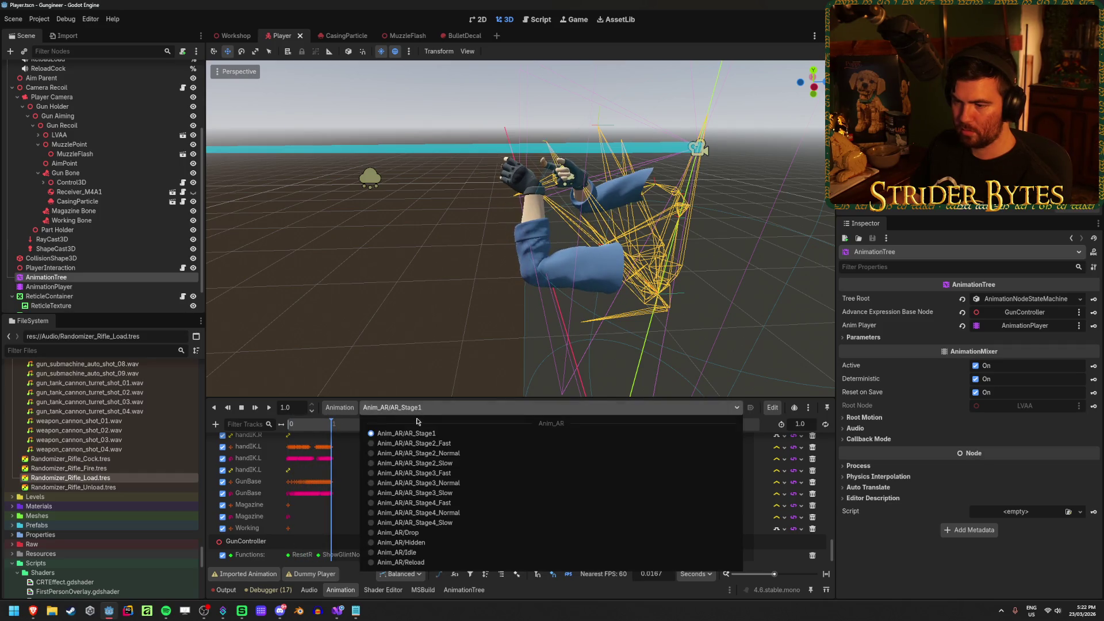
left_click(403, 447)
left_click(296, 426)
left_click_drag(296, 425, 288, 427)
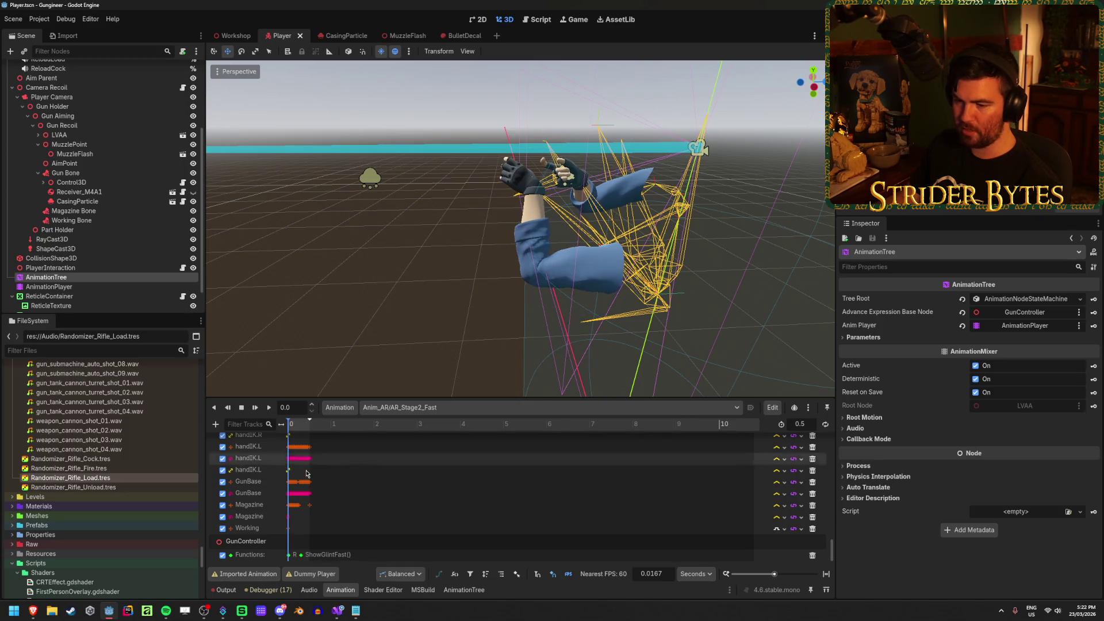
left_click(216, 425)
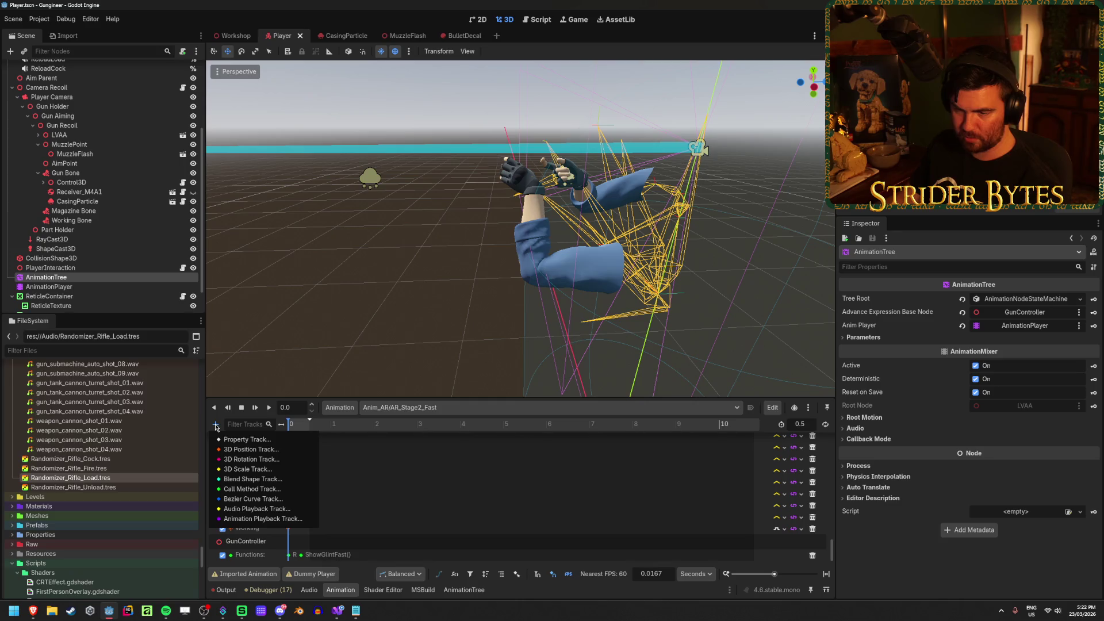
left_click(270, 566)
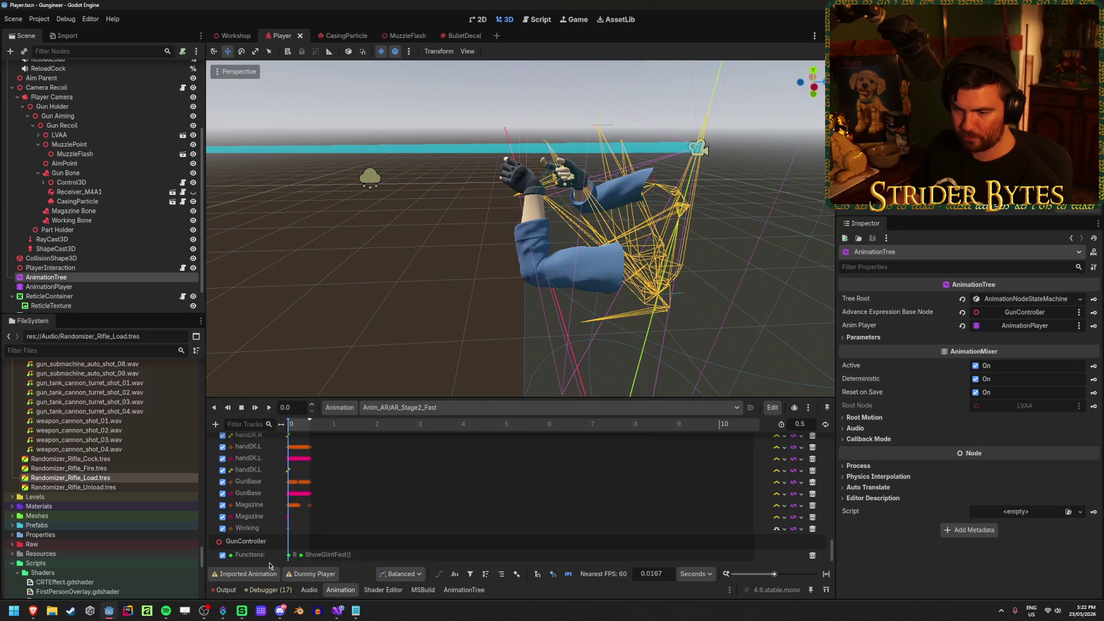
left_click(306, 575)
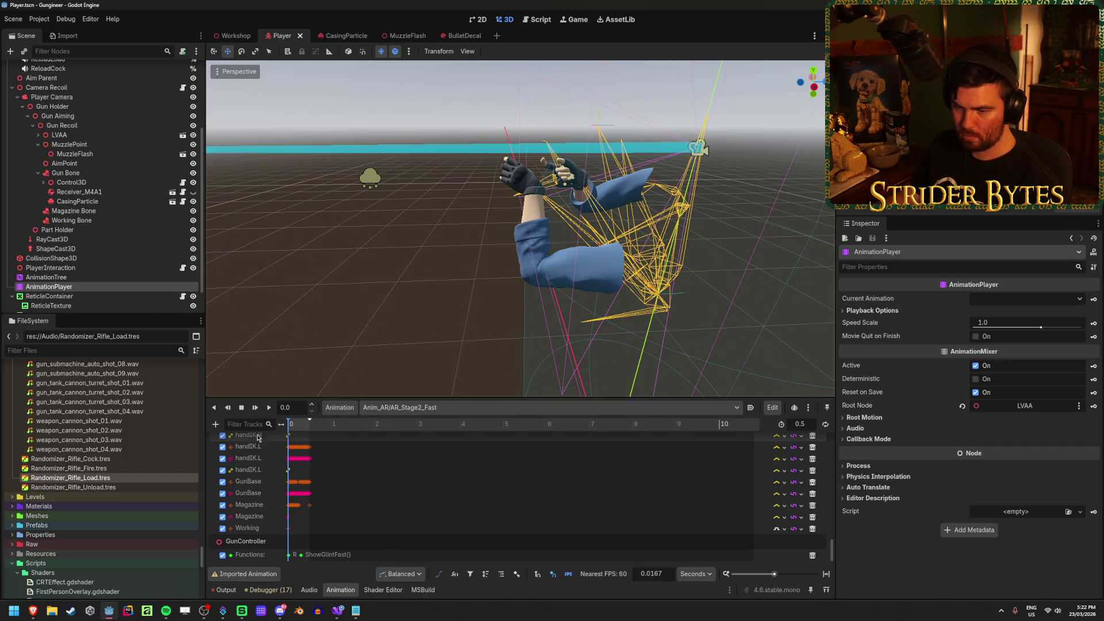
Add an Audio Playback Track for ReloadUnload and key an audio clip near the start
left_click(215, 424)
left_click(266, 510)
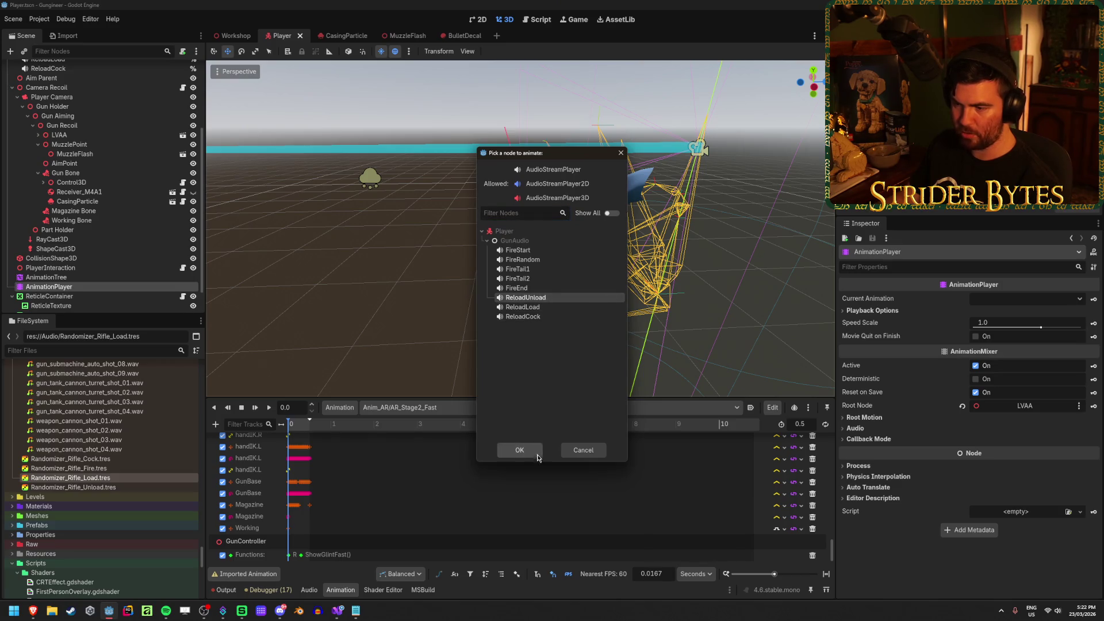
left_click(518, 450)
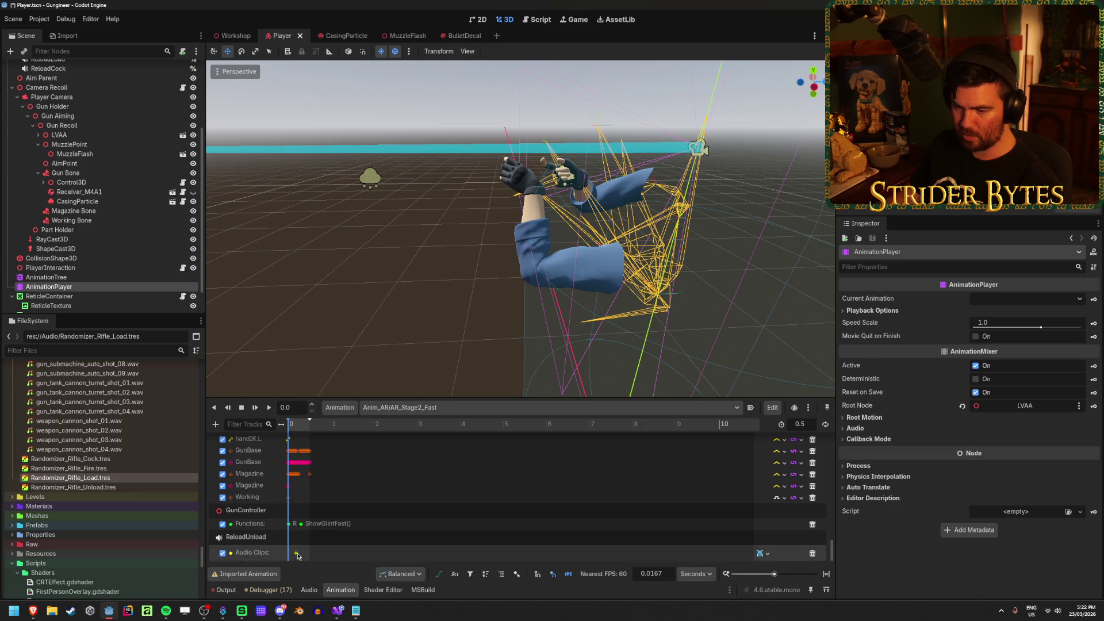
left_click_drag(296, 553, 289, 553)
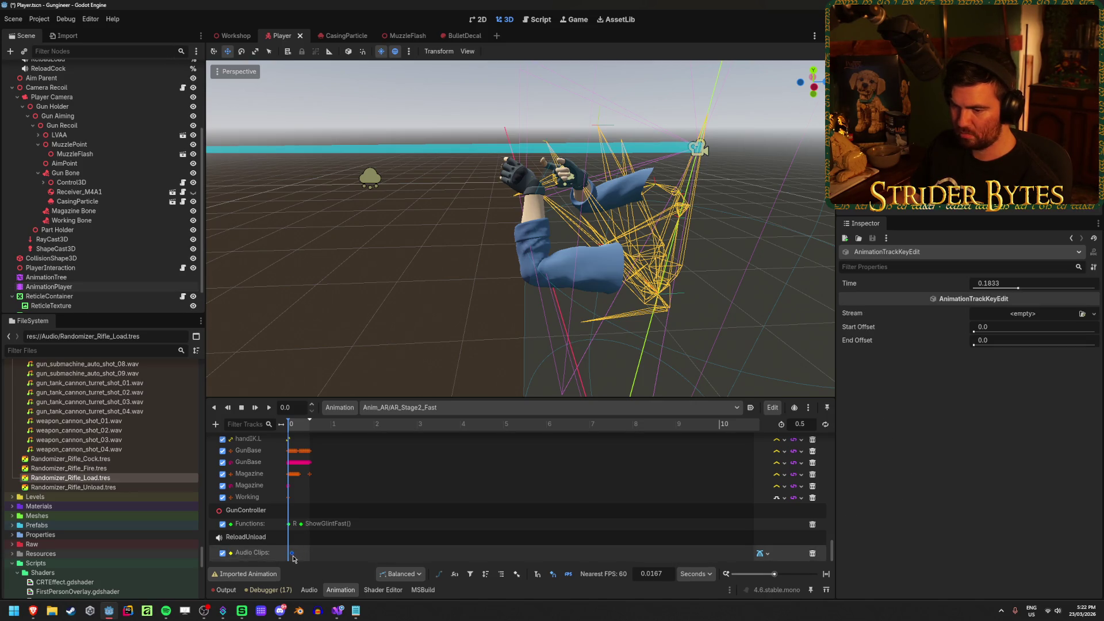
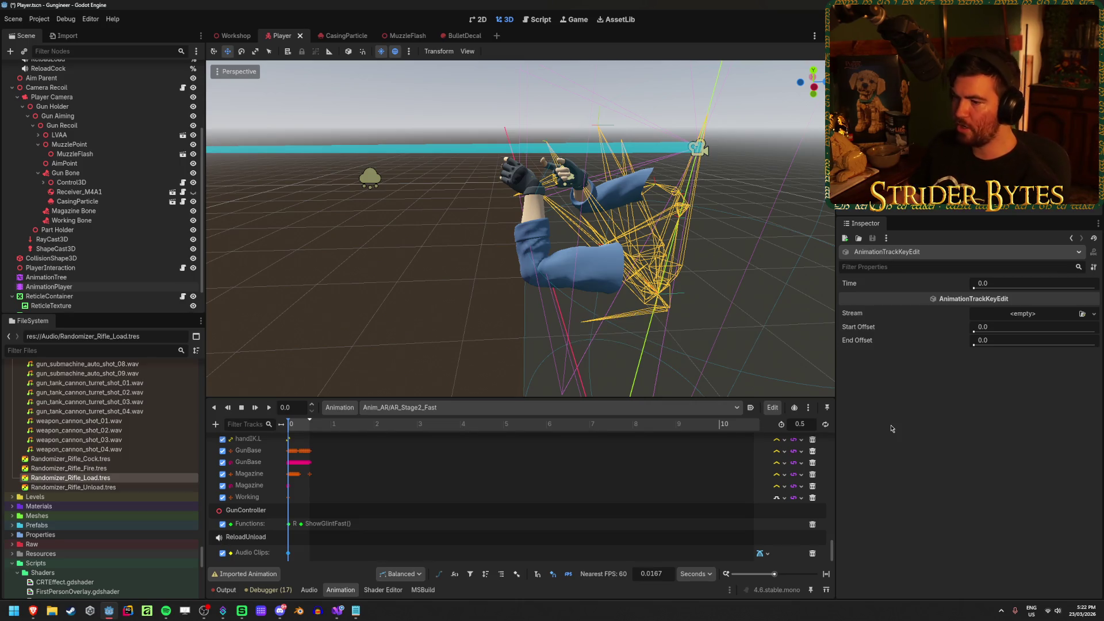
Assign Randomizer_Rifle_Unload.tres to the AR_Stage2_Fast audio key and save the scene
left_click(1082, 314)
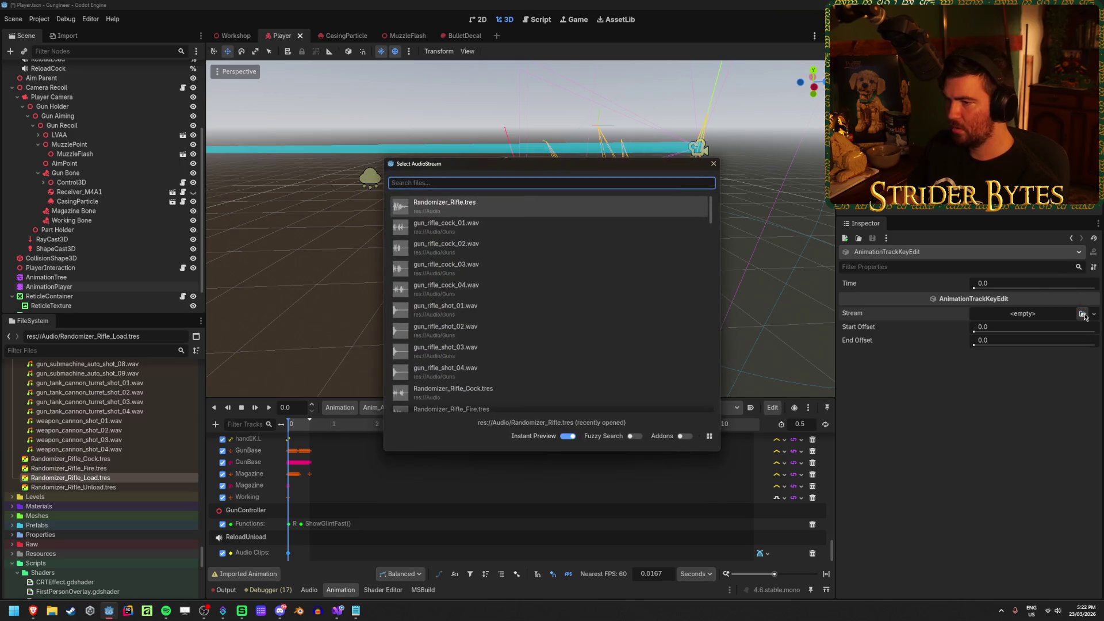
type("rand")
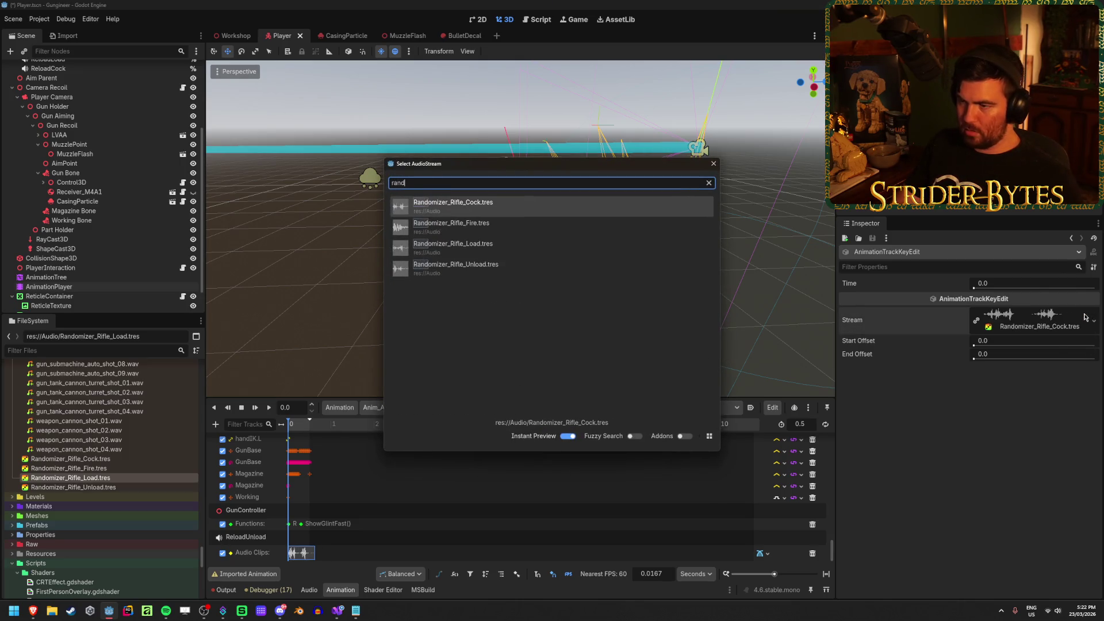
double_click(512, 266)
key("ctrl+s")
scroll(353, 541, "up", 5, "ctrl")
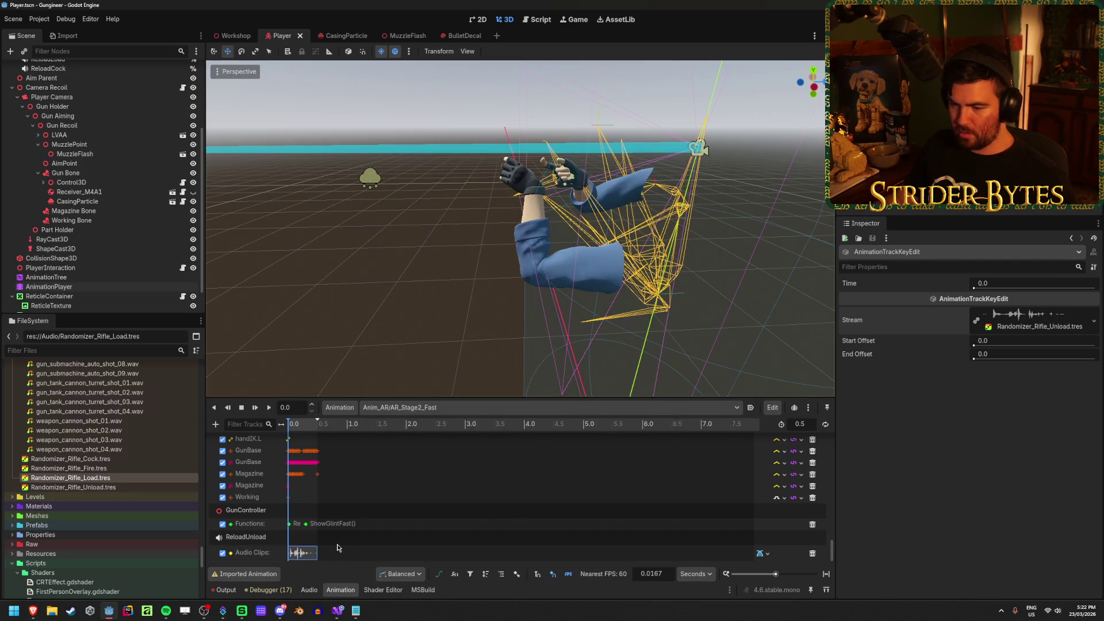
Play AR_Stage2_Fast twice to hear the unload sound, toggling autoplay on load on and off
left_click(268, 409)
left_click(267, 408)
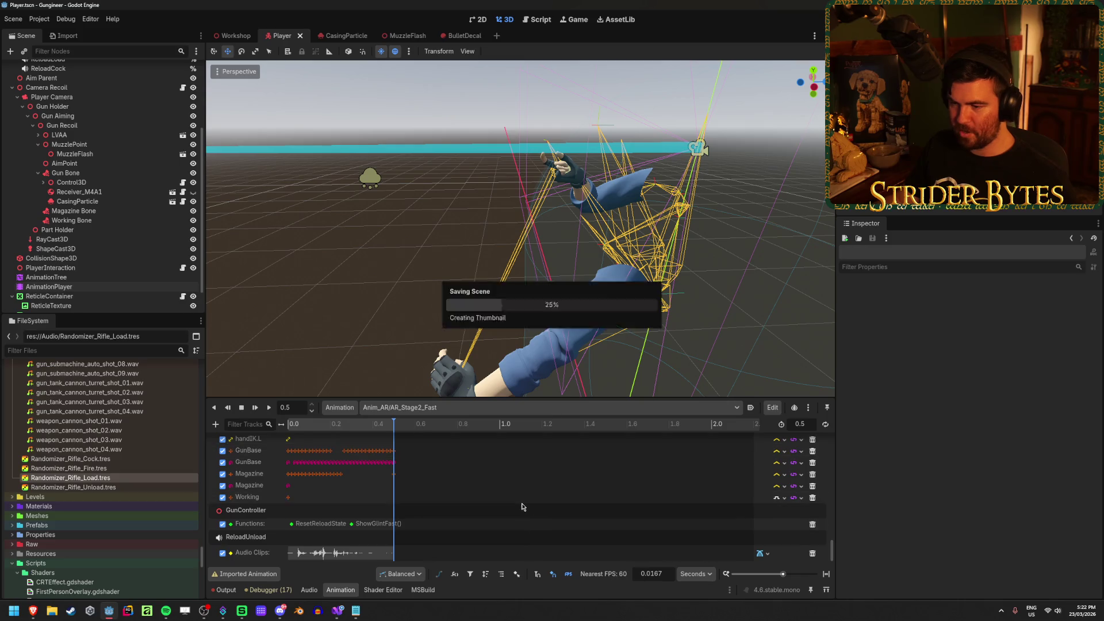
left_click(746, 408)
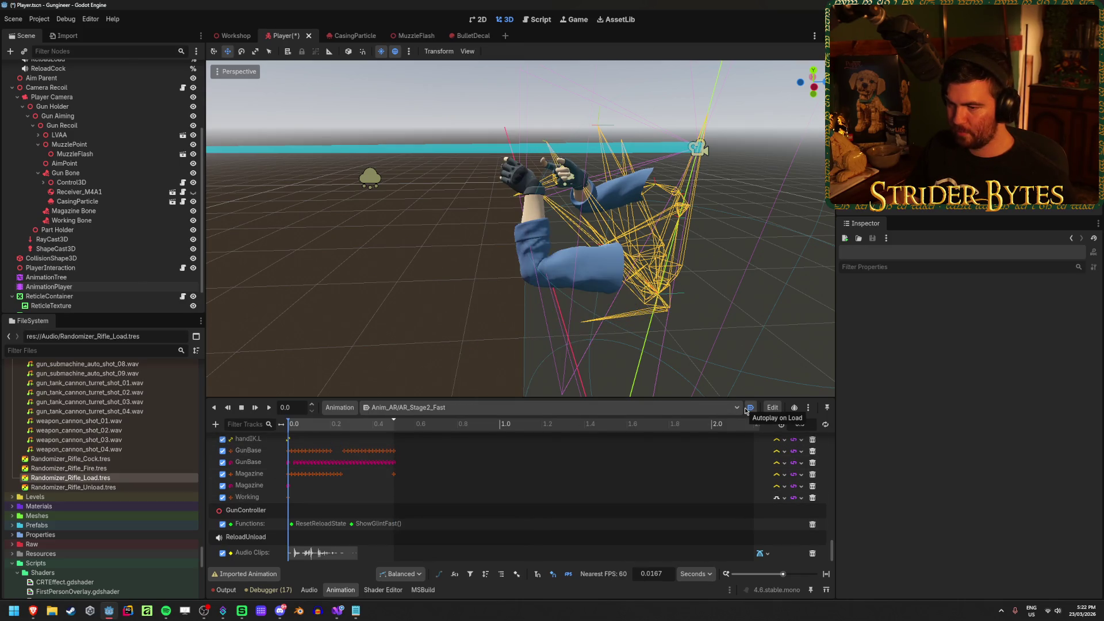
left_click(745, 407)
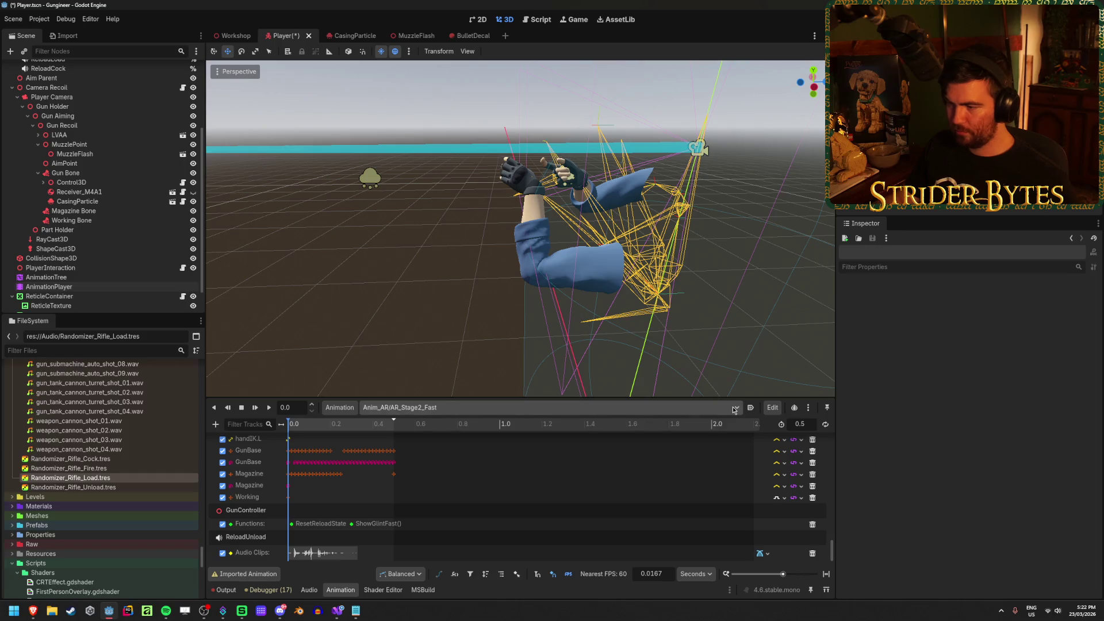
left_click(735, 408)
Switch to AR_Stage2_Normal and add a ReloadUnload audio playback track with a key at 0
left_click(451, 453)
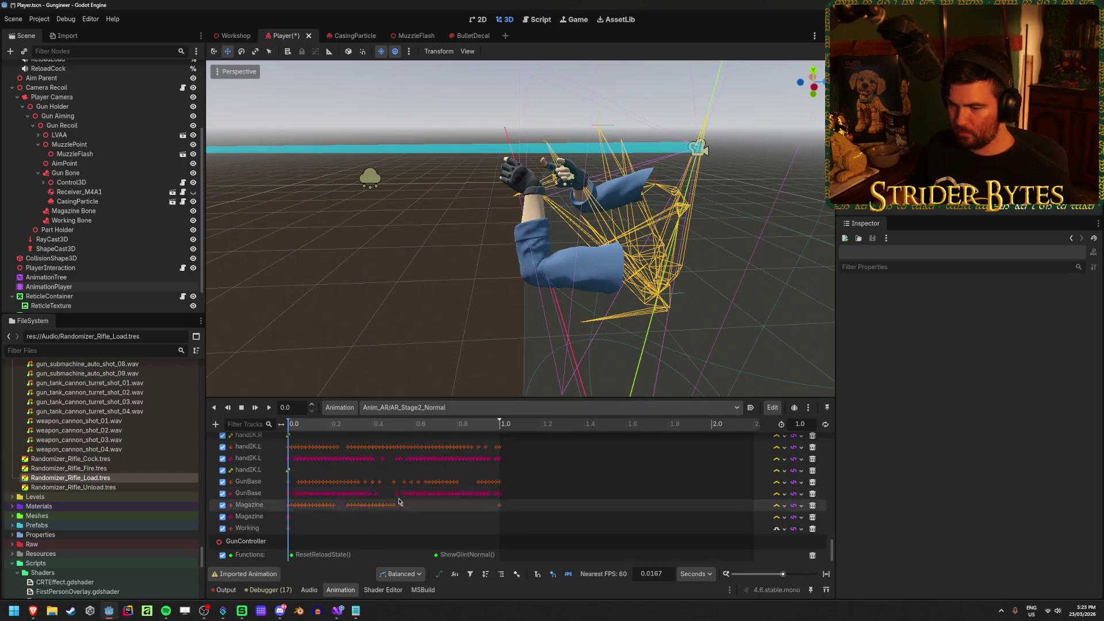
left_click(216, 424)
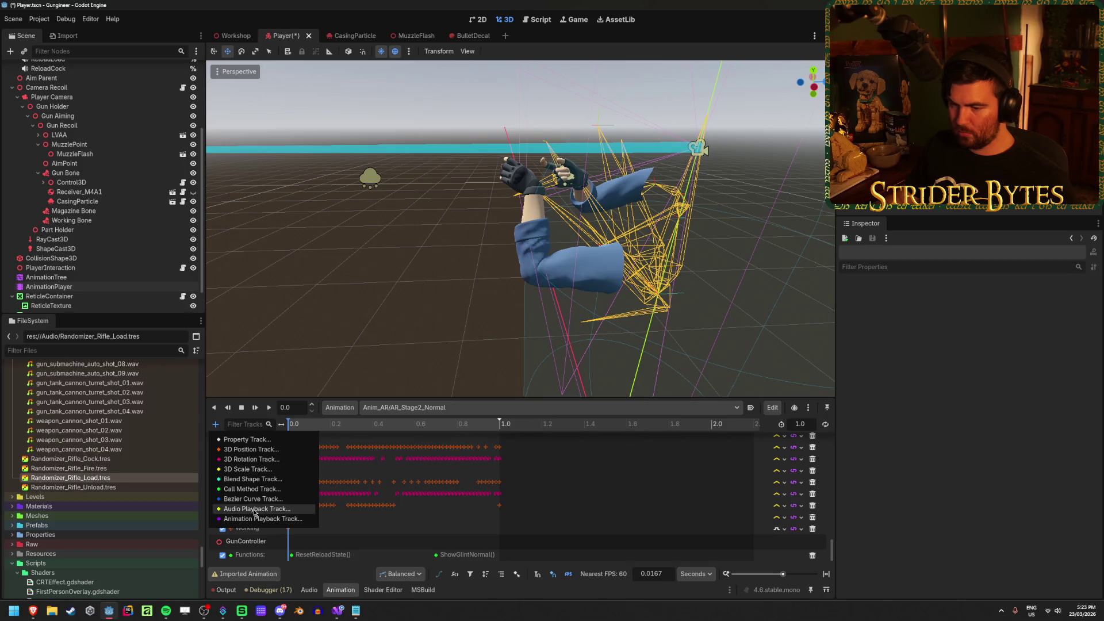
left_click(255, 509)
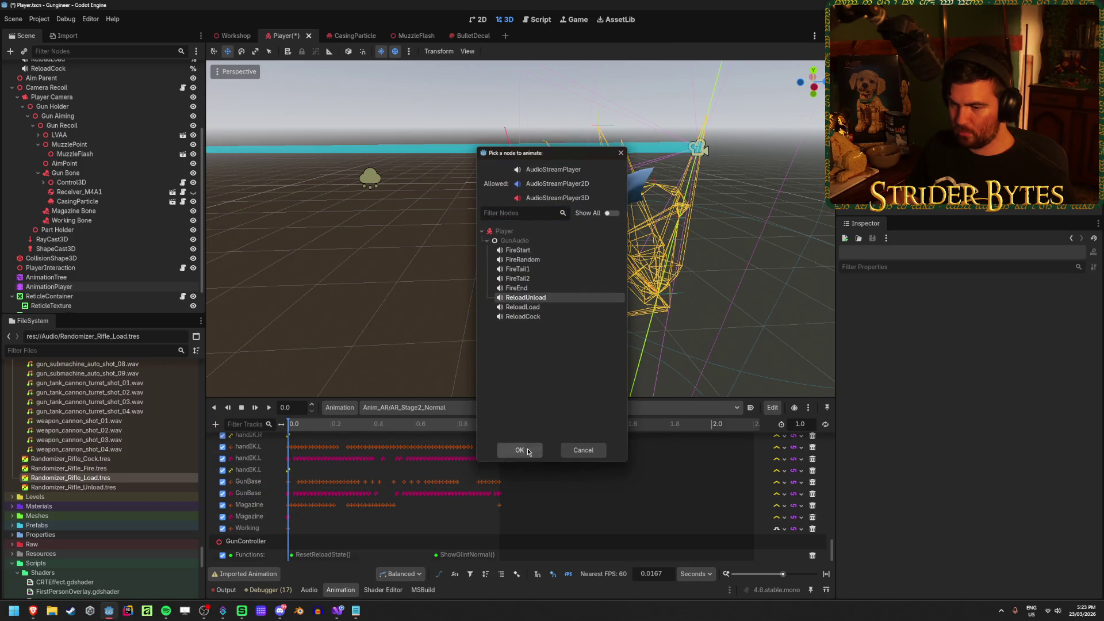
left_click(527, 452)
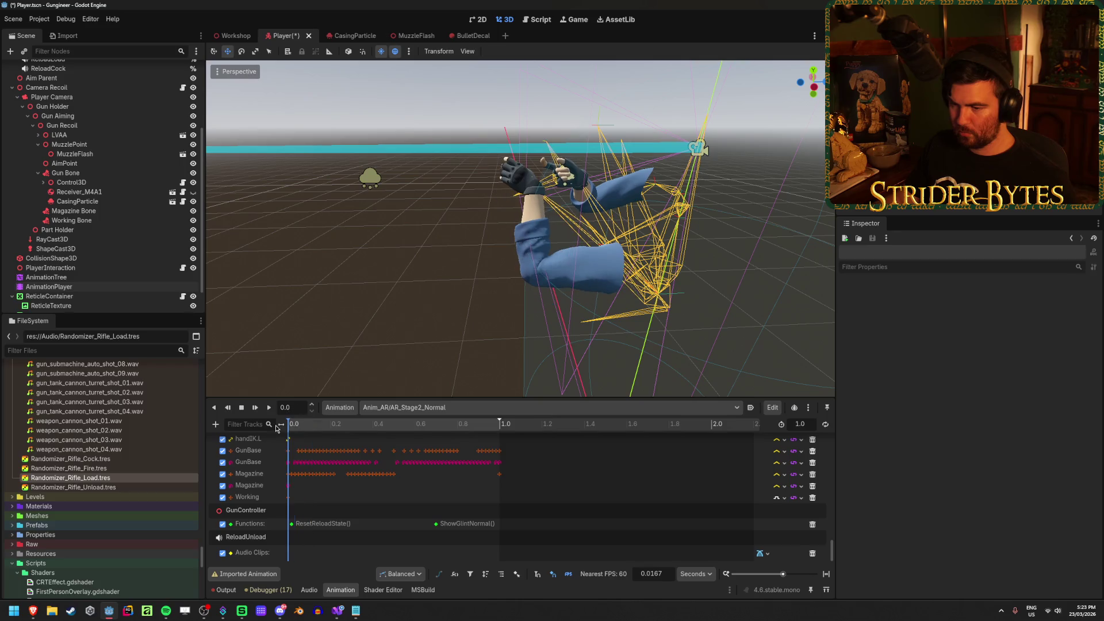
right_click(296, 555)
left_click(295, 553)
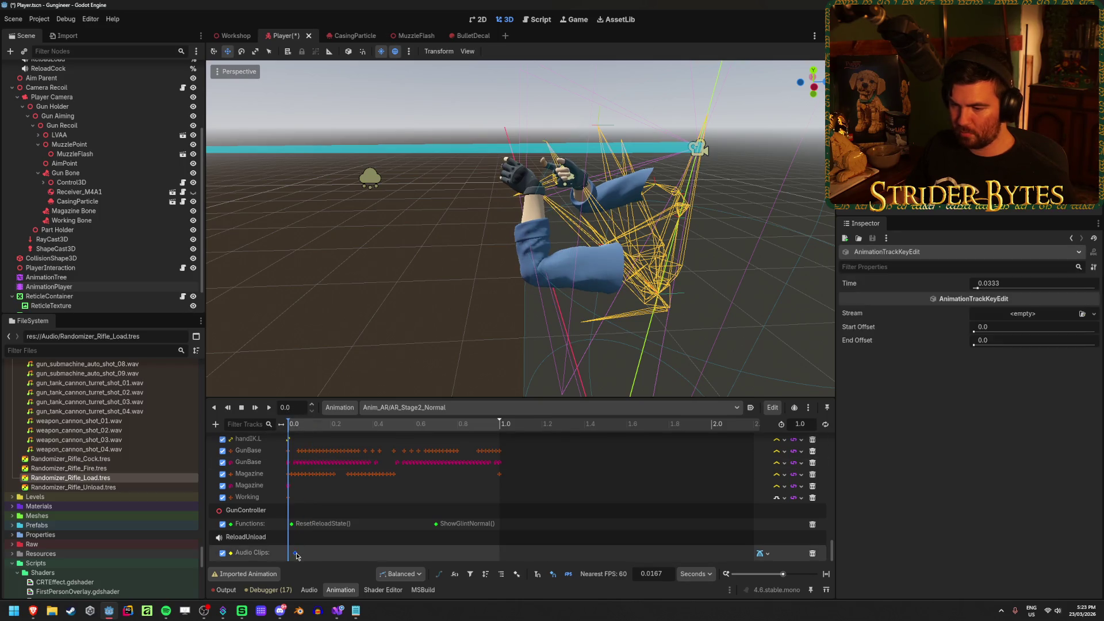
Load Randomizer_Rifle_Unload.tres into the key and play the animation to check it
left_click(1082, 313)
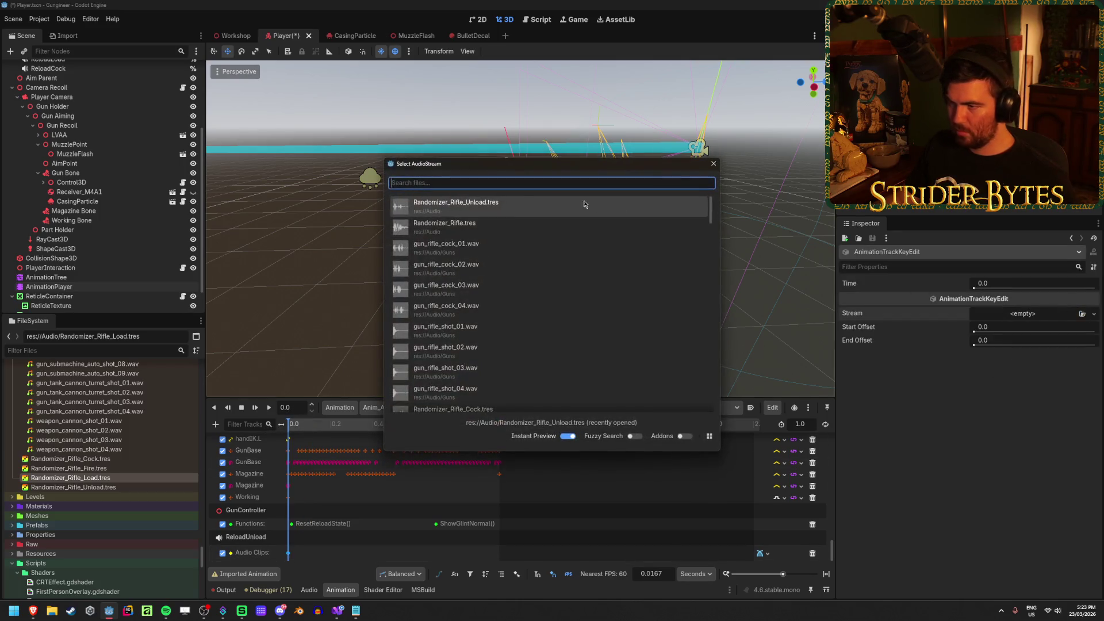
left_click(522, 209)
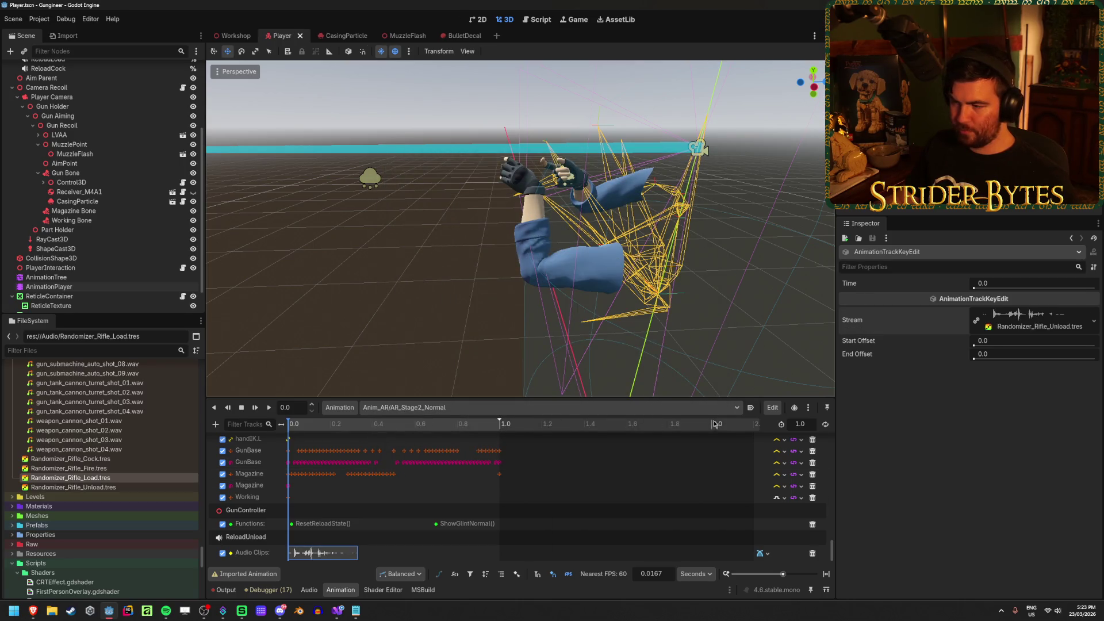
left_click(269, 409)
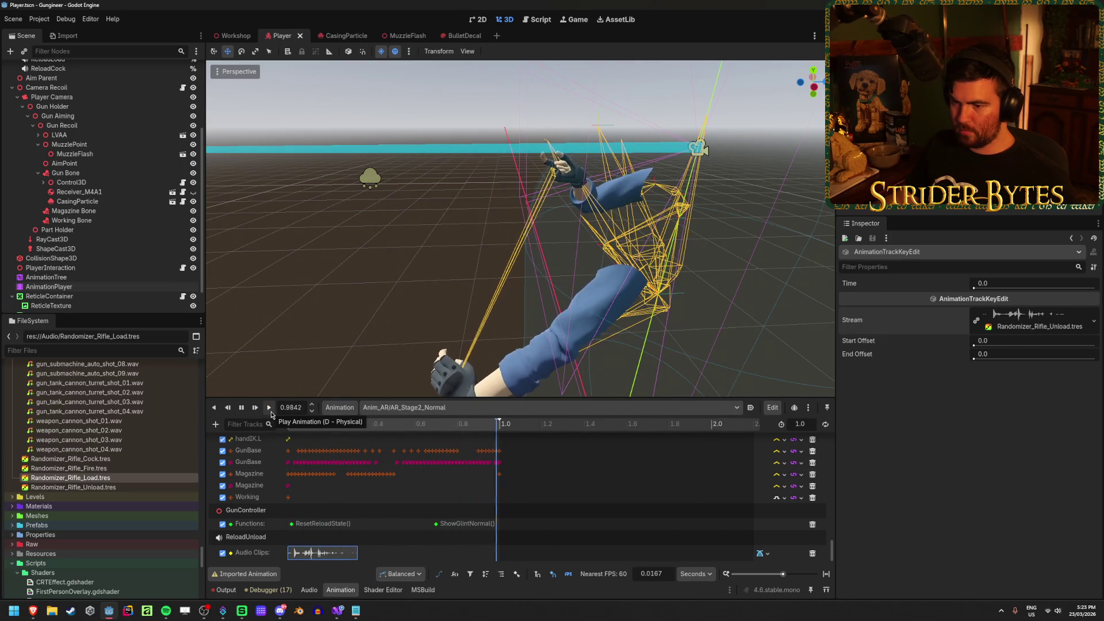
left_click(241, 410)
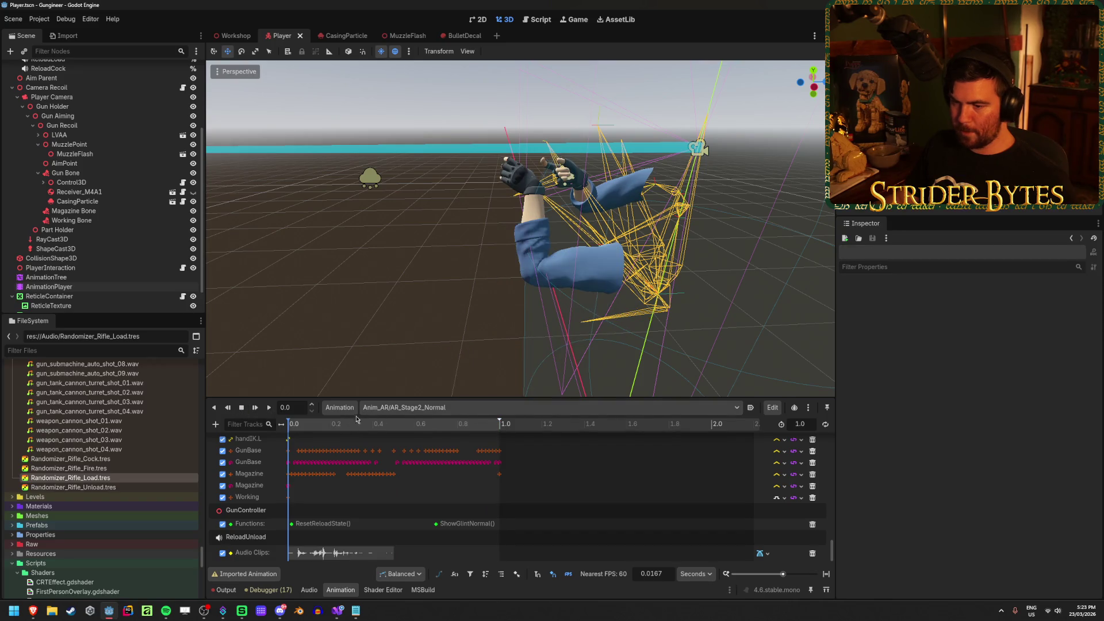
left_click(604, 407)
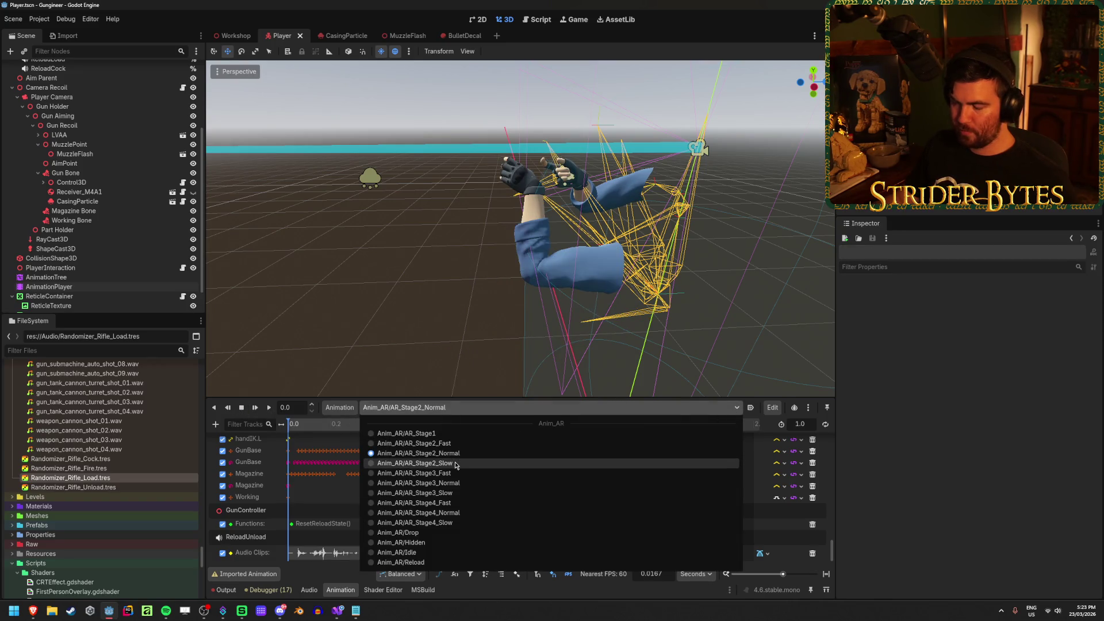
Switch to AR_Stage2_Slow, add a ReloadUnload audio playback track, and scrub through the reload
left_click(414, 463)
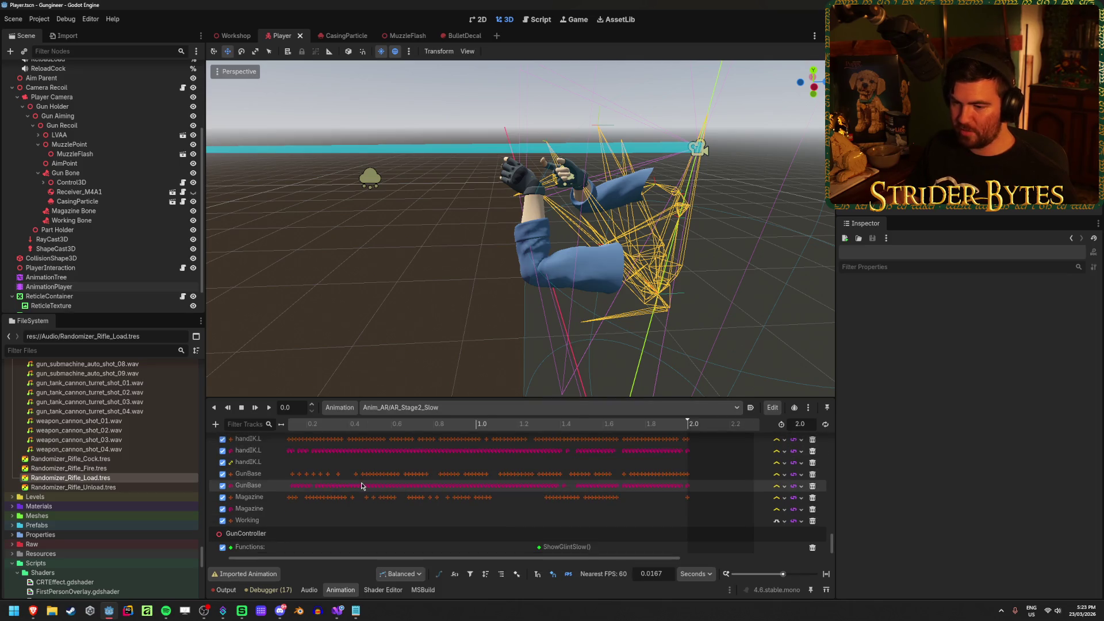
left_click(215, 424)
left_click(259, 510)
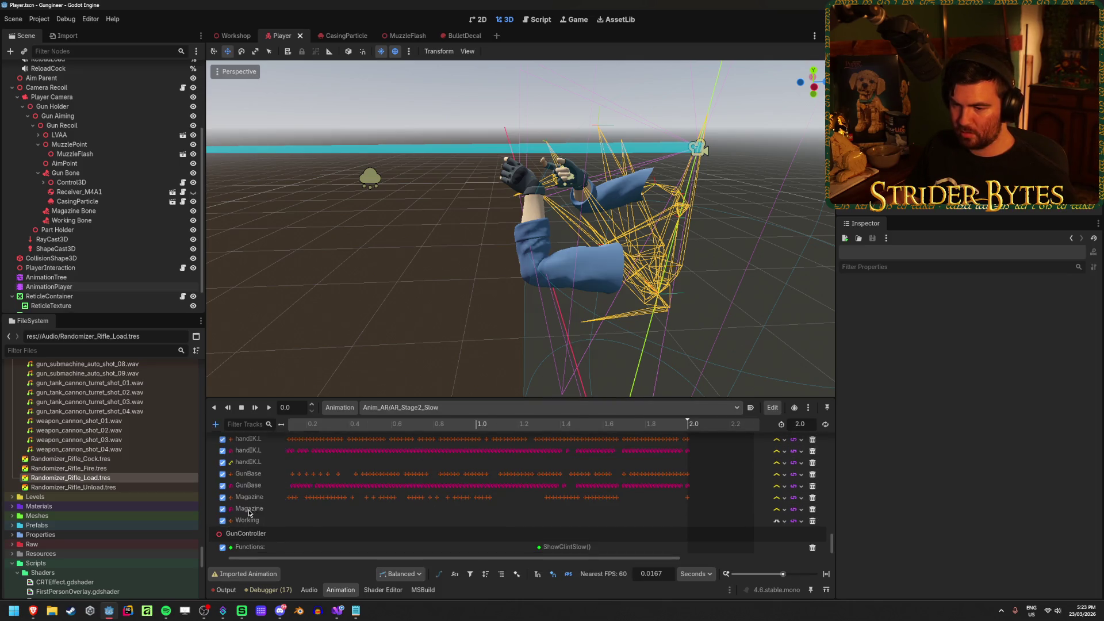
double_click(524, 297)
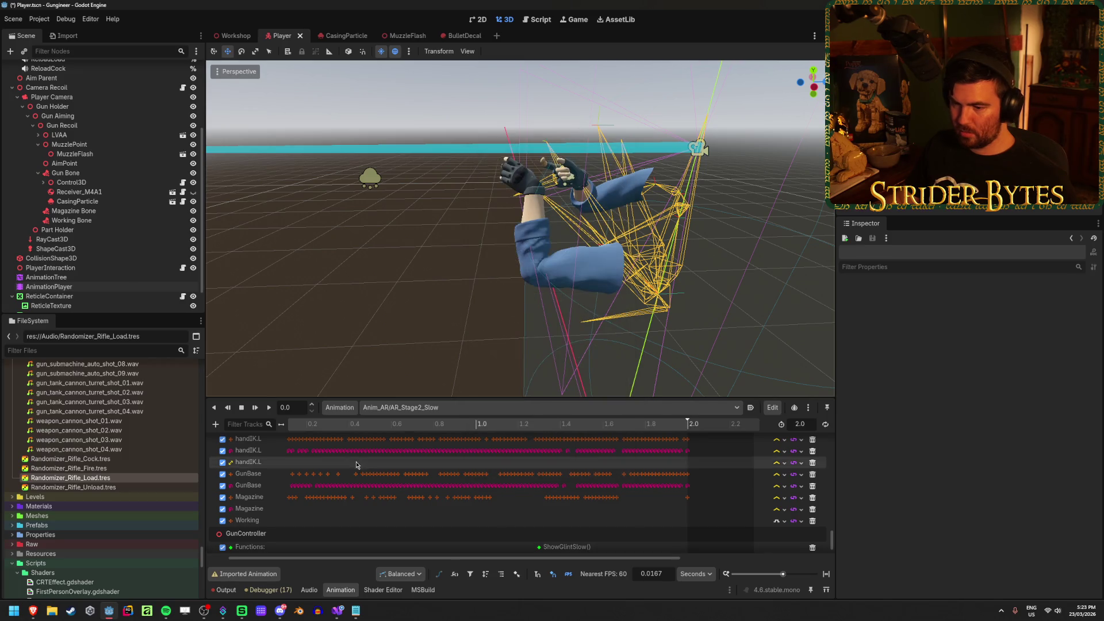
scroll(349, 474, "down", 2)
mouse_move(327, 429)
left_mouse_down()
mouse_move(306, 429)
mouse_move(611, 452)
mouse_move(521, 453)
mouse_move(560, 452)
mouse_move(550, 453)
left_mouse_up()
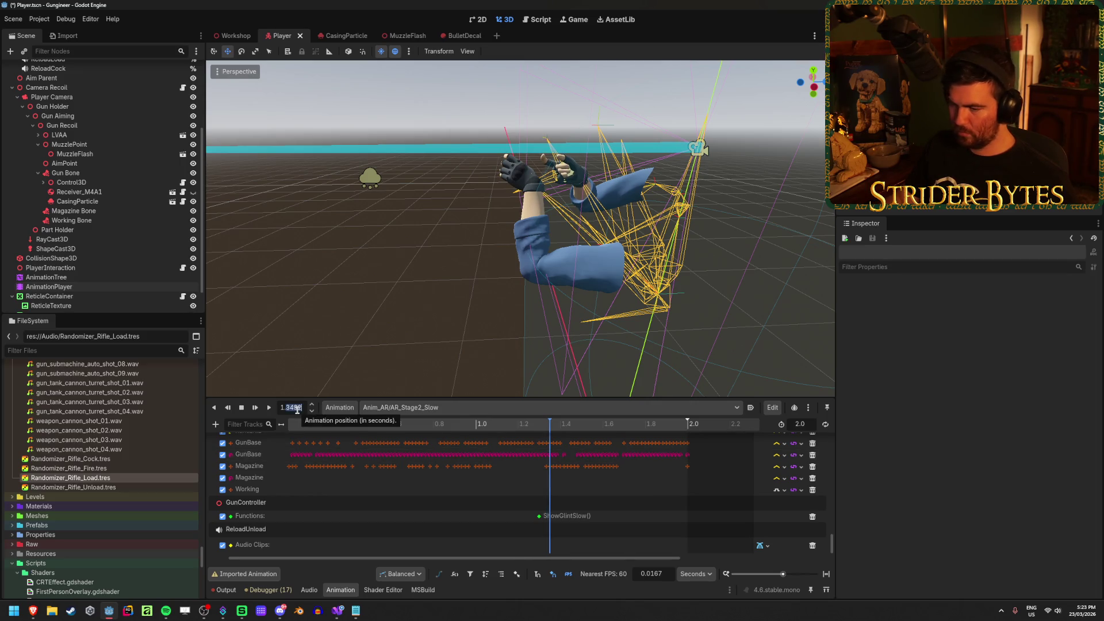
Insert an audio key at about 1.35 s and assign Randomizer_Rifle_Unload.tres to it
right_click(556, 548)
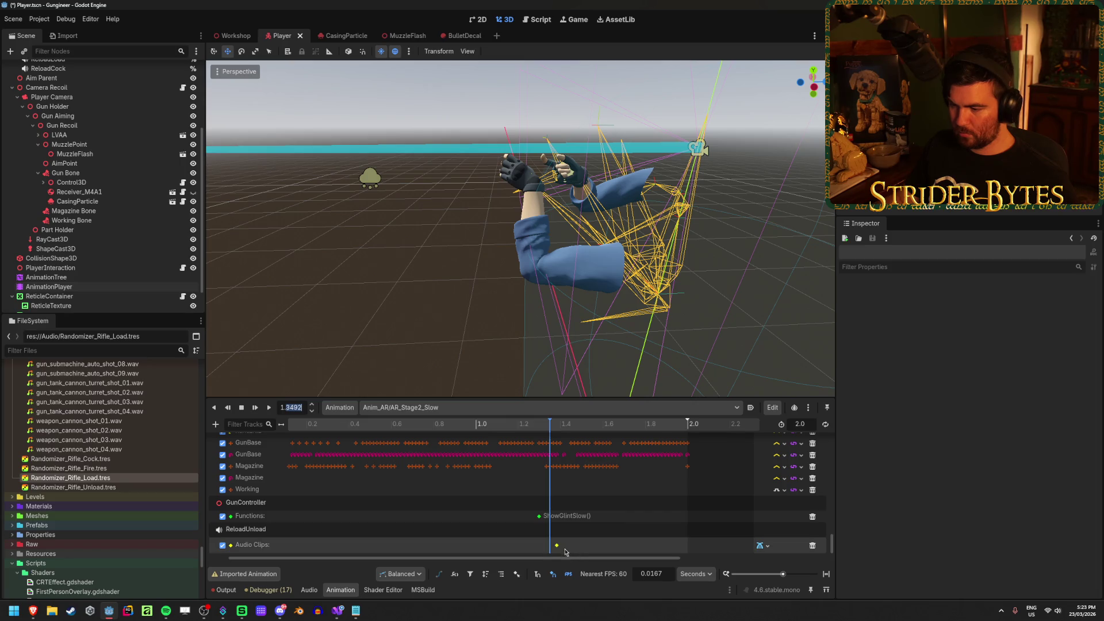
left_click(570, 538)
left_click(1013, 285)
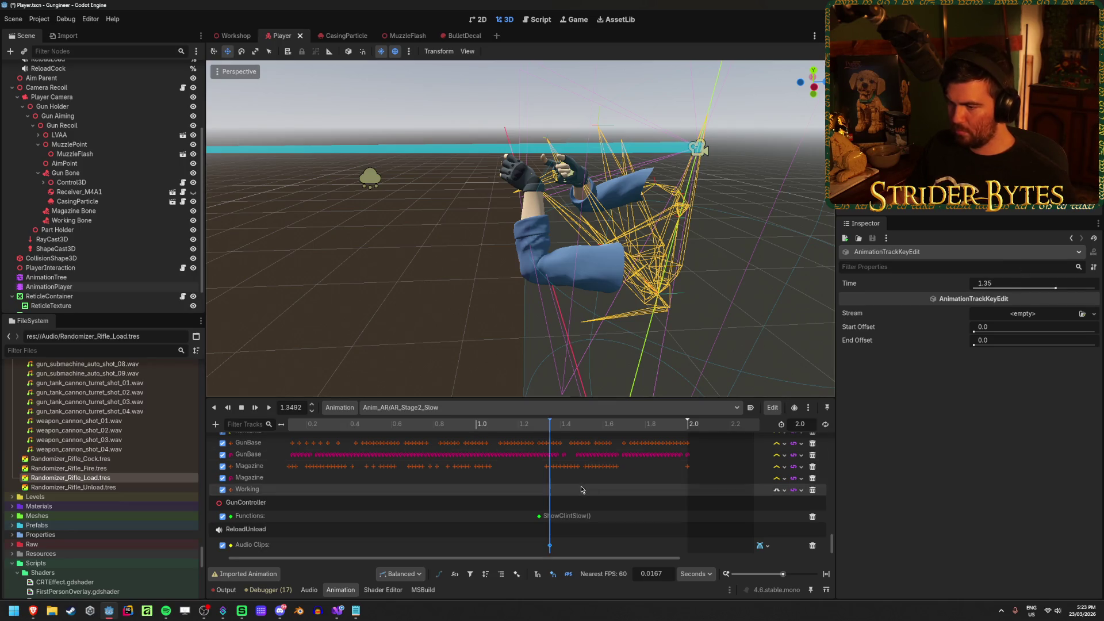
left_click(1081, 314)
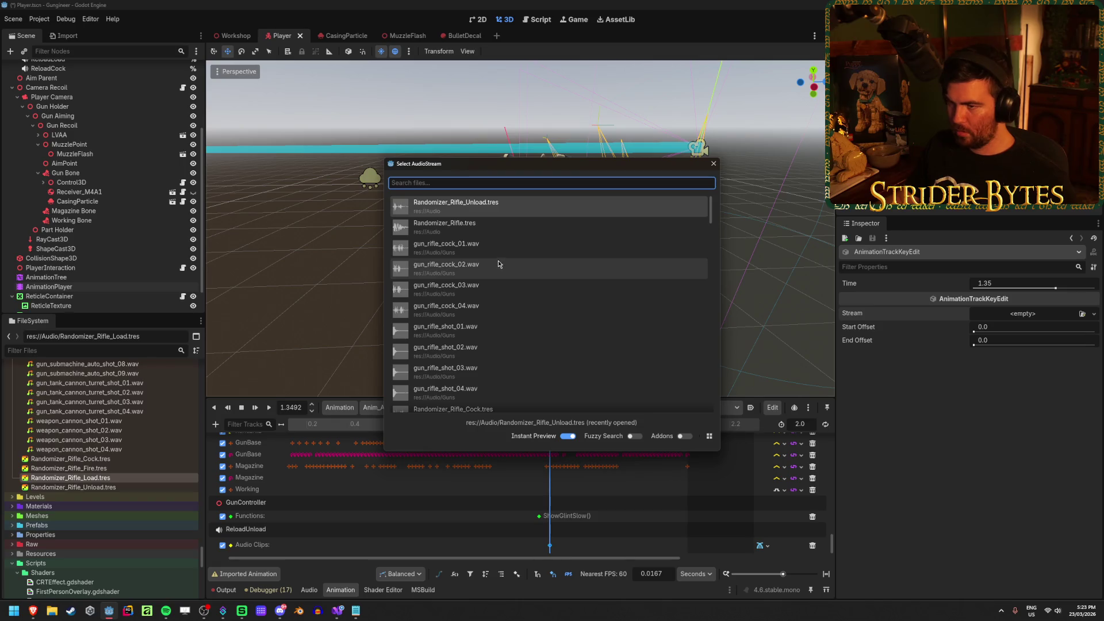
left_click(520, 204)
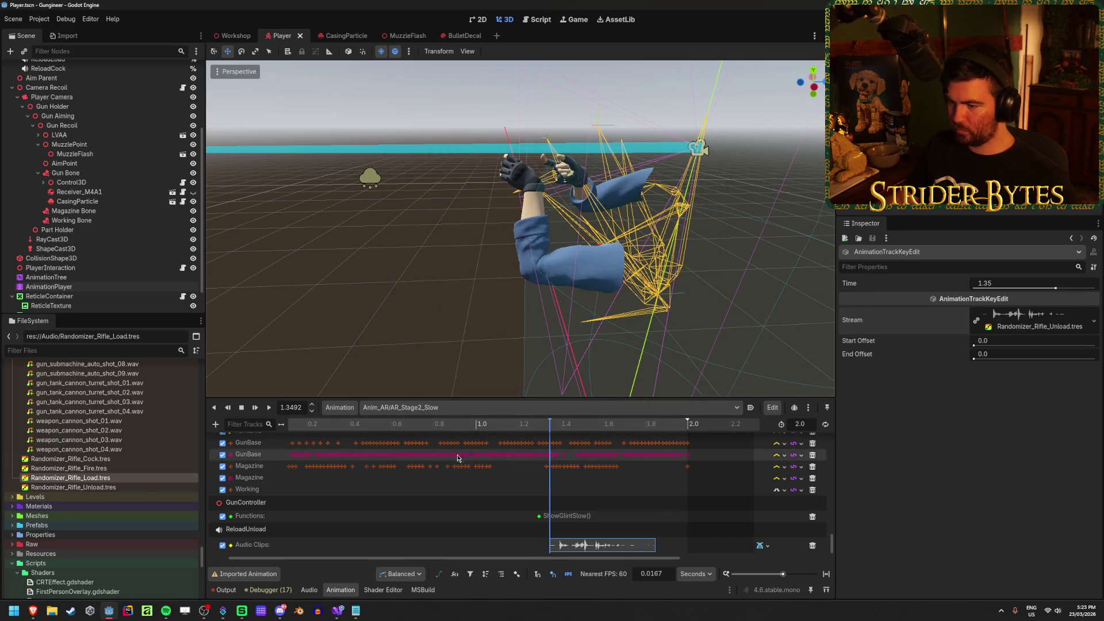
Rewind and play AR_Stage2_Slow twice to check the unload sound timing
left_click(241, 407)
left_click(269, 407)
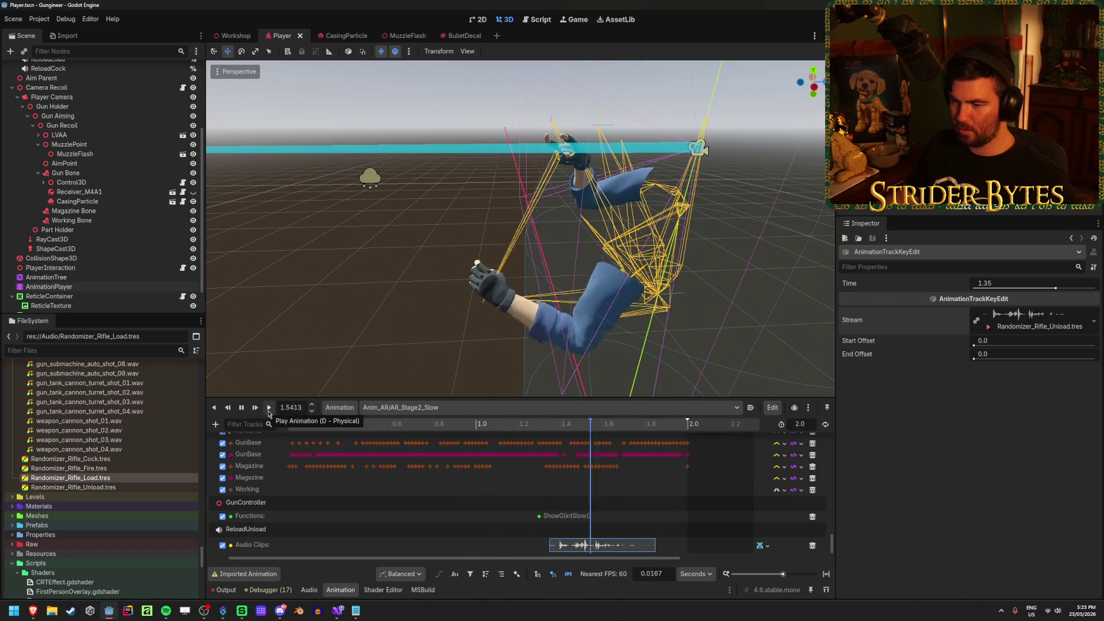
left_click(269, 410)
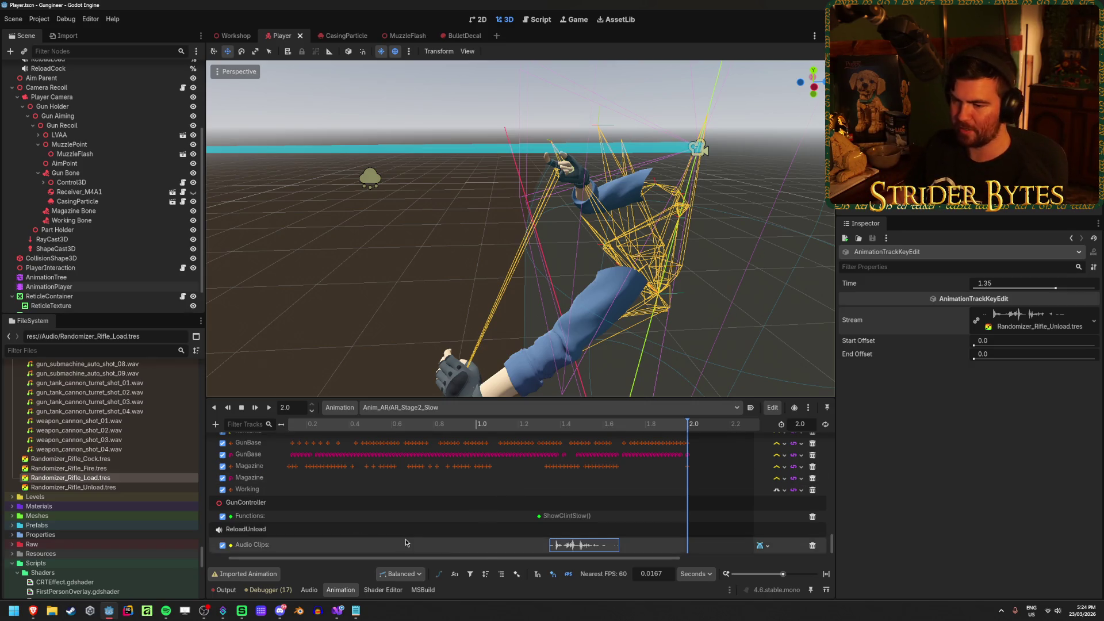
left_click(727, 409)
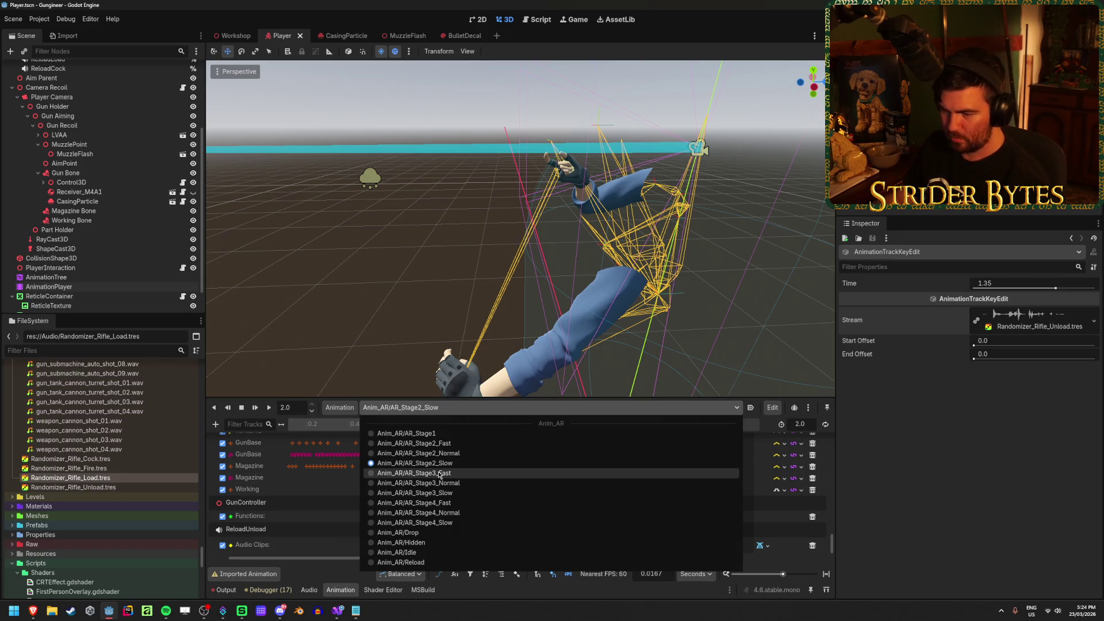
Switch to AR_Stage3_Fast, scrub to about 0.24 s, and add a ReloadLoad audio playback track
left_click(439, 472)
mouse_move(305, 425)
left_mouse_down()
mouse_move(441, 429)
mouse_move(316, 431)
mouse_move(368, 443)
left_mouse_up()
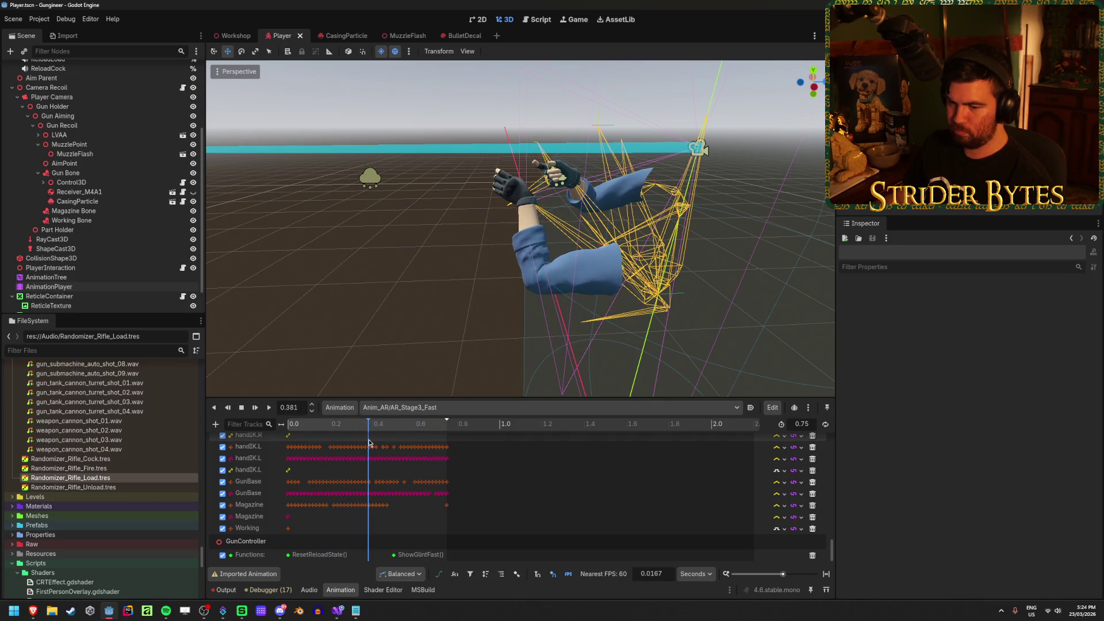
left_click(216, 424)
left_click(266, 506)
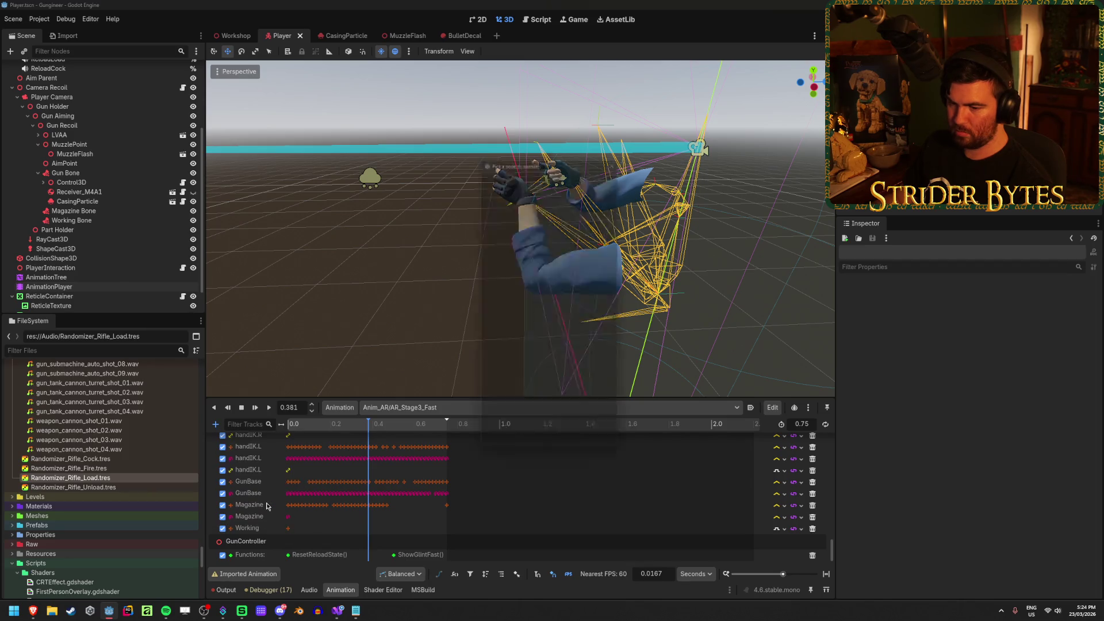
left_click(583, 454)
left_click(216, 423)
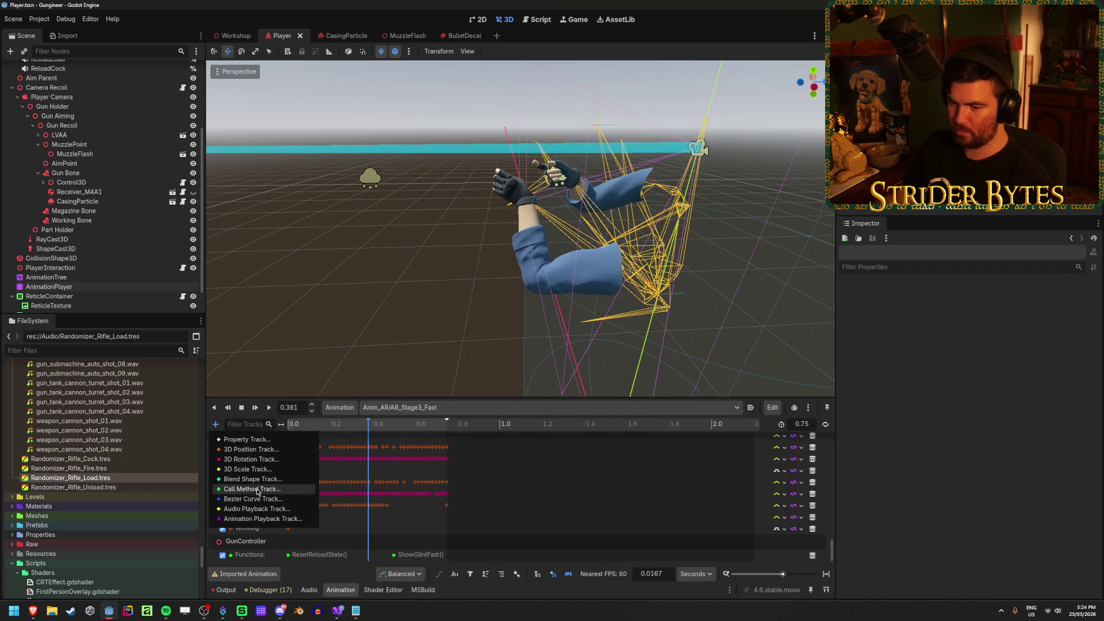
left_click(257, 509)
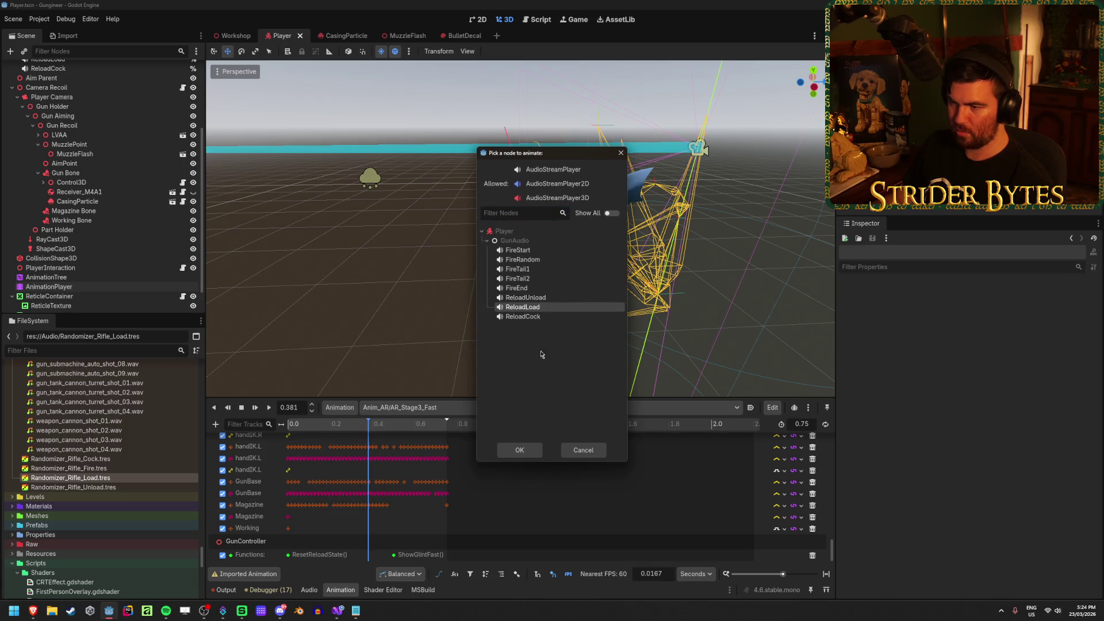
left_click(520, 450)
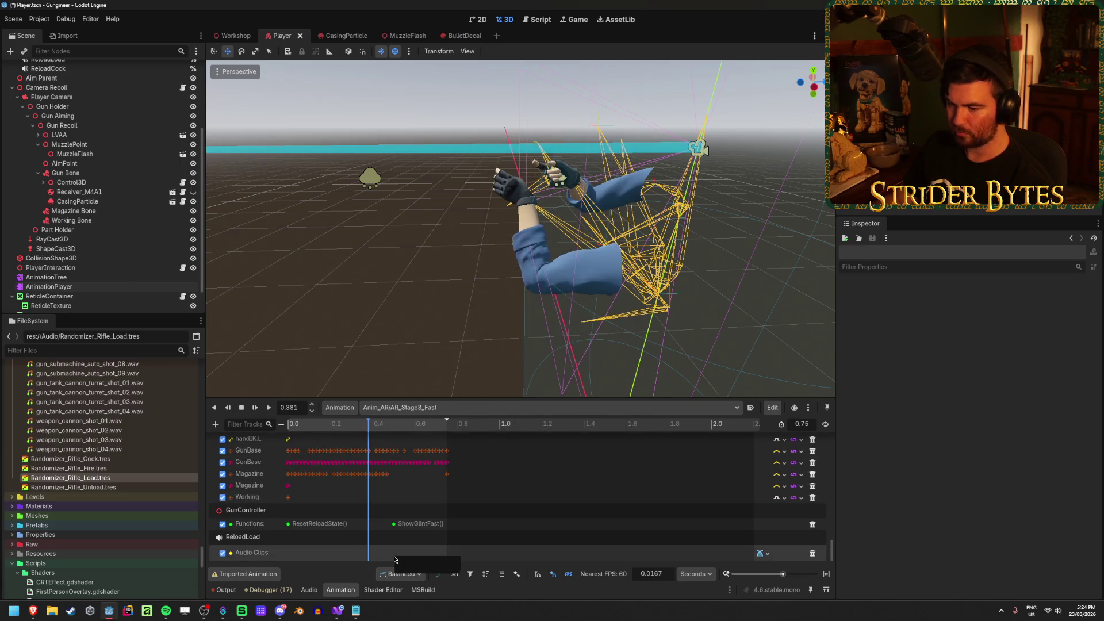
Load Randomizer_Rifle_Load.tres into the new audio key
left_click(394, 553)
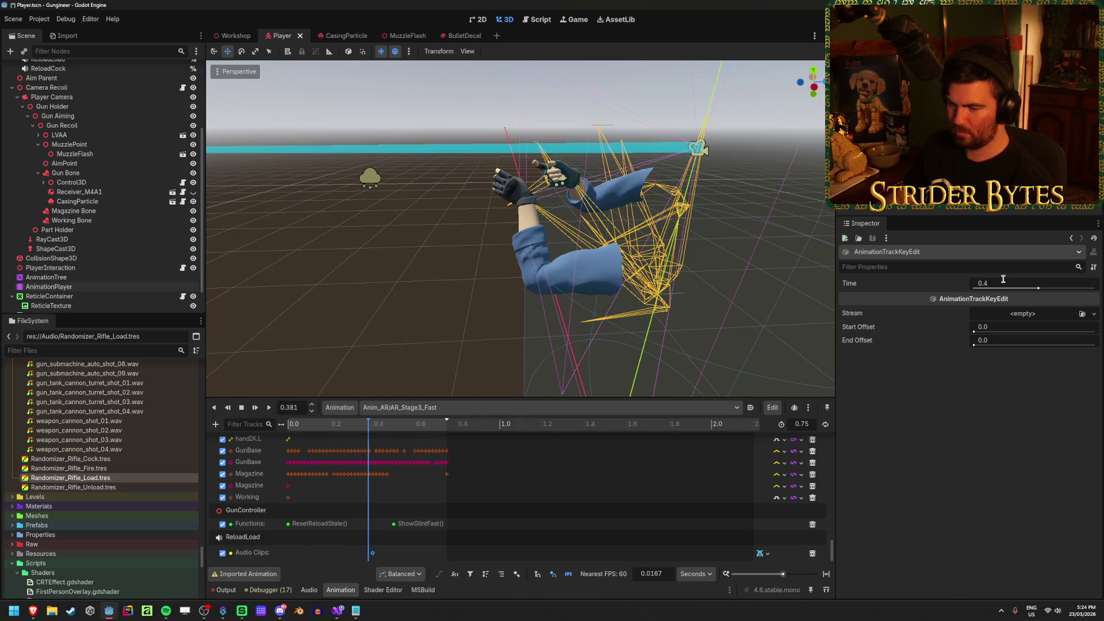
mouse_move(368, 423)
left_mouse_down()
mouse_move(337, 425)
mouse_move(371, 428)
left_mouse_up()
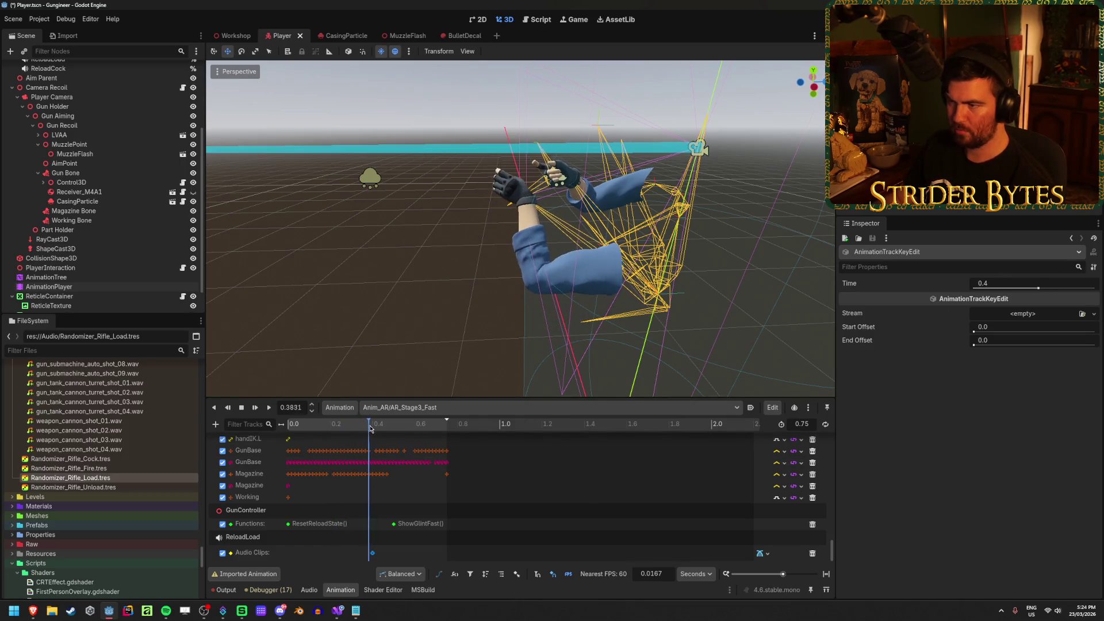
left_click(1082, 314)
type("l")
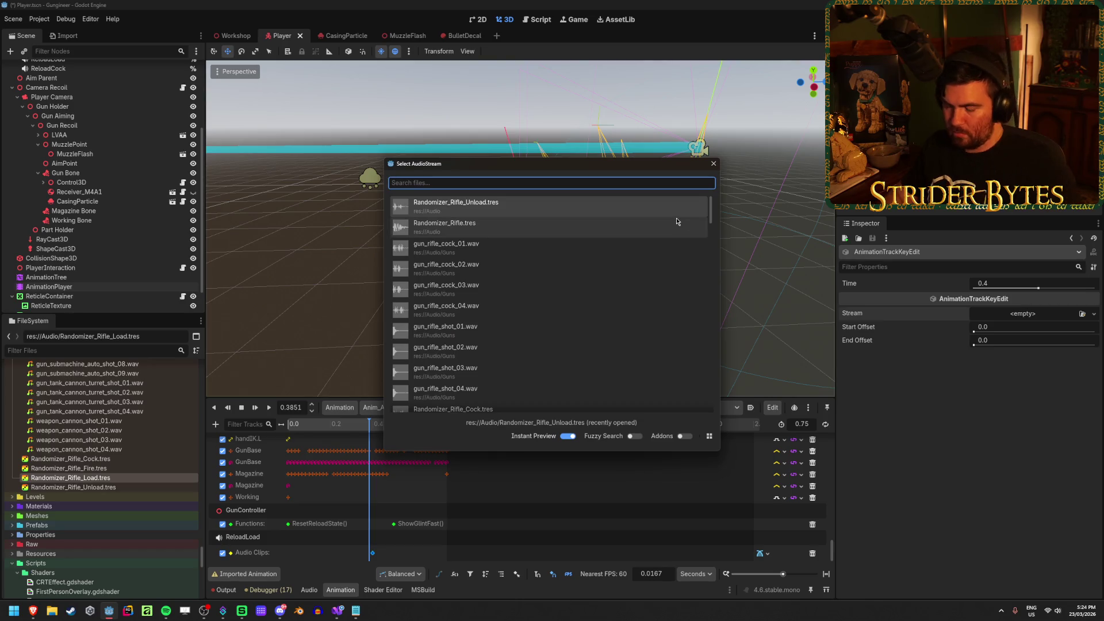
type("oad")
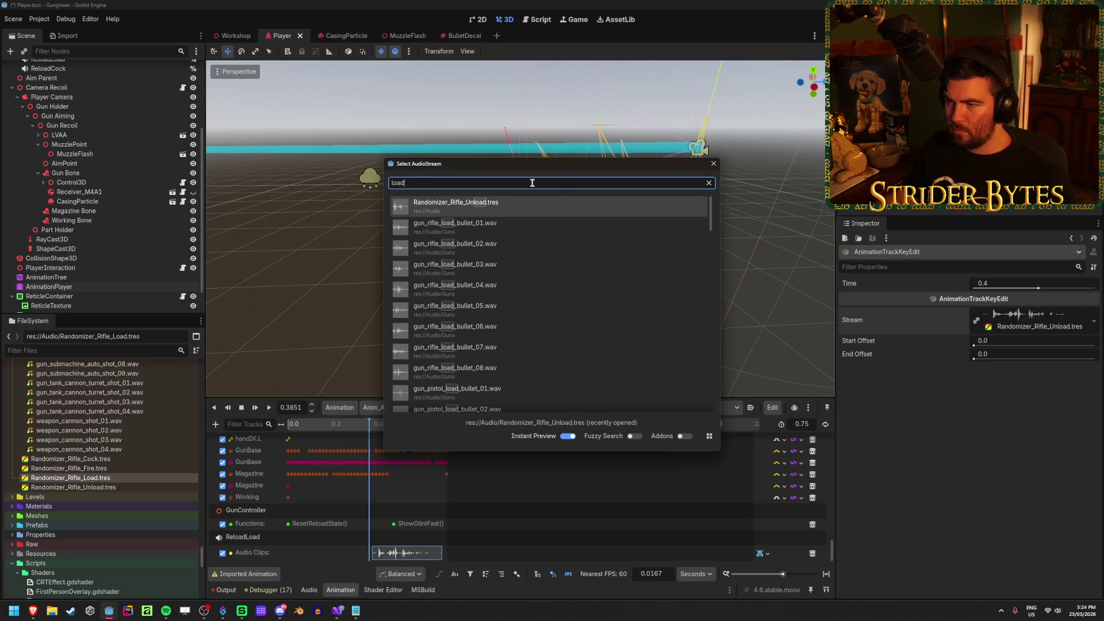
type("random")
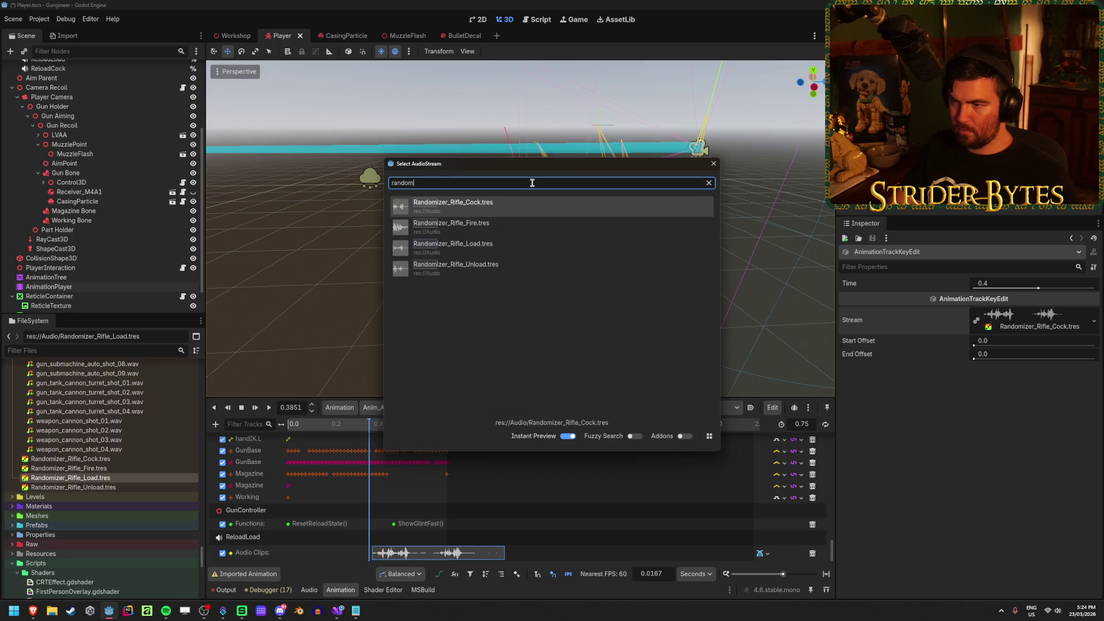
double_click(488, 250)
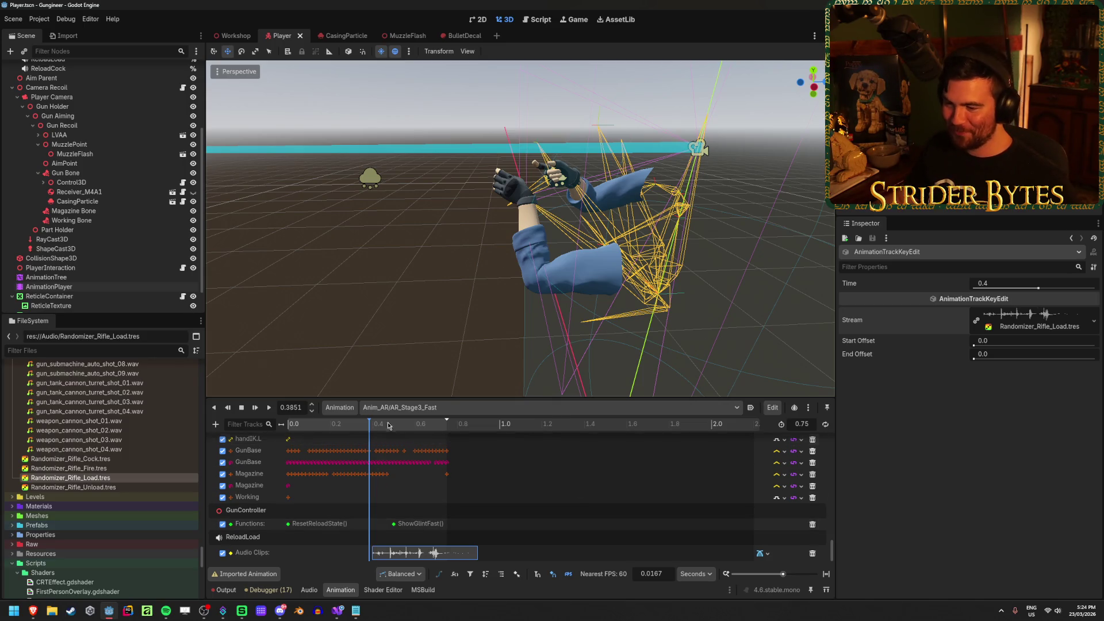
Play the animation repeatedly while shifting the load sound earlier to tune its timing
key("a")
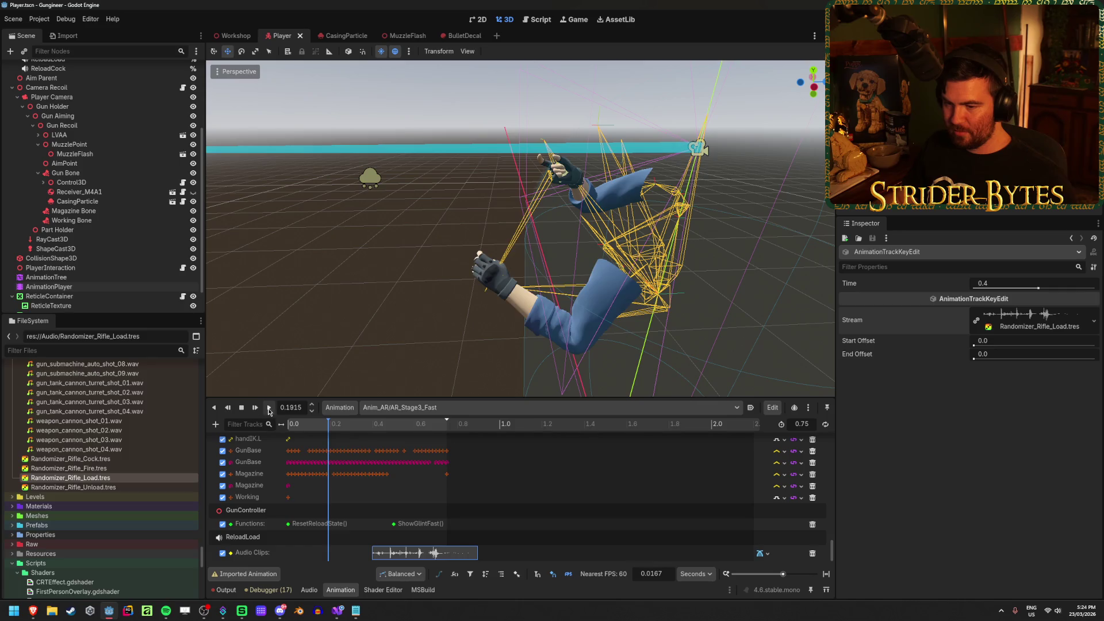
left_click(268, 407)
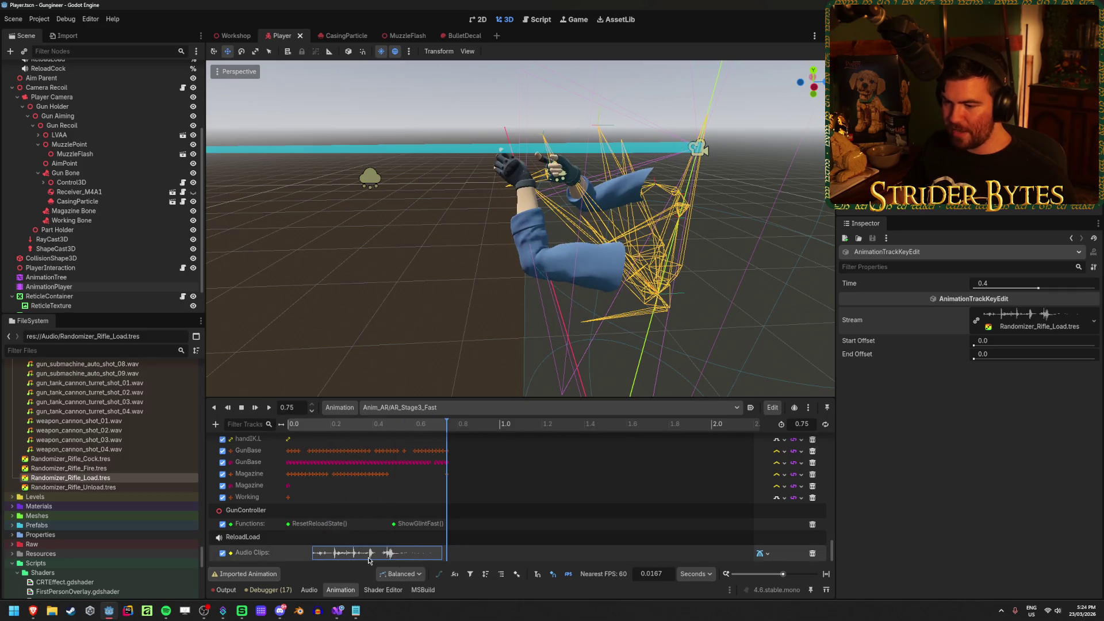
left_click_drag(396, 553, 403, 553)
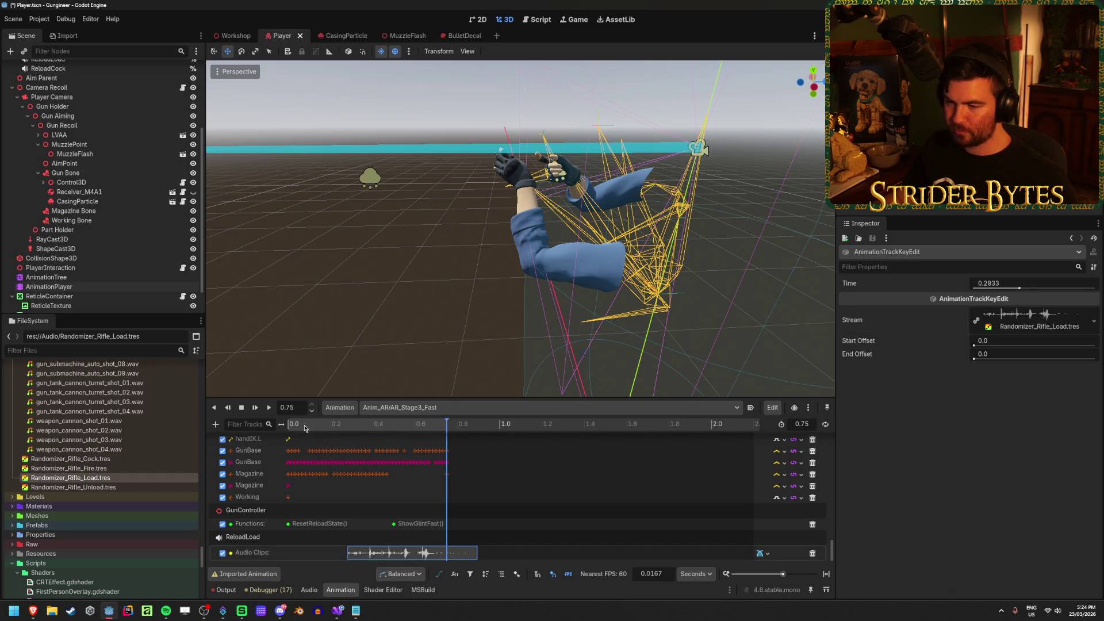
left_click(268, 408)
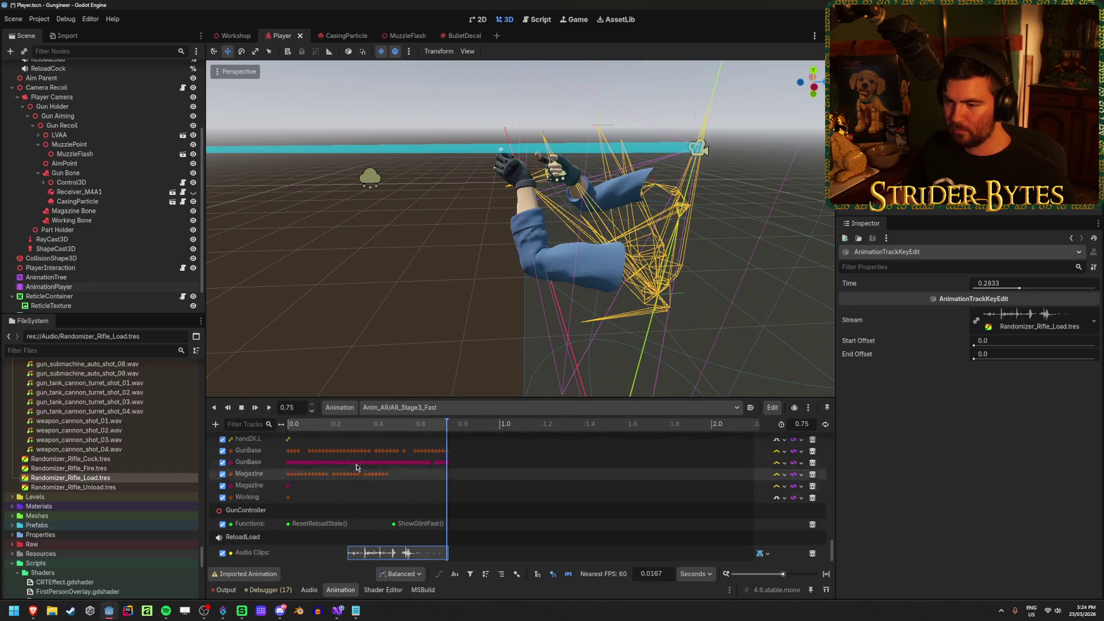
left_click(334, 426)
mouse_move(334, 429)
left_mouse_down()
mouse_move(427, 428)
mouse_move(303, 442)
mouse_move(370, 446)
left_mouse_up()
left_click(264, 410)
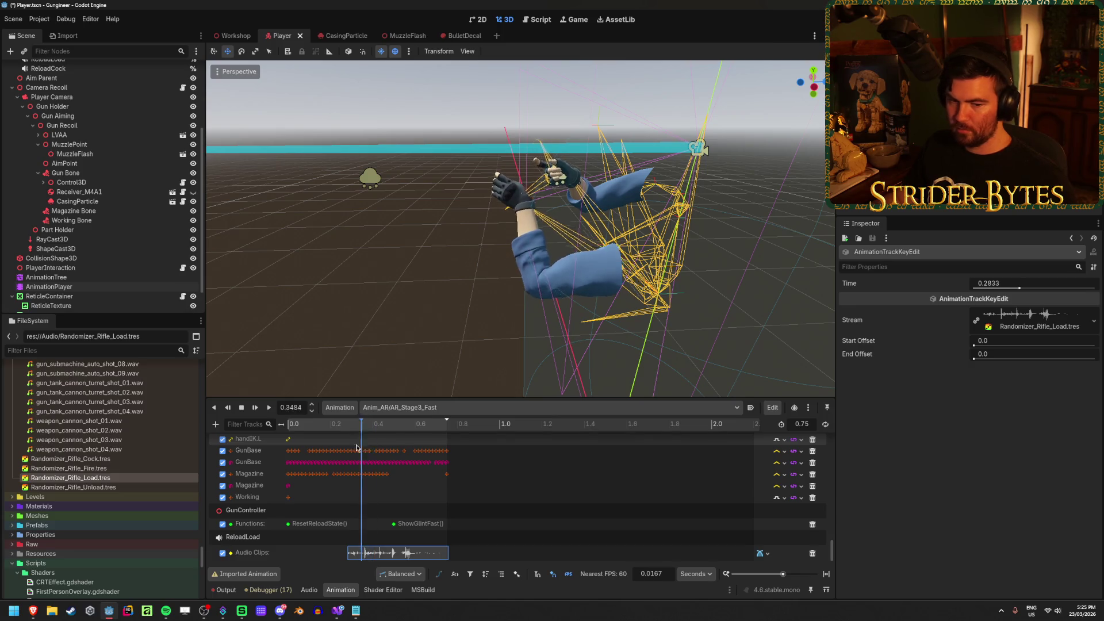
left_click(269, 408)
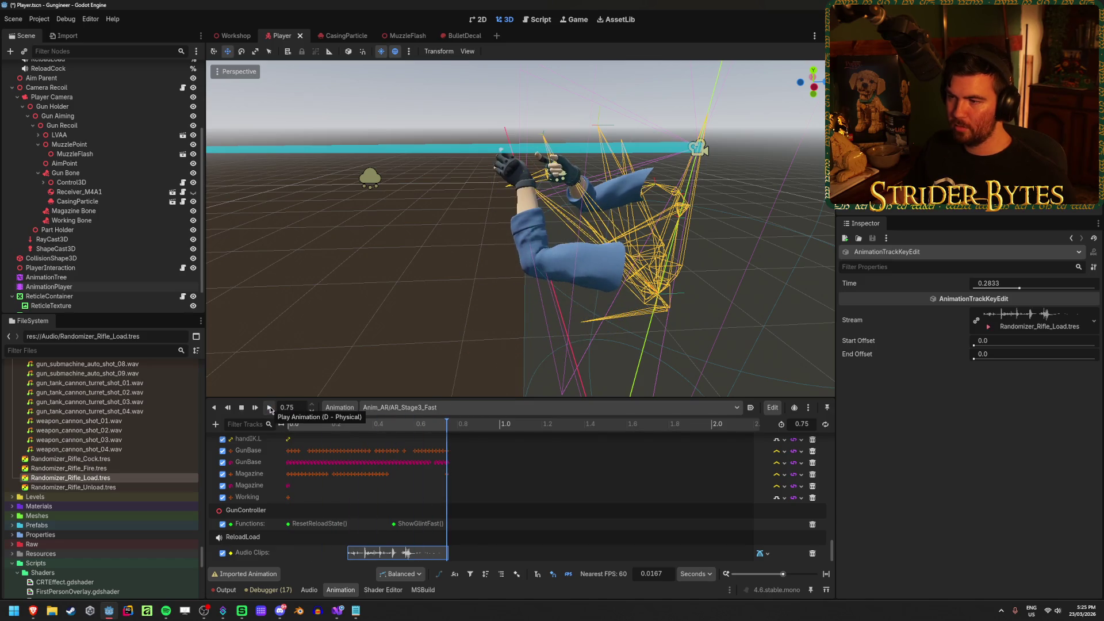
Set the audio key time to 0.3 s, play to confirm, and save the scene
type("0.3")
key("Return")
left_click(269, 408)
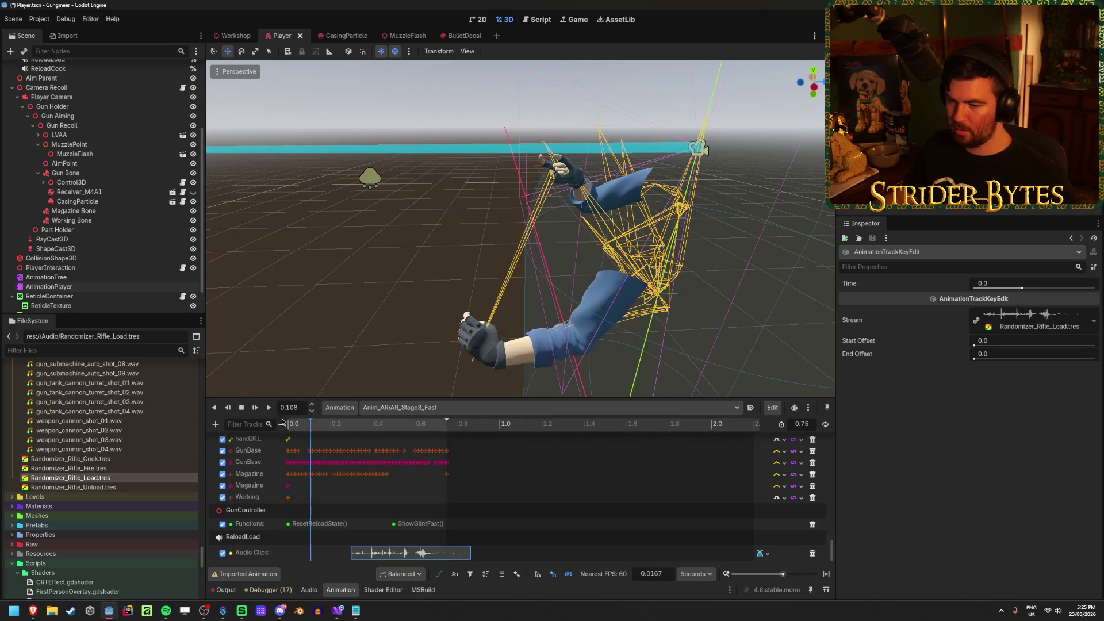
key("ctrl+s")
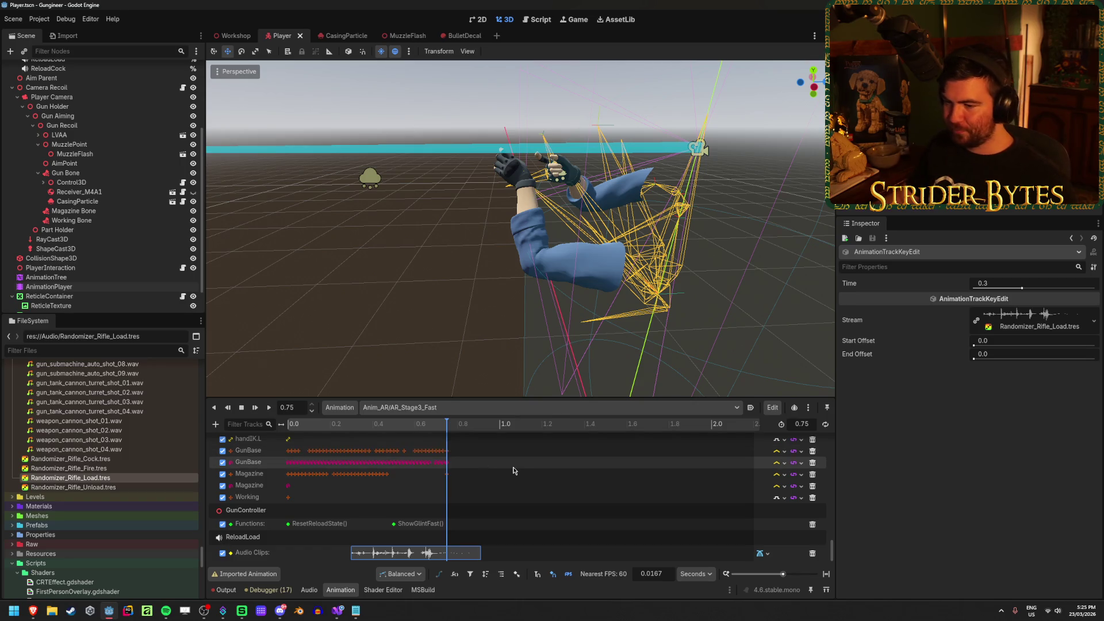
left_click(709, 410)
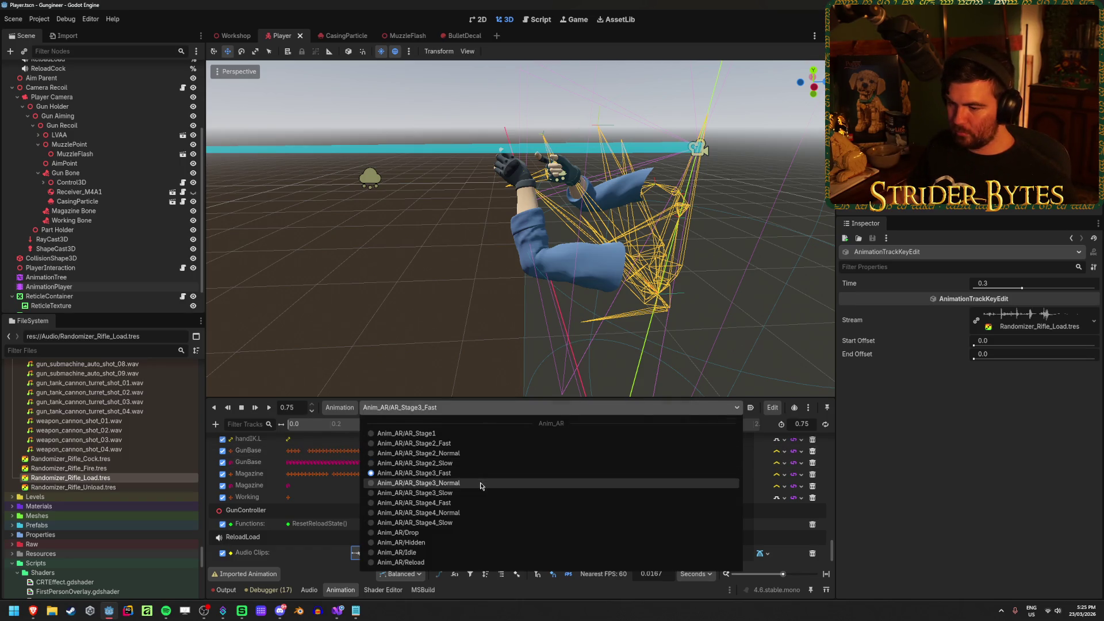
Switch to AR_Stage3_Normal, add a ReloadLoad audio track, and insert a key at about 1.0 s
left_click(483, 485)
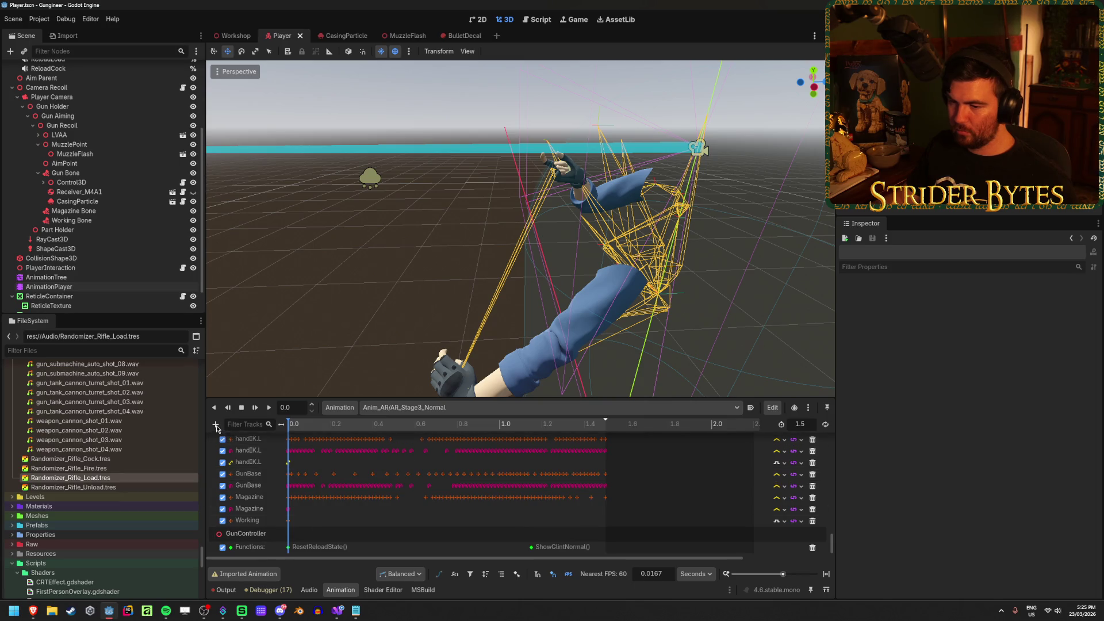
left_click_drag(261, 513, 261, 515)
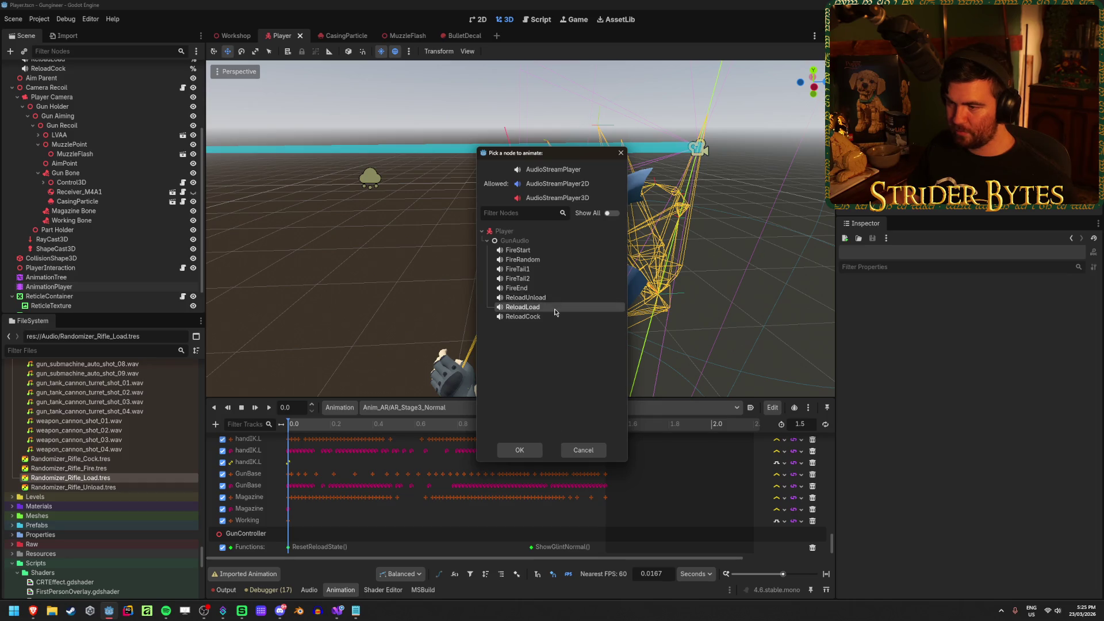
left_click(520, 450)
left_click_drag(377, 426, 495, 436)
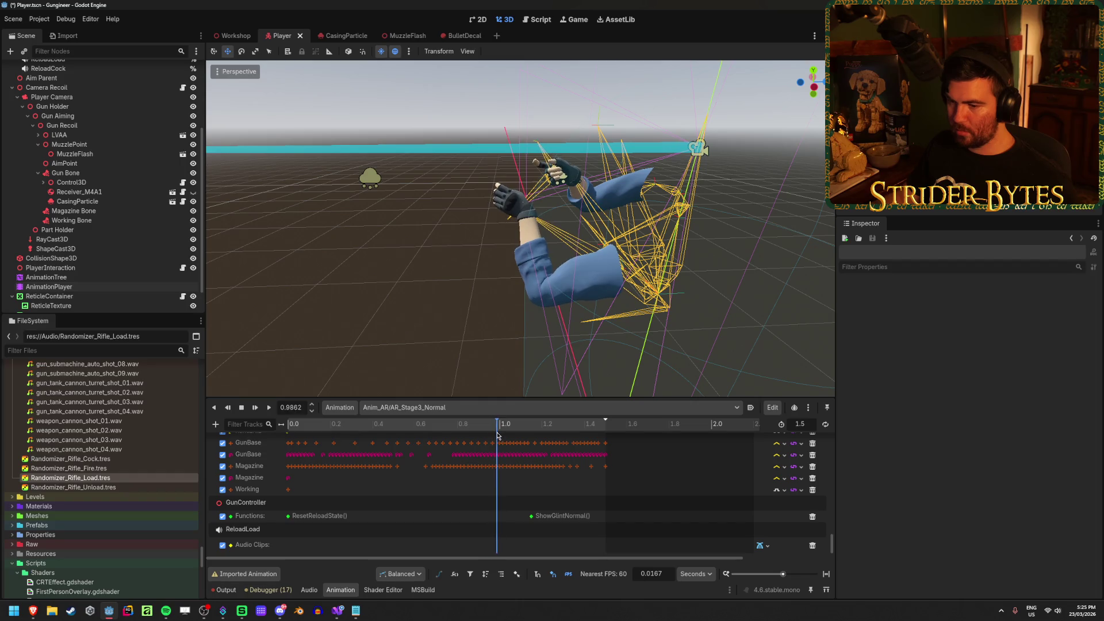
right_click(498, 546)
left_click(517, 554)
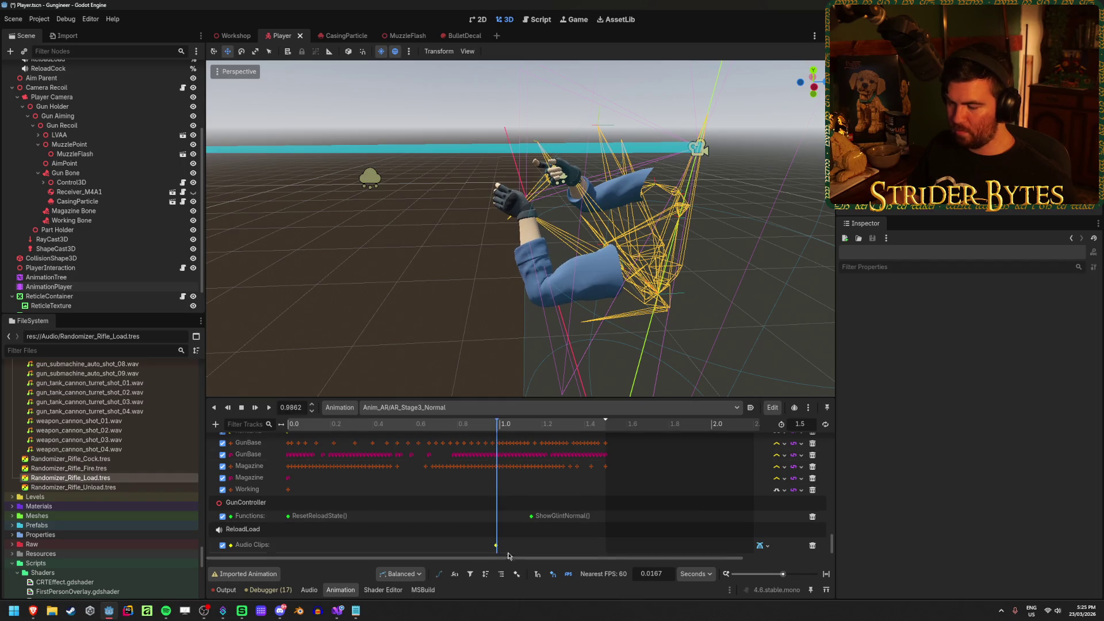
Load Randomizer_Rifle_Load.tres into the key and play from about 0.58 s to hear it
left_click(498, 545)
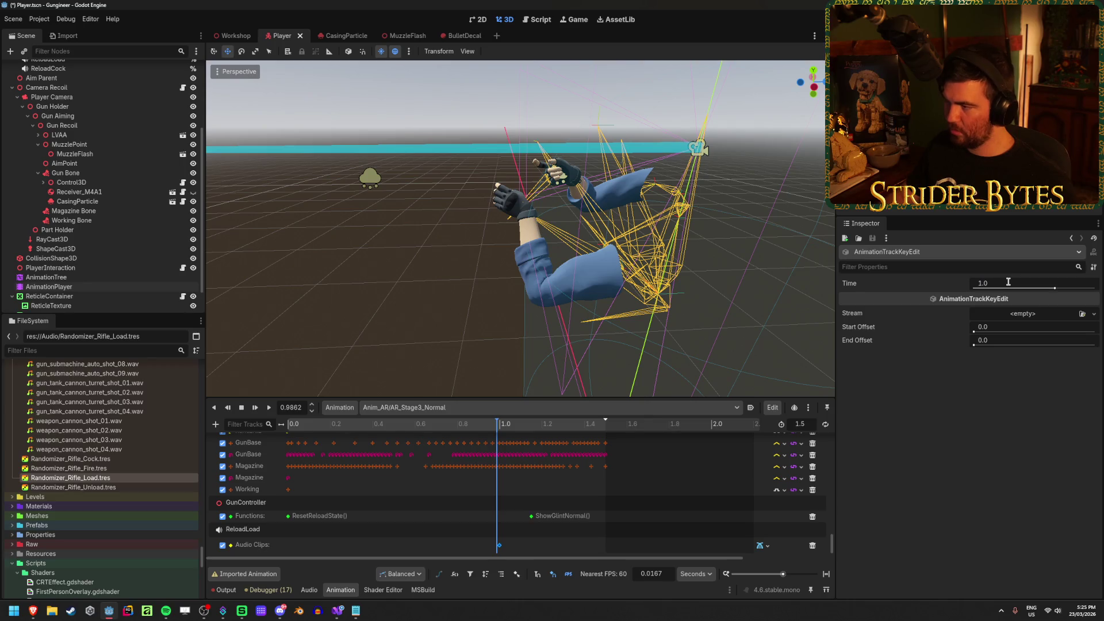
left_click(1081, 314)
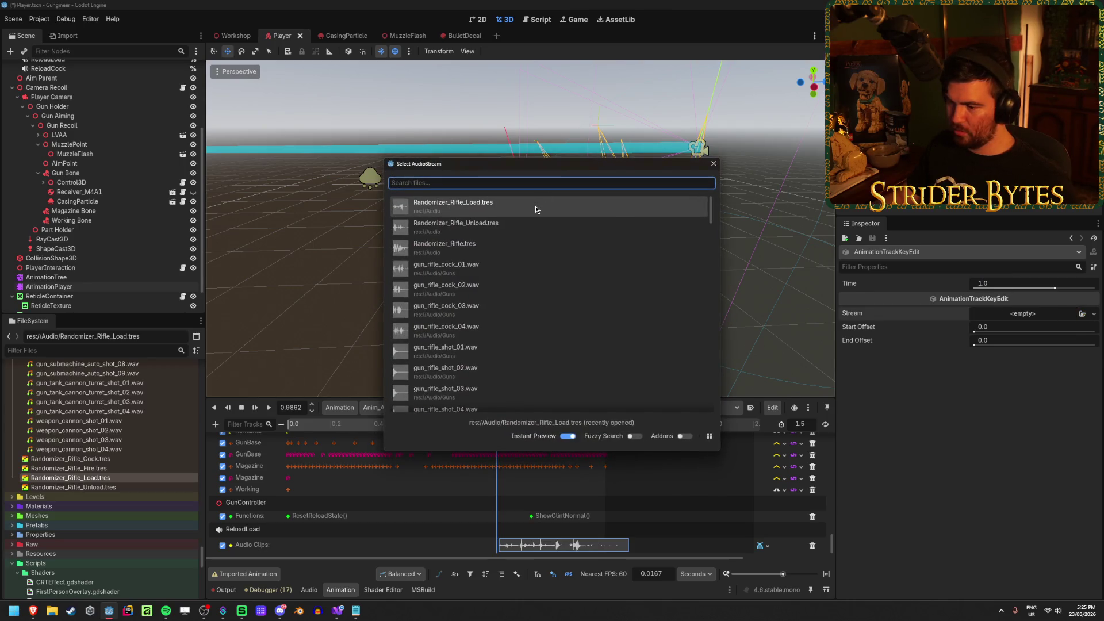
left_click(536, 209)
left_click_drag(311, 410, 311, 419)
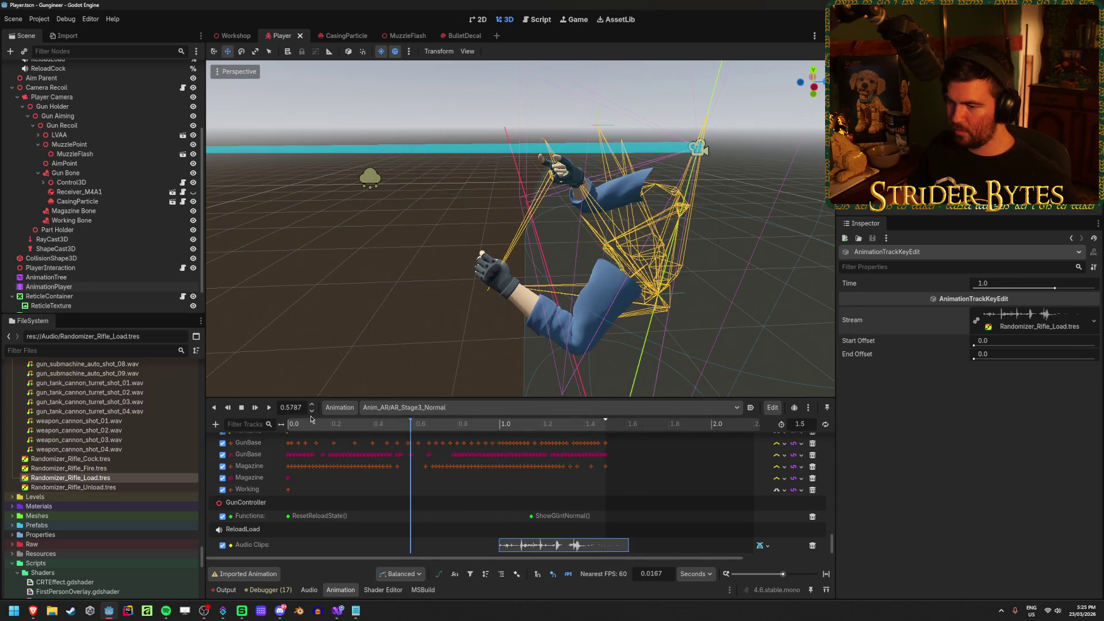
left_click(271, 408)
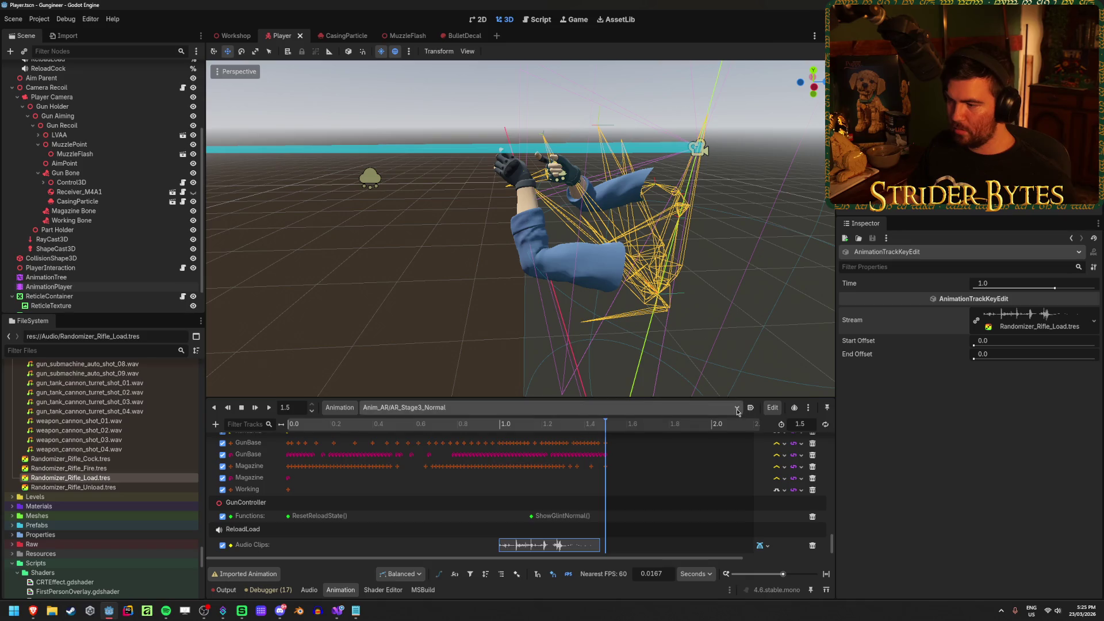
left_click(379, 408)
Switch to AR_Stage3_Slow and add an audio playback track targeting ReloadLoad
left_click(367, 493)
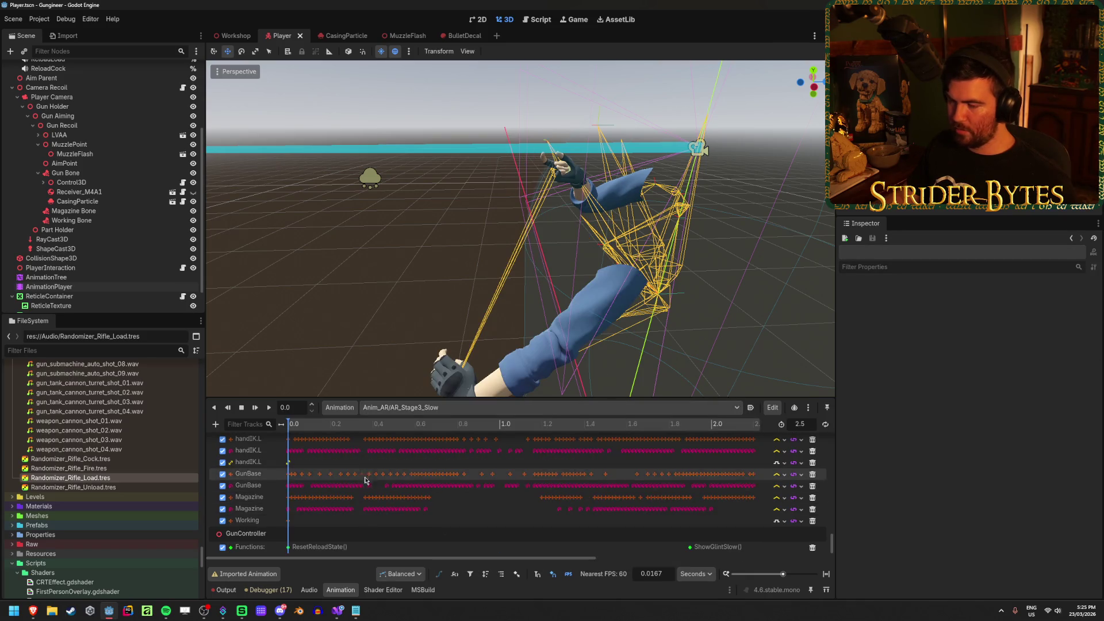
left_click_drag(345, 423, 412, 424)
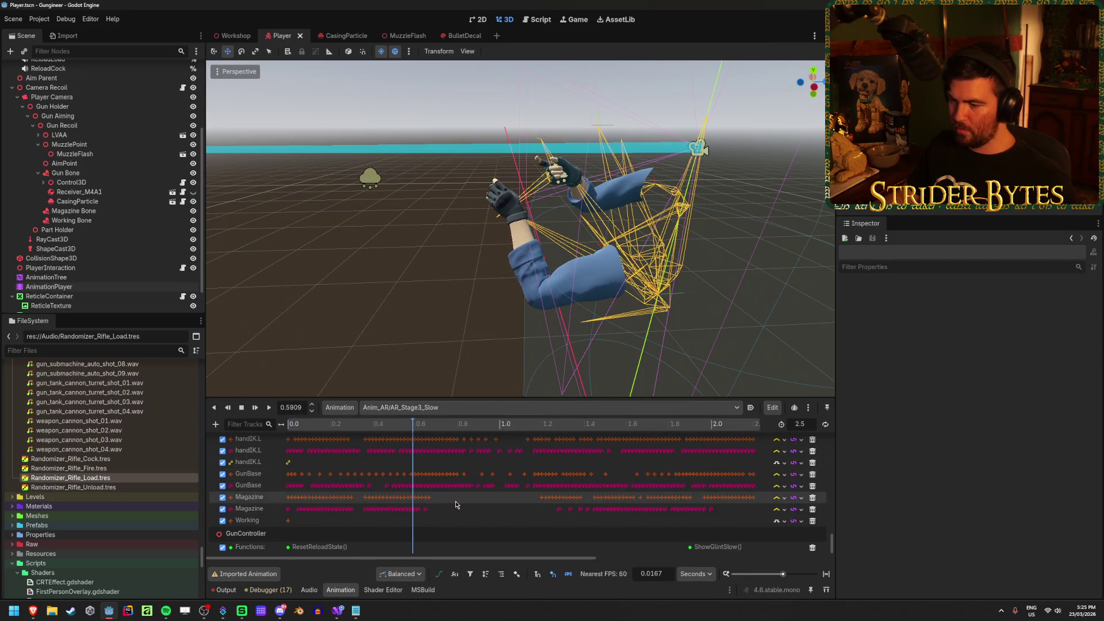
left_click(216, 424)
left_click(266, 508)
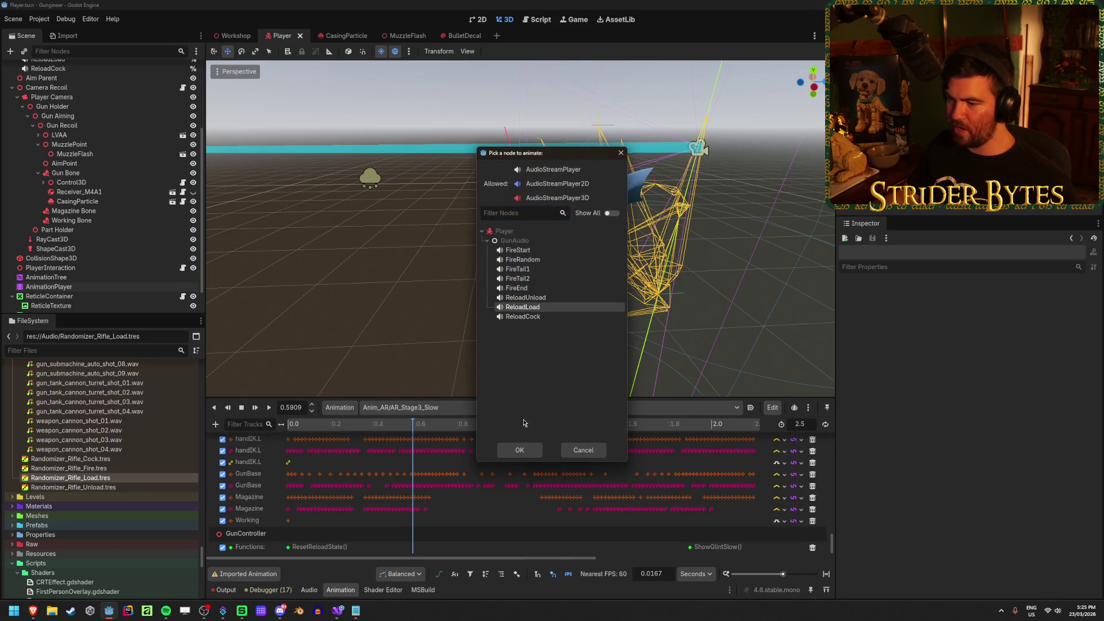
left_click(519, 450)
left_click(336, 426)
Find the magazine insertion moment, insert an audio key there, and assign Randomizer_Rifle_Load.tres
mouse_move(334, 431)
left_mouse_down()
mouse_move(442, 433)
mouse_move(329, 434)
mouse_move(384, 443)
left_mouse_up()
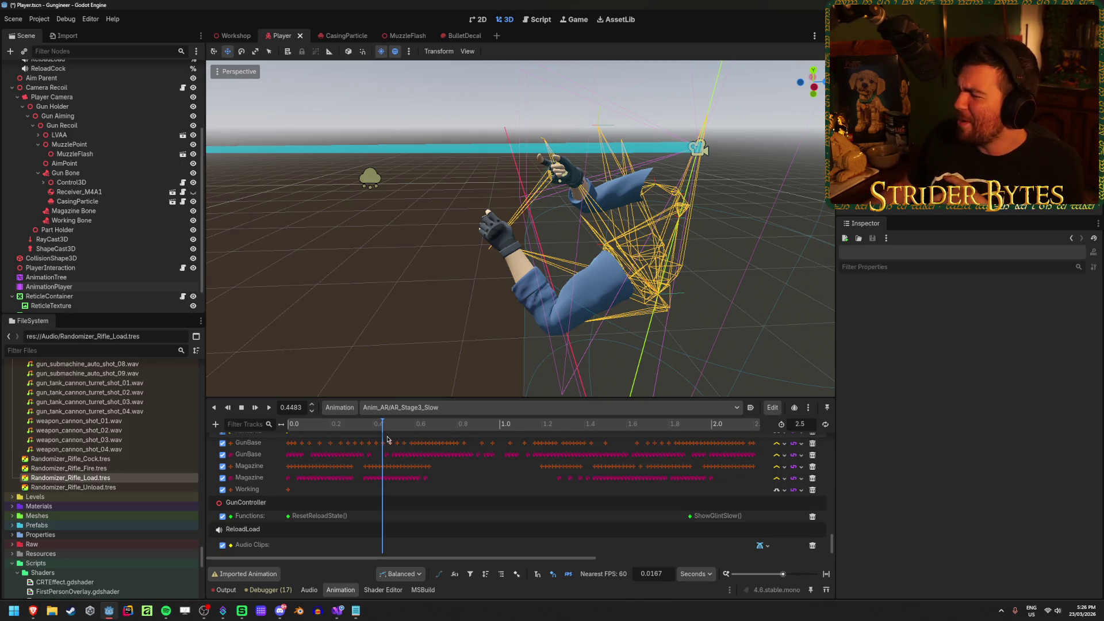
mouse_move(387, 424)
left_mouse_down()
mouse_move(349, 424)
mouse_move(413, 424)
mouse_move(299, 423)
mouse_move(742, 424)
mouse_move(693, 429)
left_mouse_up()
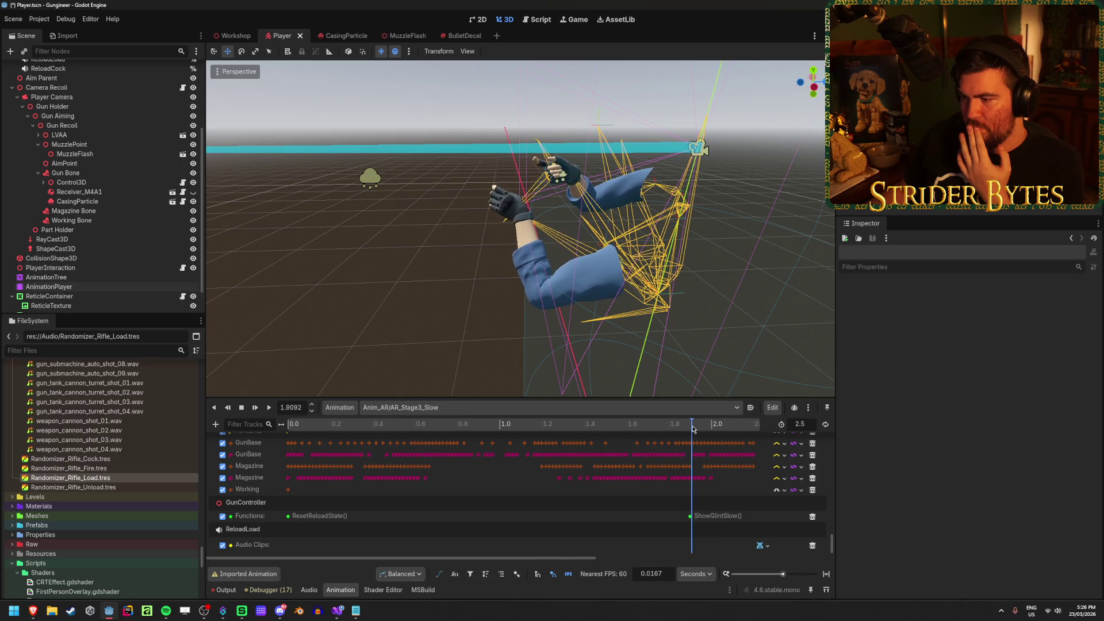
right_click(692, 546)
left_click(705, 556)
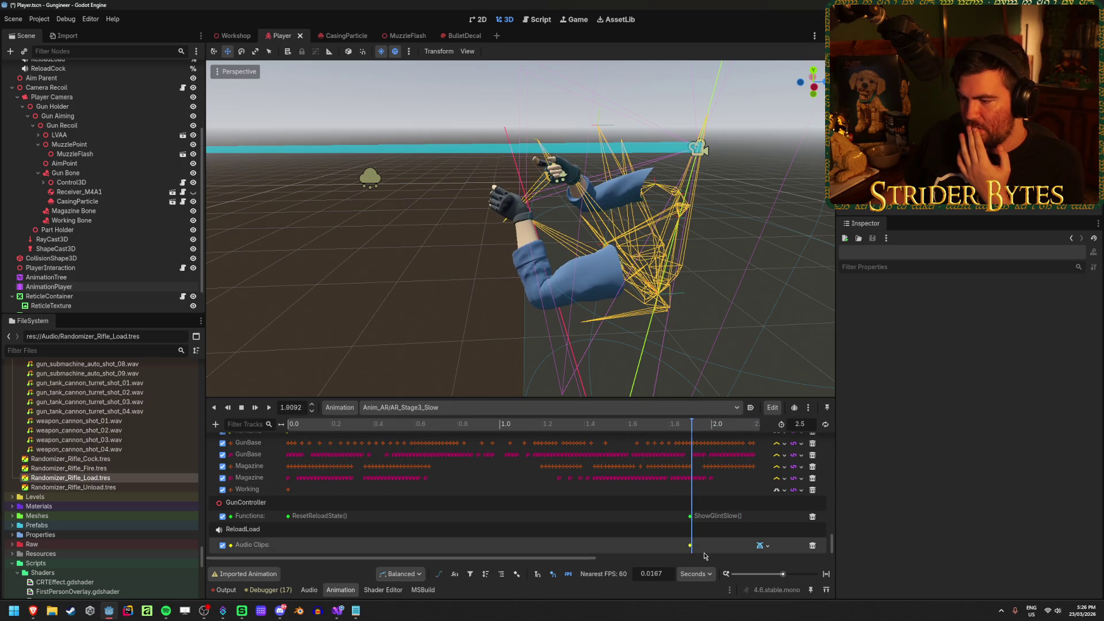
left_click(690, 546)
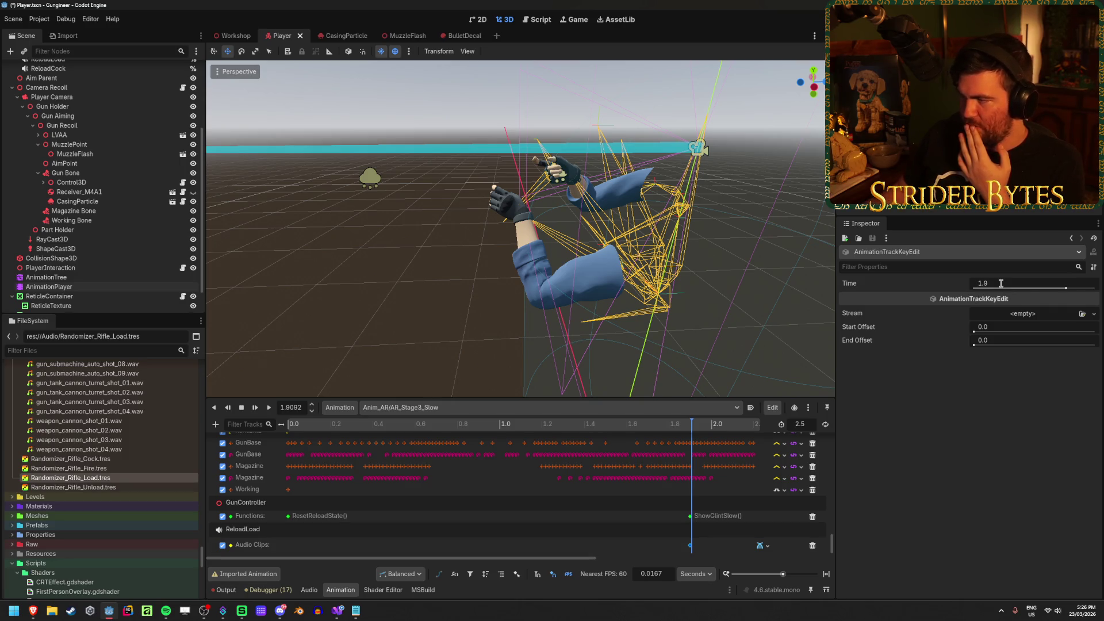
left_click(1083, 313)
left_click(551, 207)
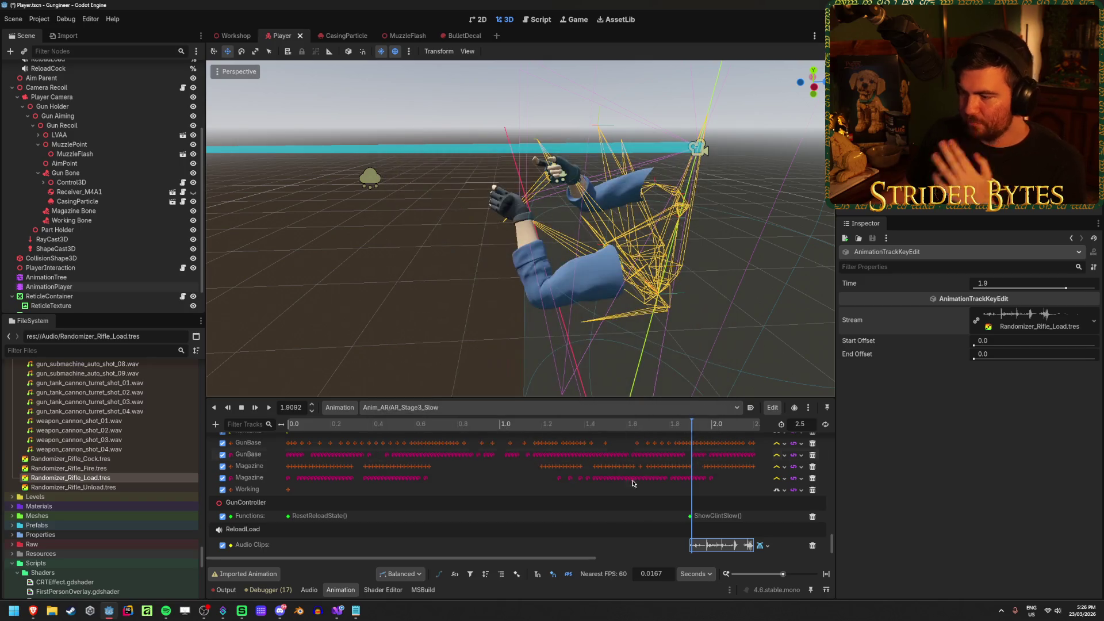
Set the audio key's time to 2.0 seconds and save the scene
left_click_drag(563, 561, 677, 561)
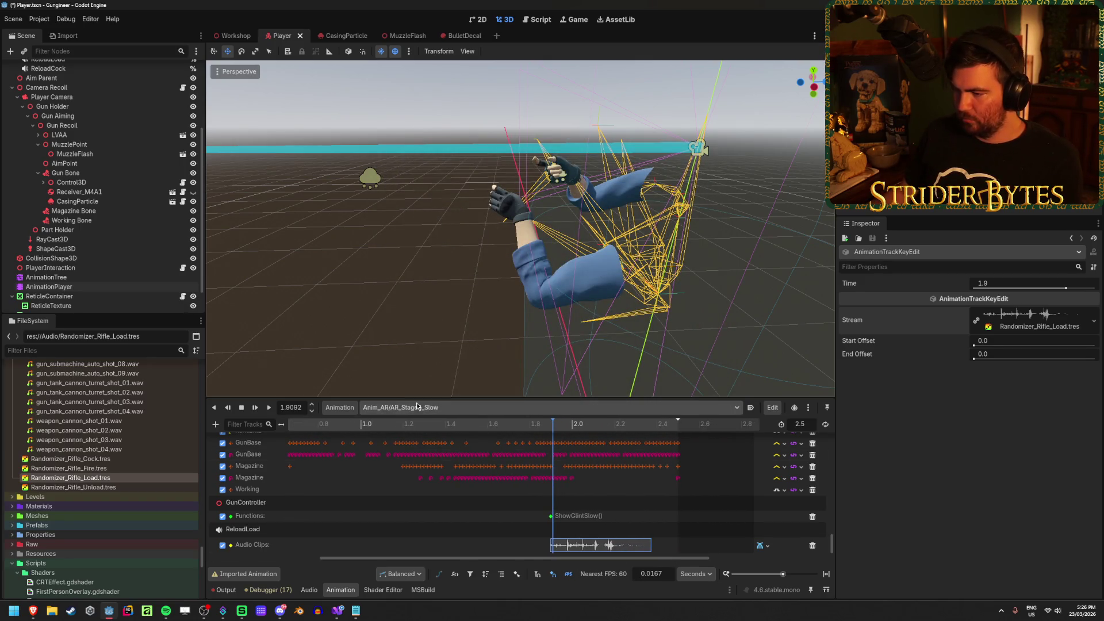
left_click(427, 424)
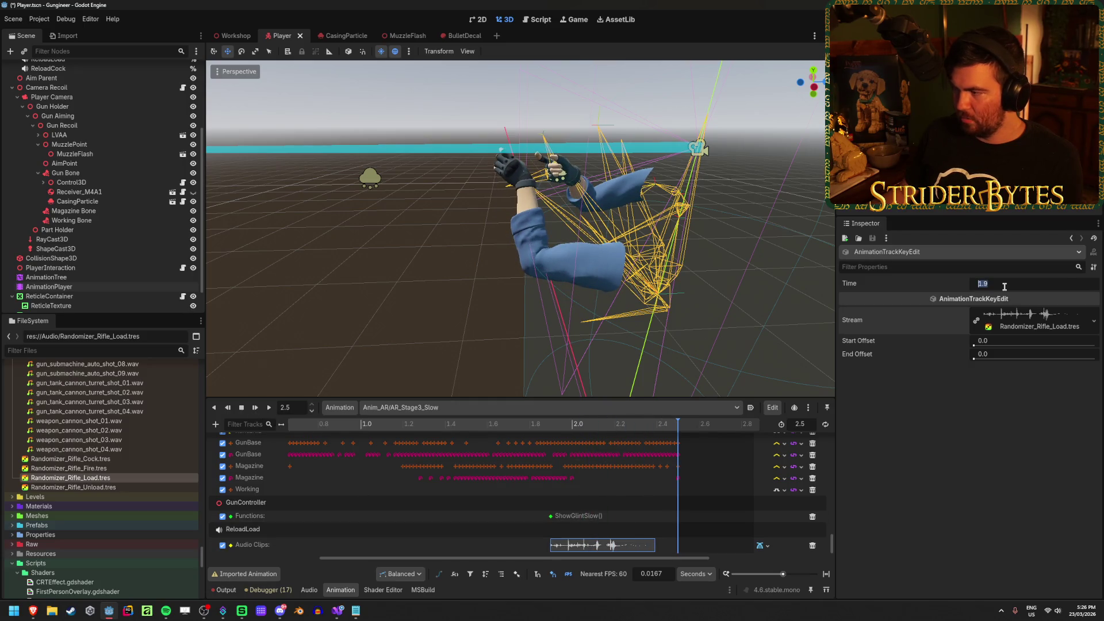
type("2")
key("Return")
key("ctrl+s")
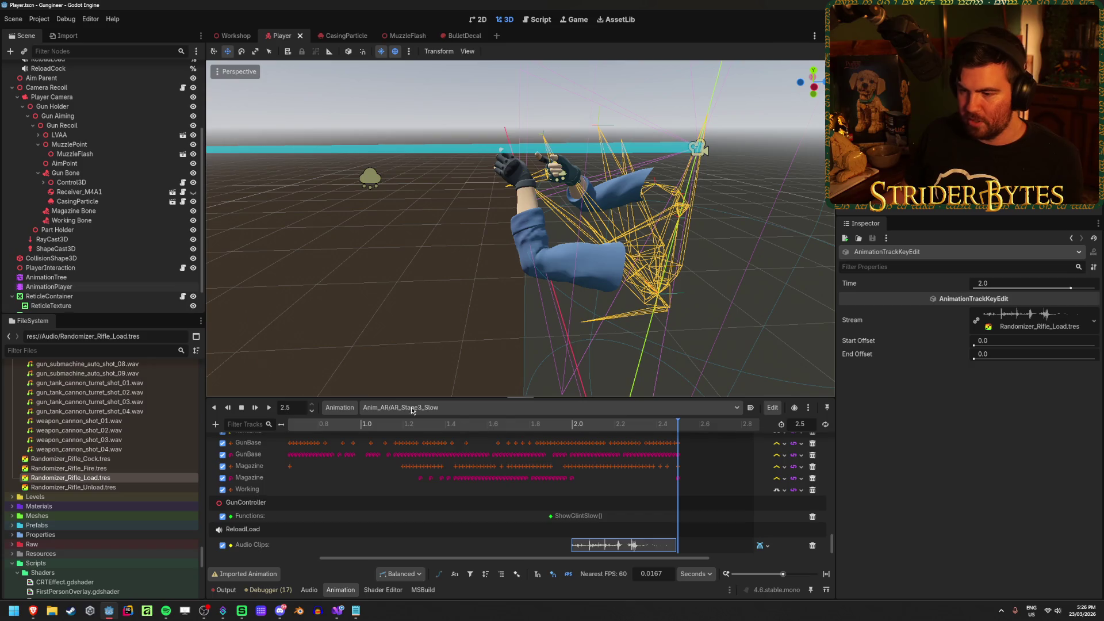
left_click(737, 408)
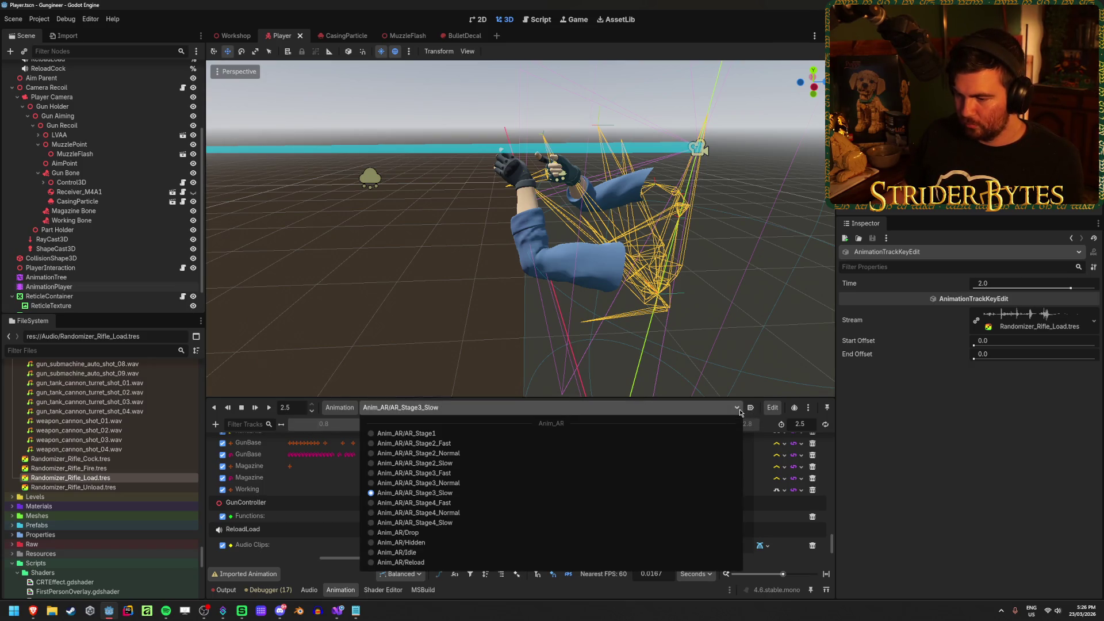
Switch to AR_Stage4_Fast, add a ReloadCock audio playback track, and insert a key
left_click(414, 502)
left_click(325, 424)
mouse_move(327, 426)
left_mouse_down()
mouse_move(410, 434)
mouse_move(361, 440)
mouse_move(378, 441)
left_mouse_up()
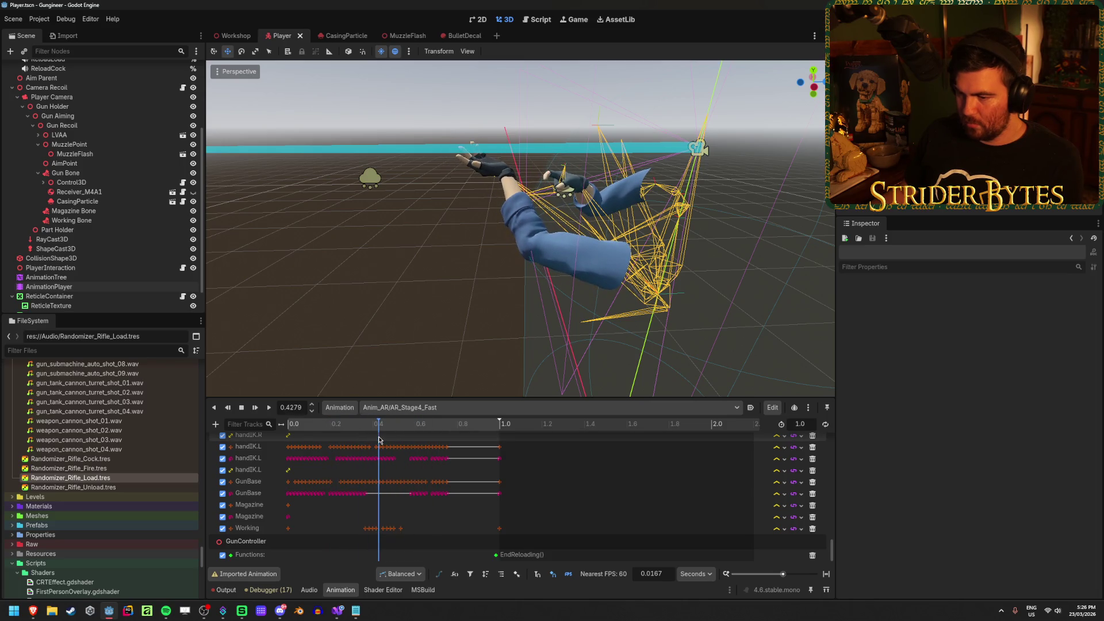
left_click(216, 425)
left_click(260, 509)
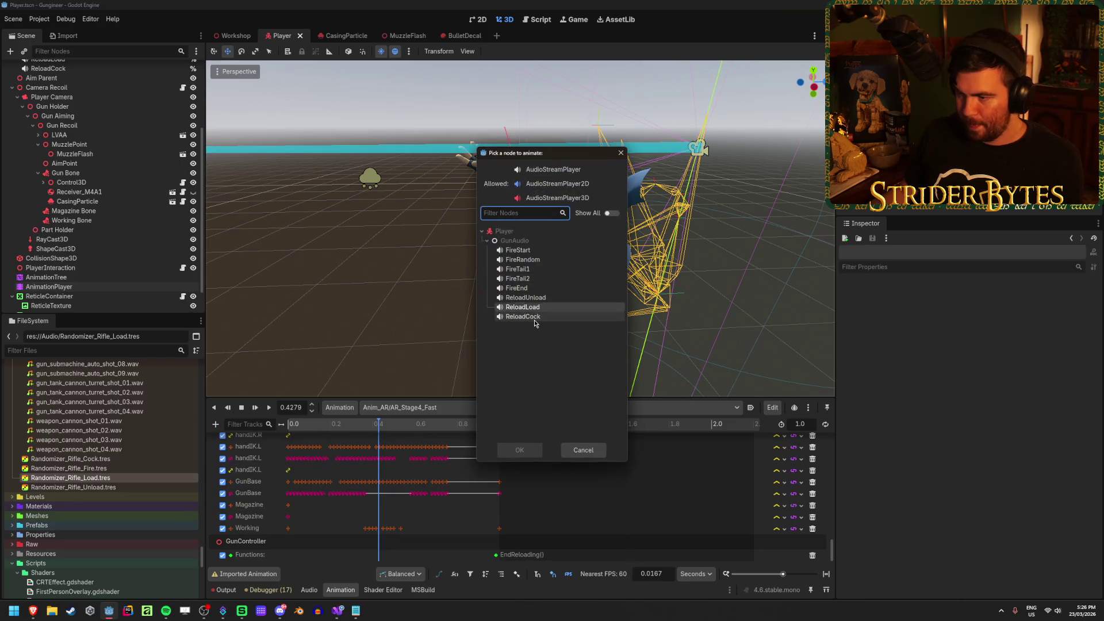
left_click(534, 454)
right_click(393, 555)
left_click(396, 560)
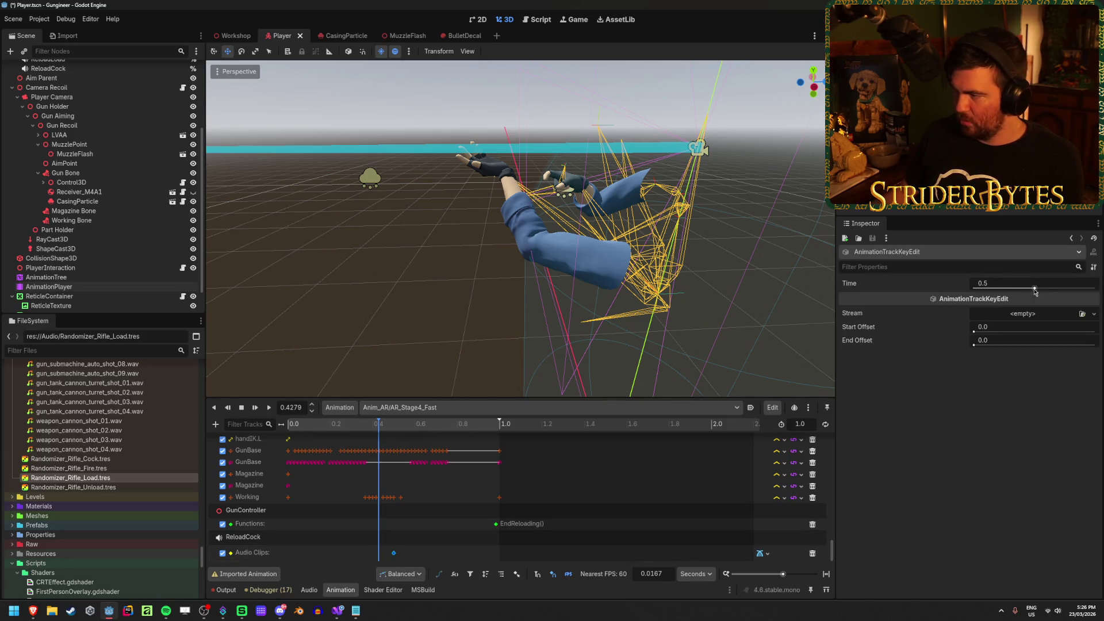
Load Randomizer_Rifle_Cock.tres into the key and play the animation to hear it
left_click(1082, 315)
type("random")
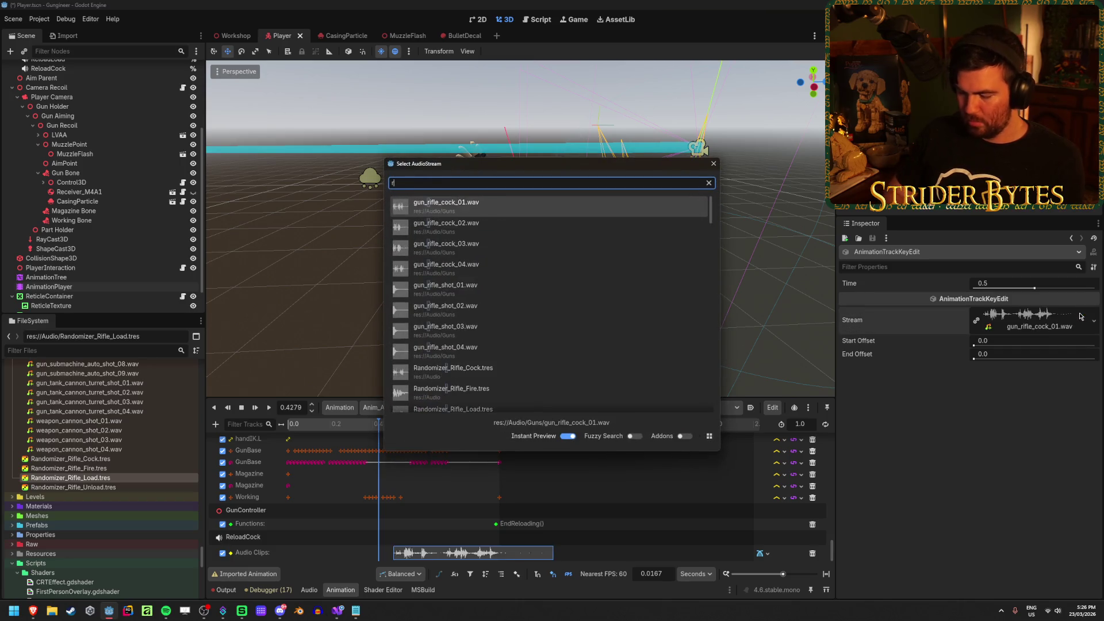
double_click(586, 208)
left_click_drag(361, 425, 353, 427)
left_click(269, 408)
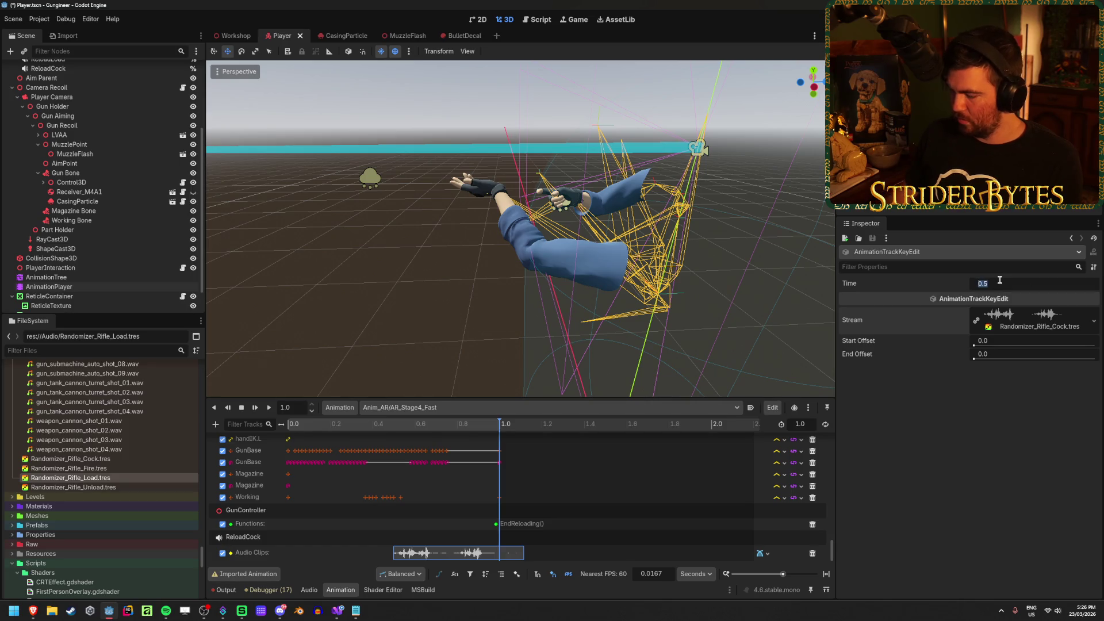
Move the audio key to 0.3 seconds and rewind playback
type("0.3")
key("Return")
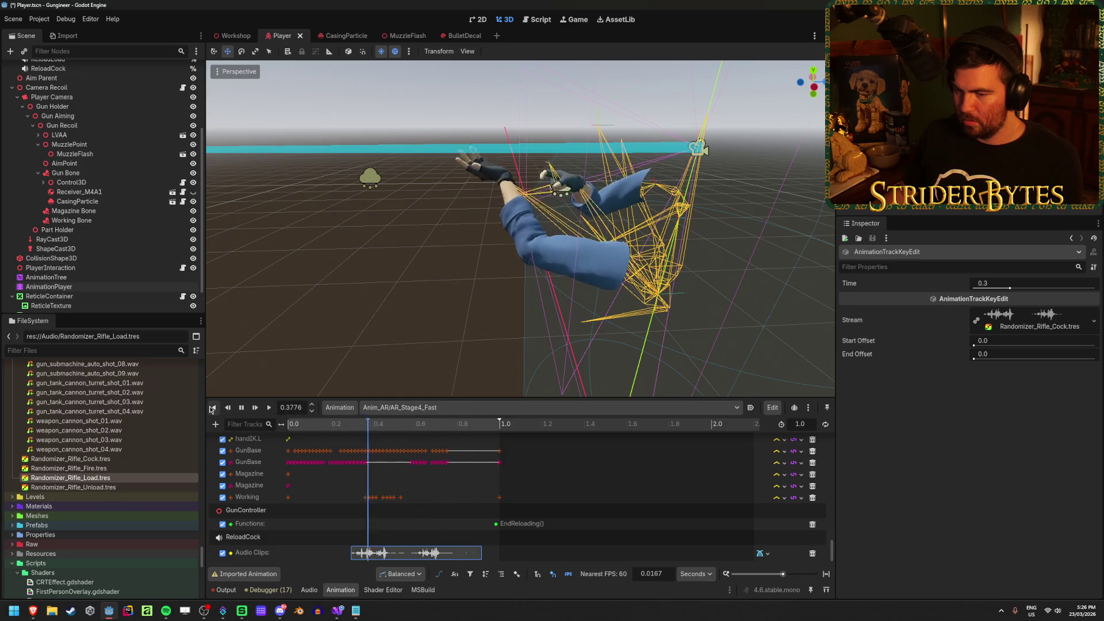
double_click(242, 407)
left_click(213, 408)
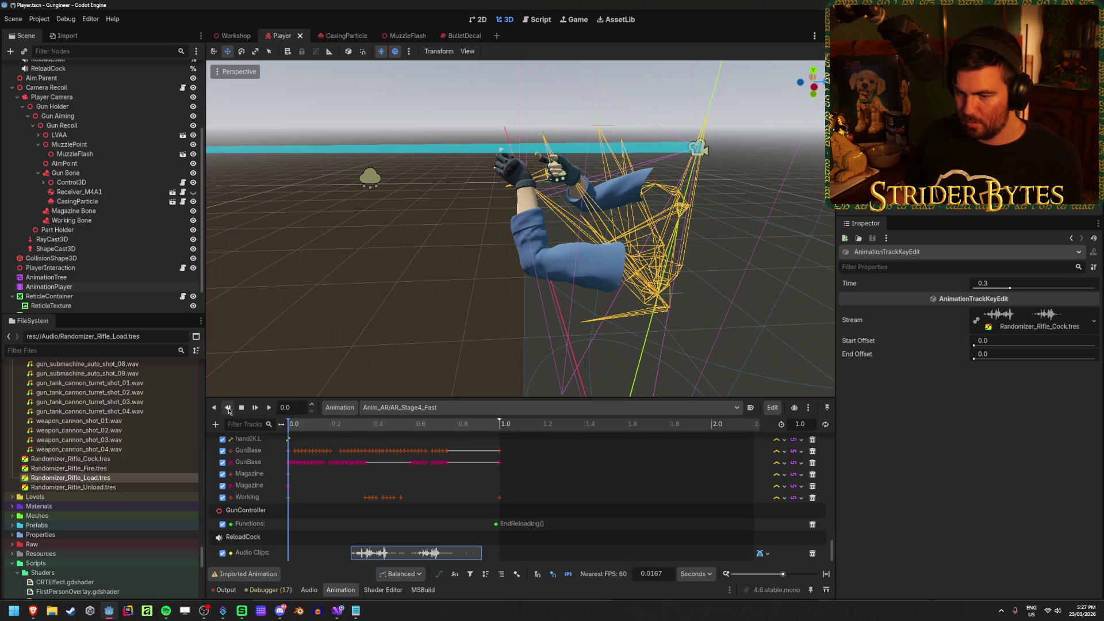
Replay AR_Stage4_Fast several times to check the cock sound, then save the scene
left_click(269, 410)
left_click(269, 410)
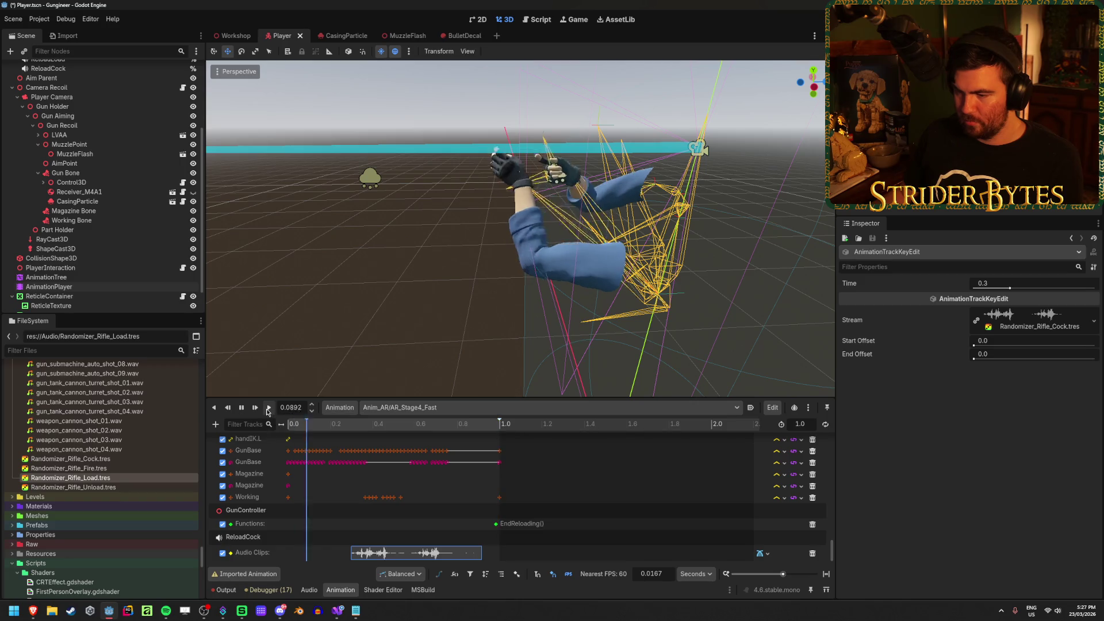
left_click(269, 409)
left_click(268, 412)
left_click_drag(318, 429, 517, 436)
key("ctrl+s")
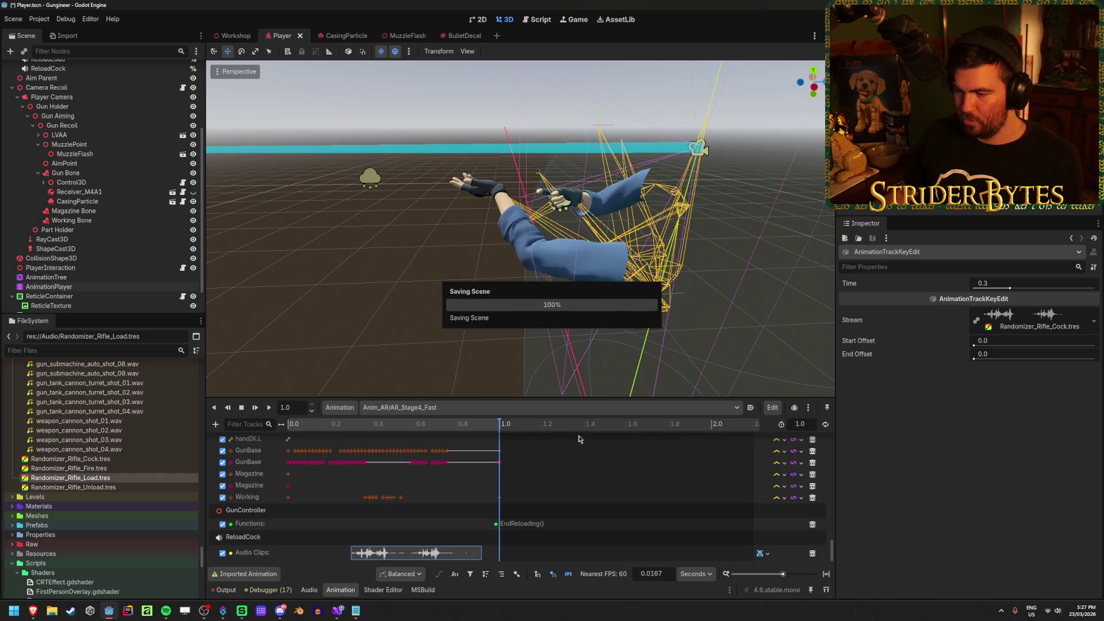
Switch to AR_Stage4_Normal and add an audio playback track targeting ReloadCock
left_click(454, 407)
left_click(455, 512)
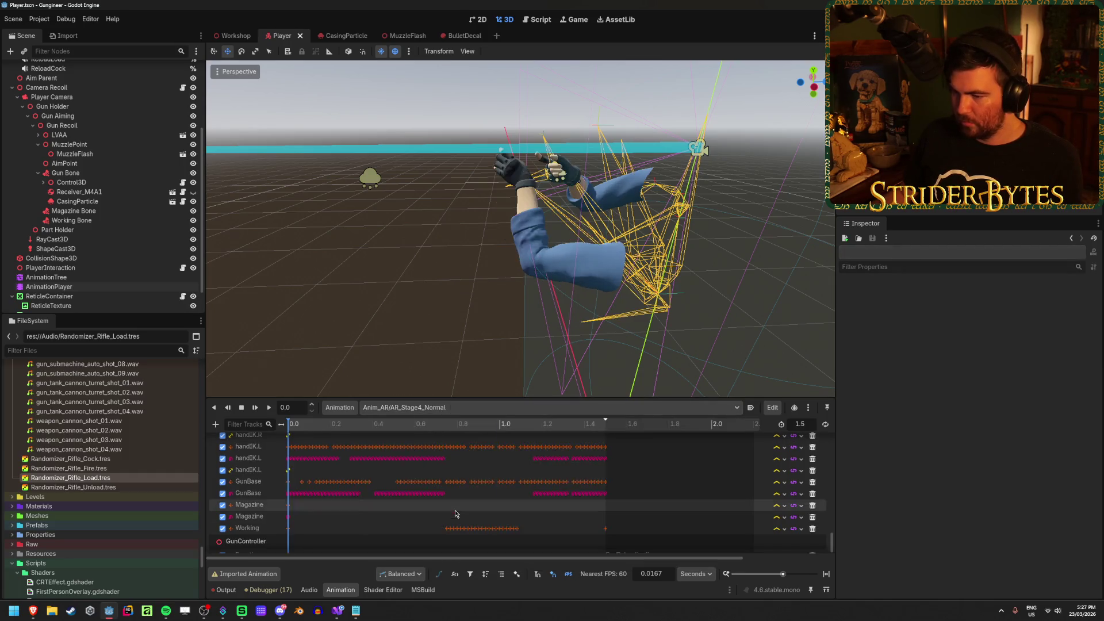
scroll(491, 464, "down", 1)
mouse_move(304, 428)
left_mouse_down()
mouse_move(505, 433)
mouse_move(420, 432)
left_mouse_up()
left_click(216, 425)
left_click(253, 510)
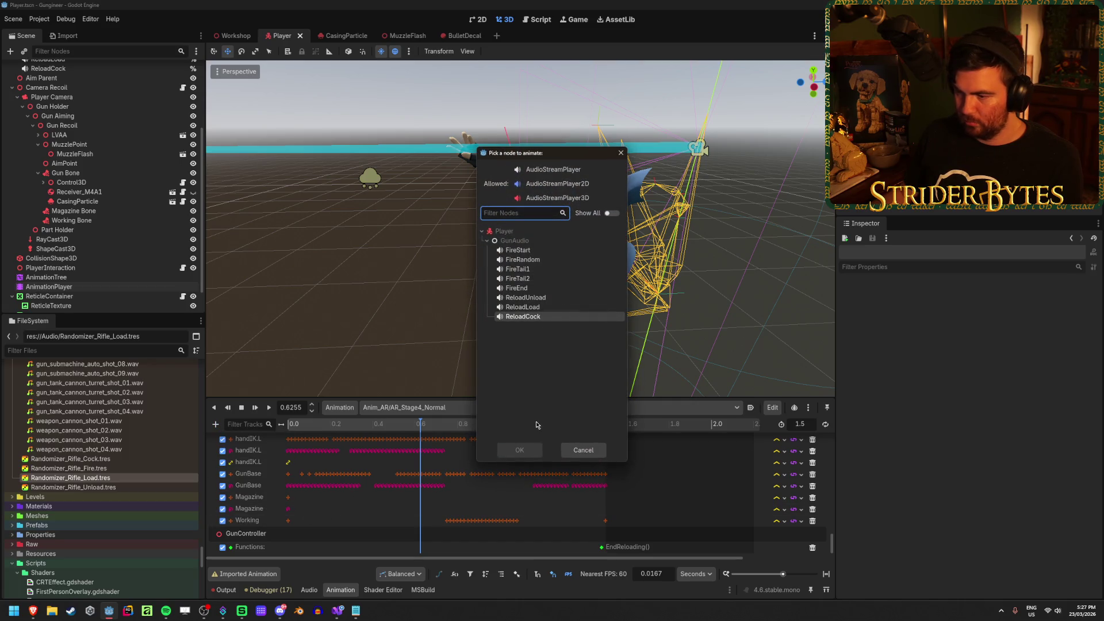
left_click(519, 450)
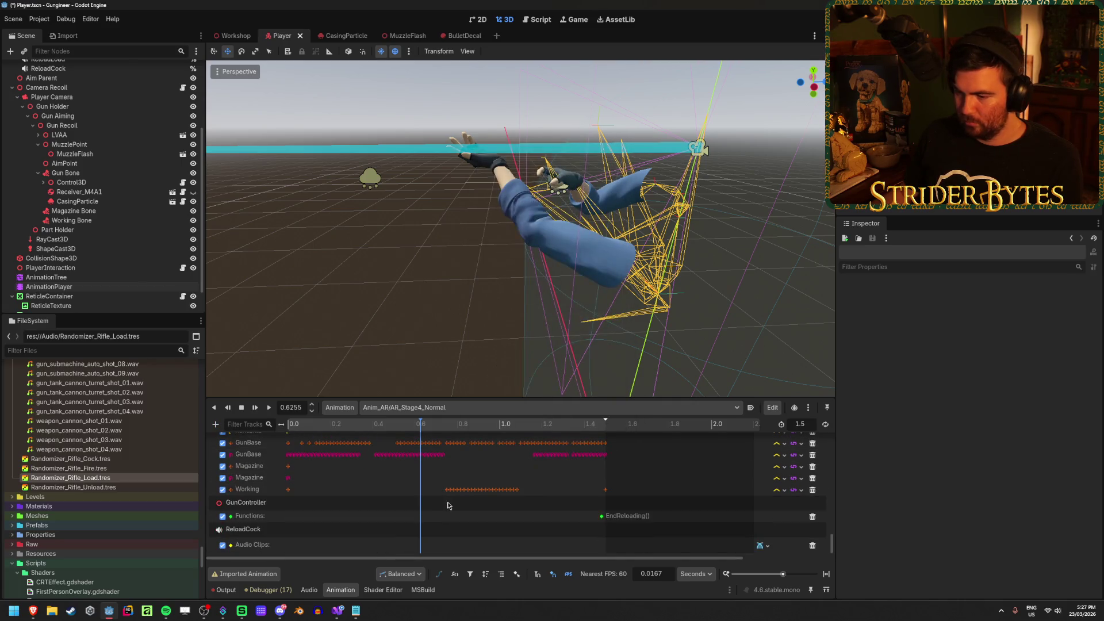
Insert an audio key and assign Randomizer_Rifle_Cock.tres to it
right_click(420, 544)
left_click(433, 552)
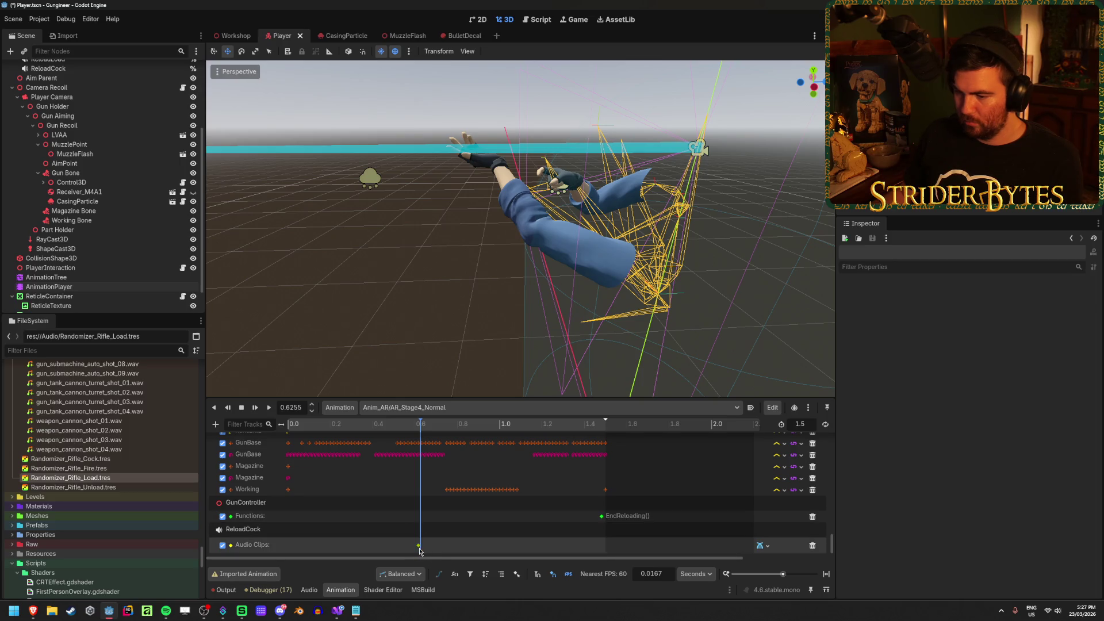
left_click(419, 546)
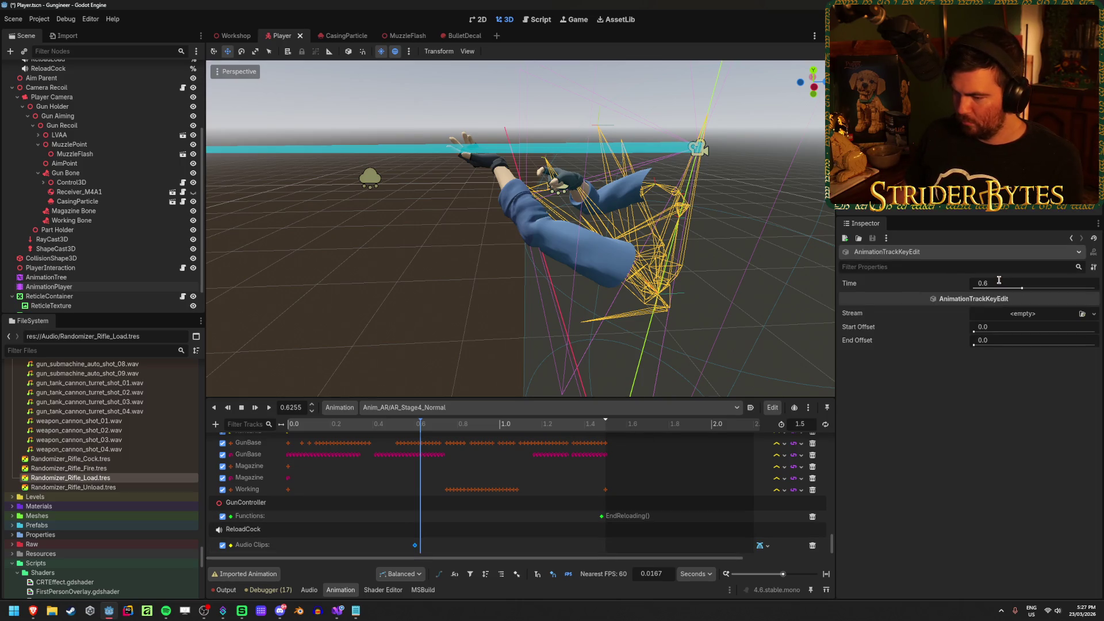
left_click(1083, 314)
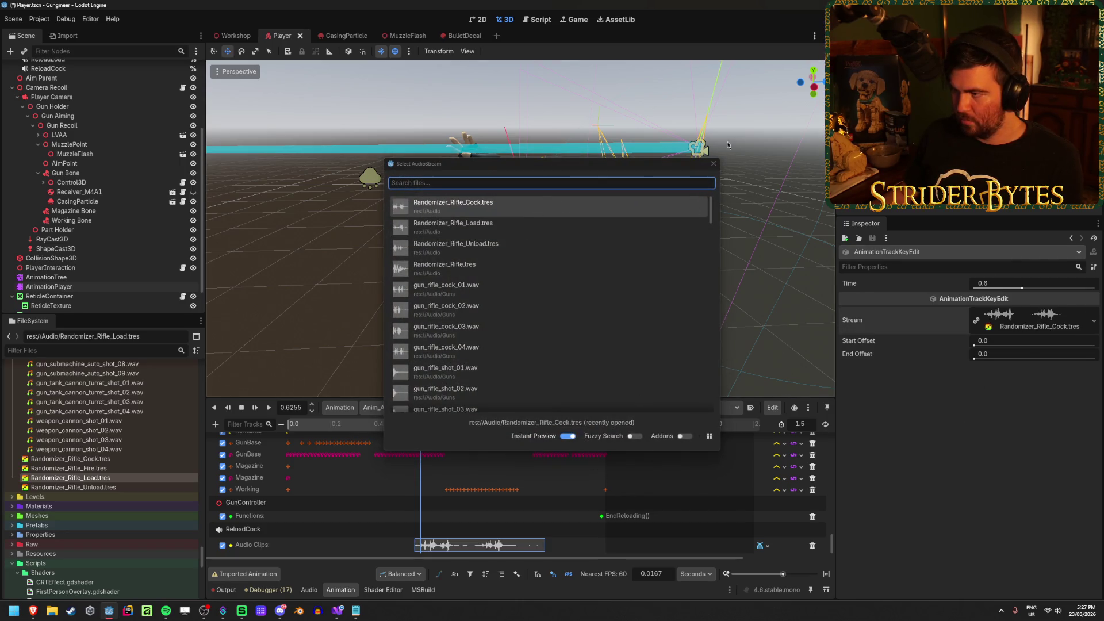
left_click(713, 163)
left_click(1082, 314)
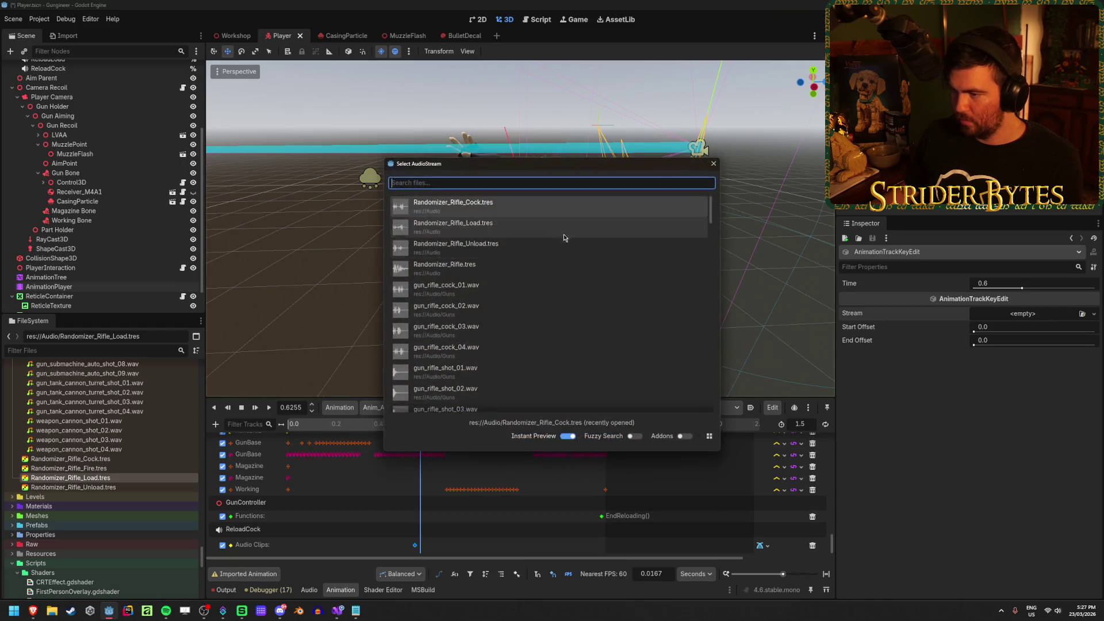
key("Return")
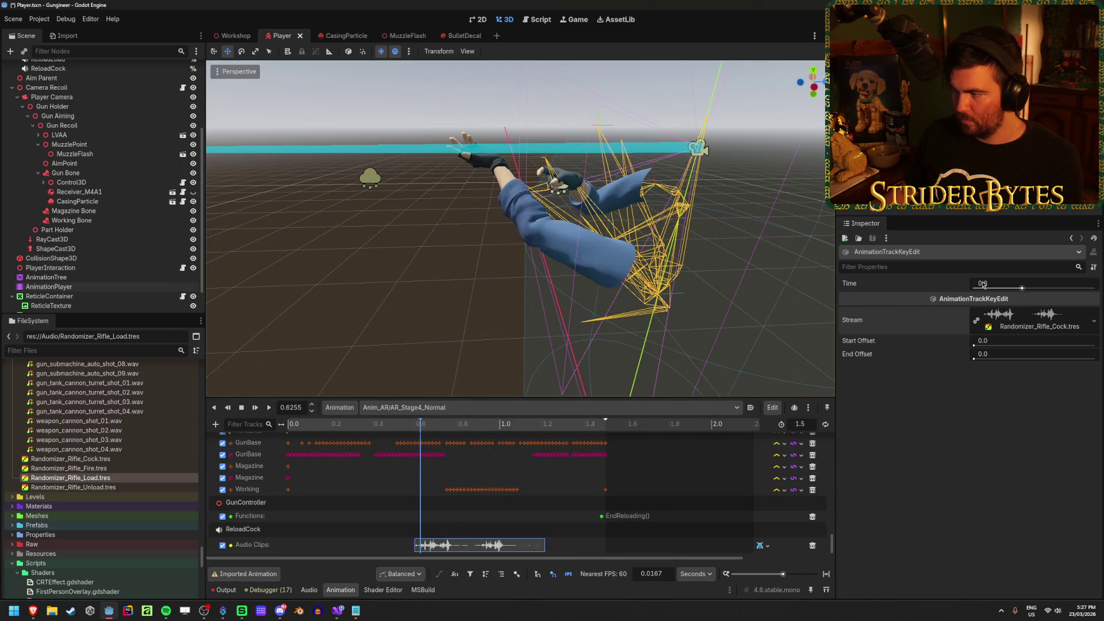
type(".7")
Set the key time to 0.7 seconds, scrub to about 1.36 s, and save the scene
key("Return")
left_click_drag(370, 425, 577, 425)
key("ctrl+s")
left_click(633, 406)
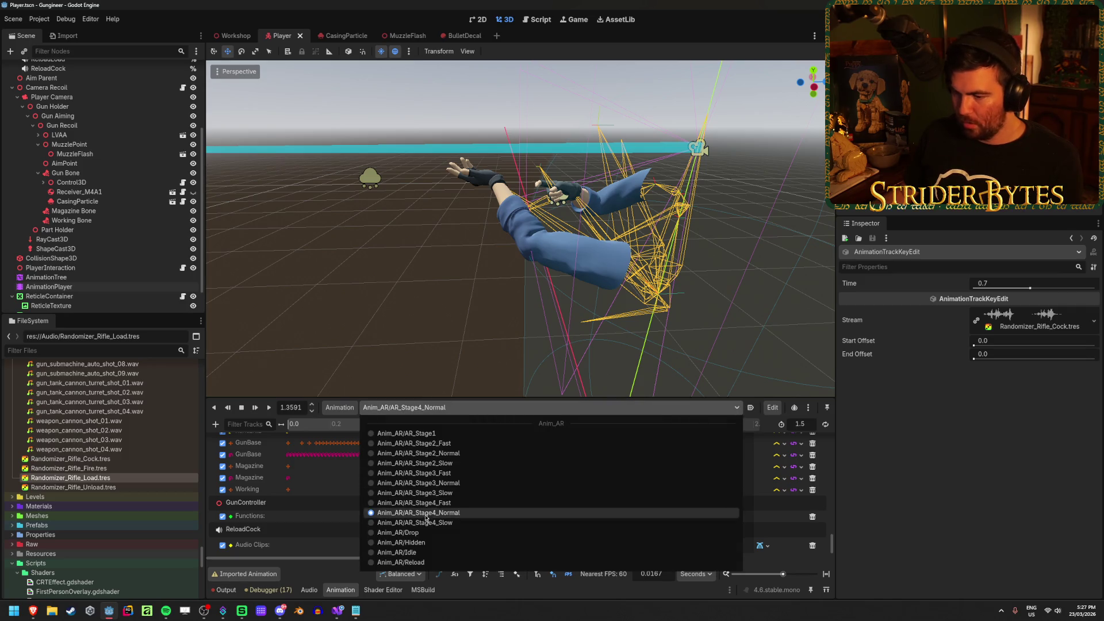
In AR_Stage4_Slow, add an Audio Playback Track targeting the ReloadCock audio player
left_click(470, 510)
mouse_move(380, 426)
left_mouse_down()
mouse_move(719, 429)
mouse_move(602, 436)
left_mouse_up()
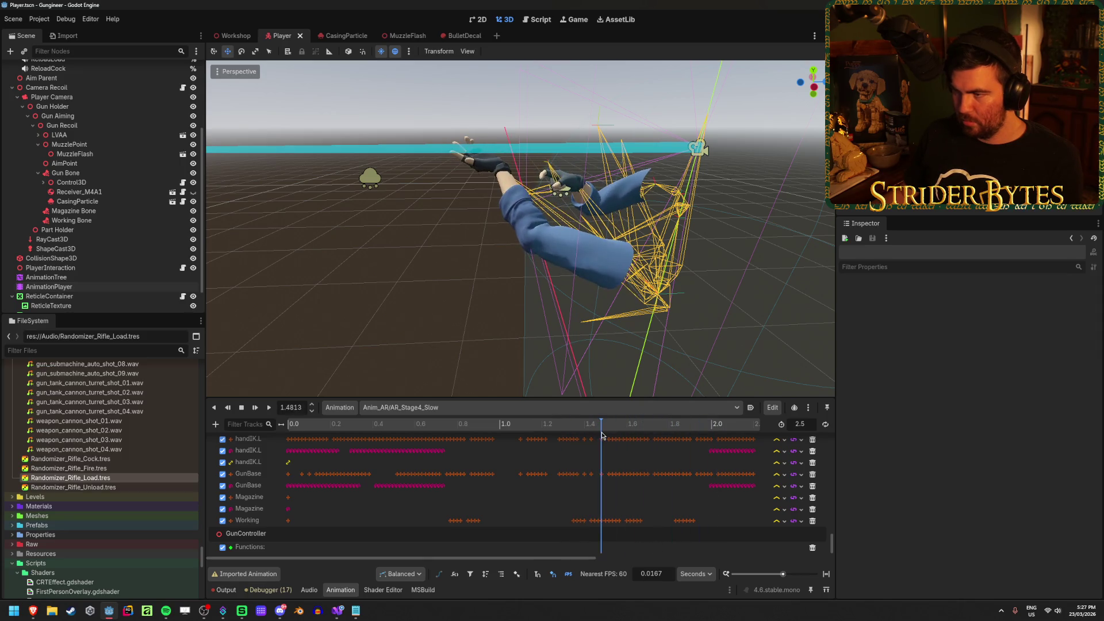
left_click(215, 424)
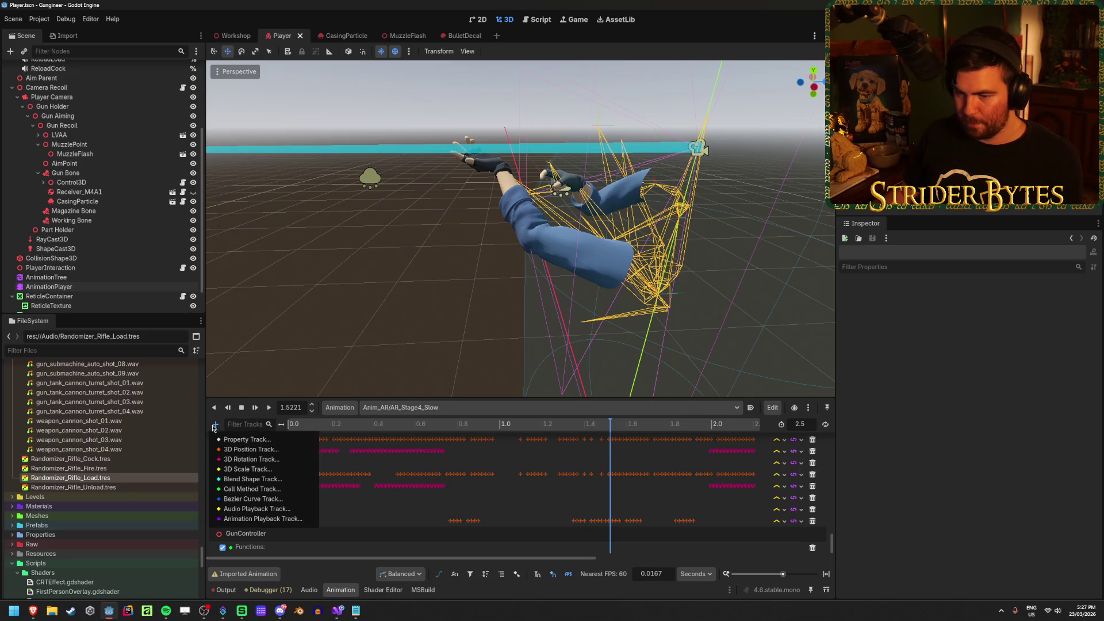
left_click(266, 520)
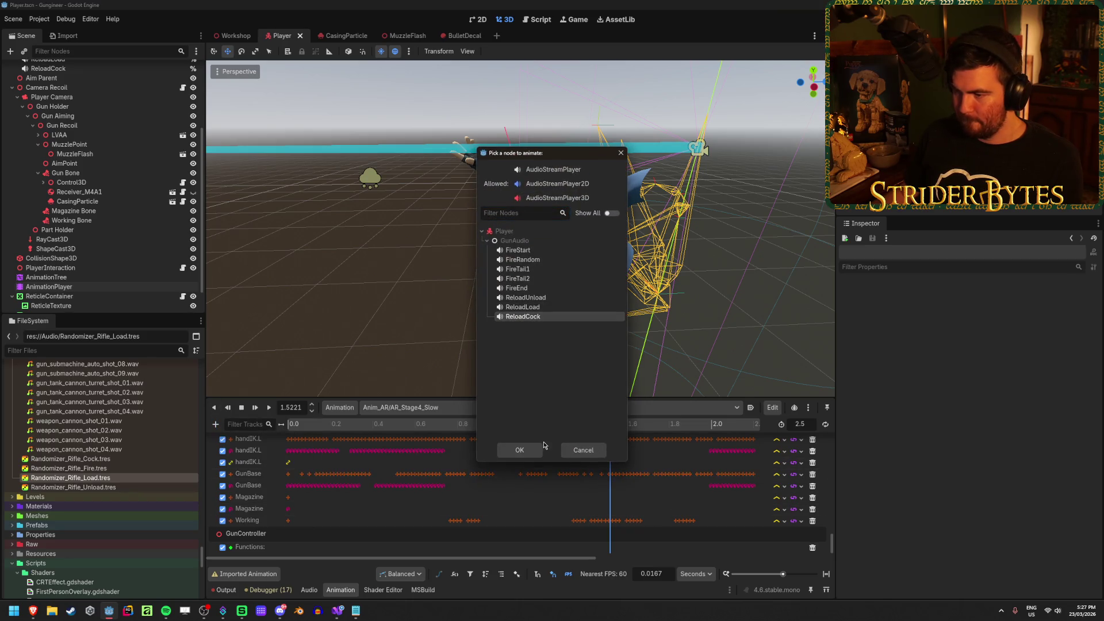
left_click(538, 449)
Key the track at 1.5 s with Randomizer_Rifle_Cock.tres, then switch to the Workshop scene
right_click(619, 546)
left_click(636, 553)
left_click(616, 545)
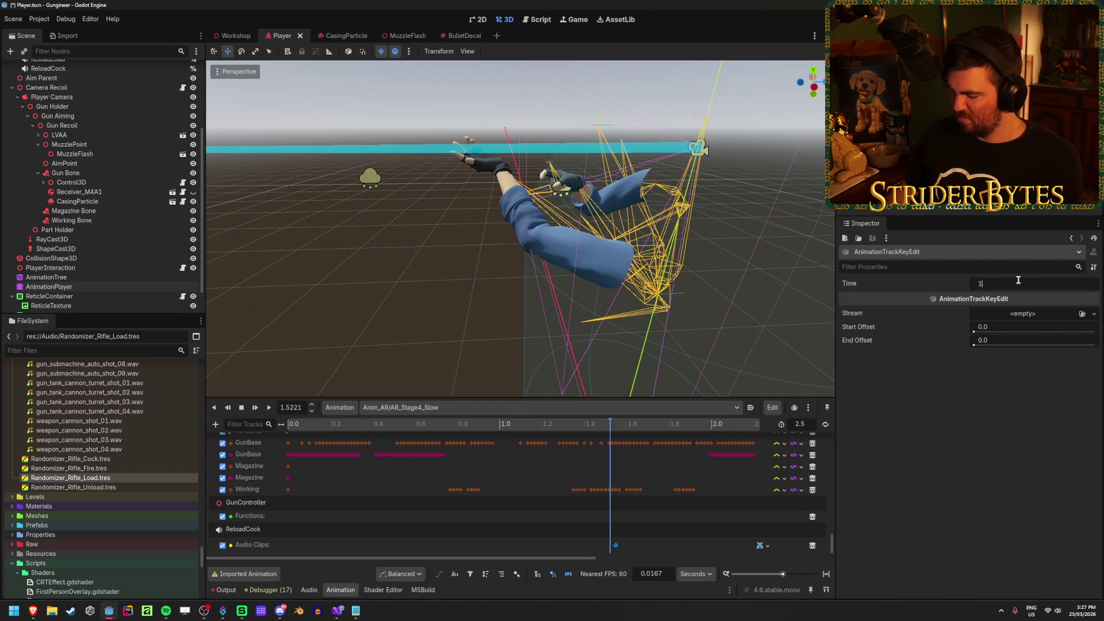
type(".5")
left_click(1082, 314)
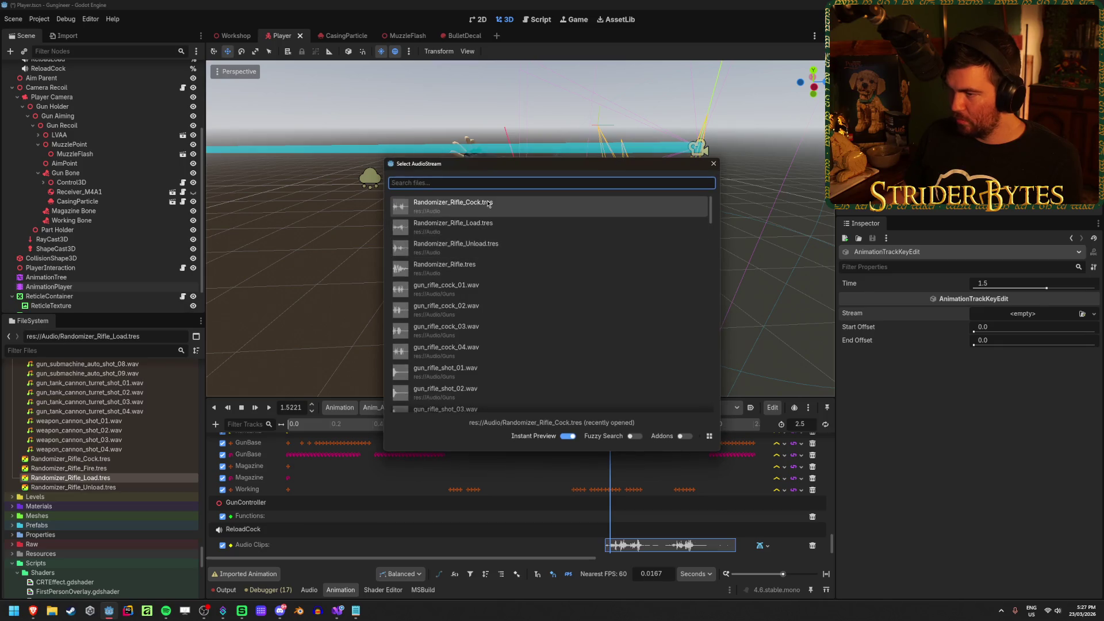
double_click(487, 202)
left_click(224, 38)
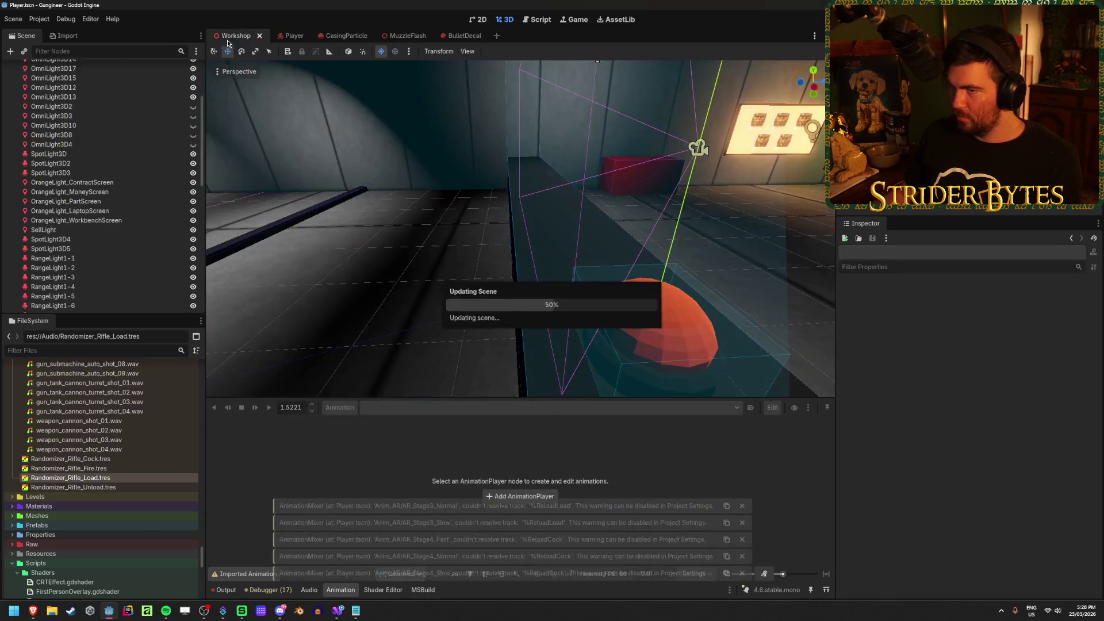